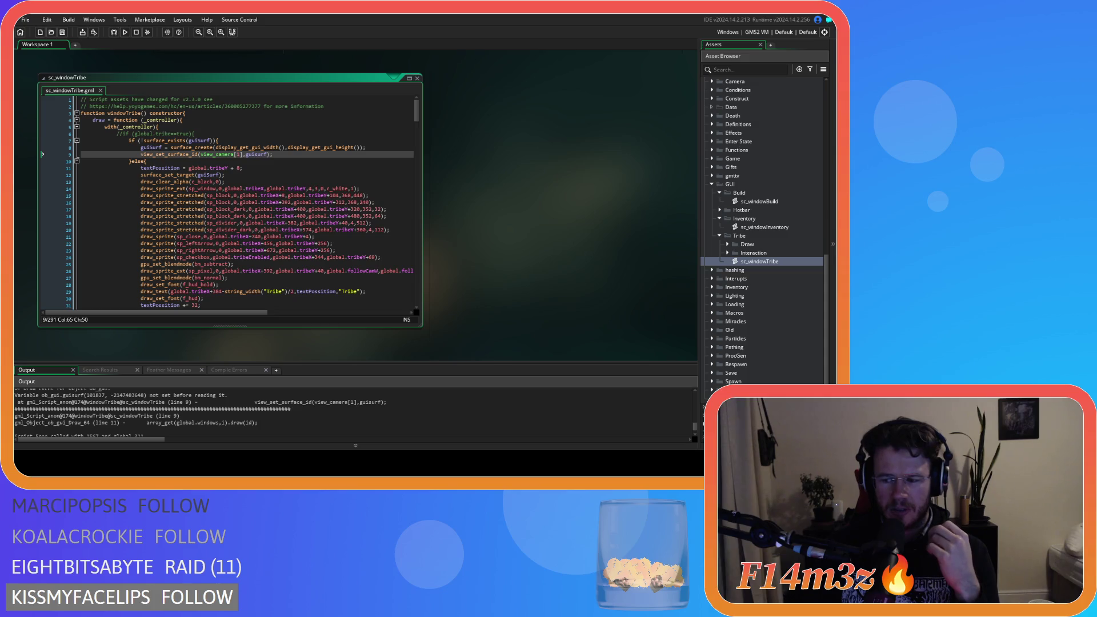
Delete the view_set_surface_id(view_camera[1],guiSurf) call from line 9 of sc_windowTribe.
{"action": "left_click_drag", "start_coordinate": [291, 155], "coordinate": [141, 155]}
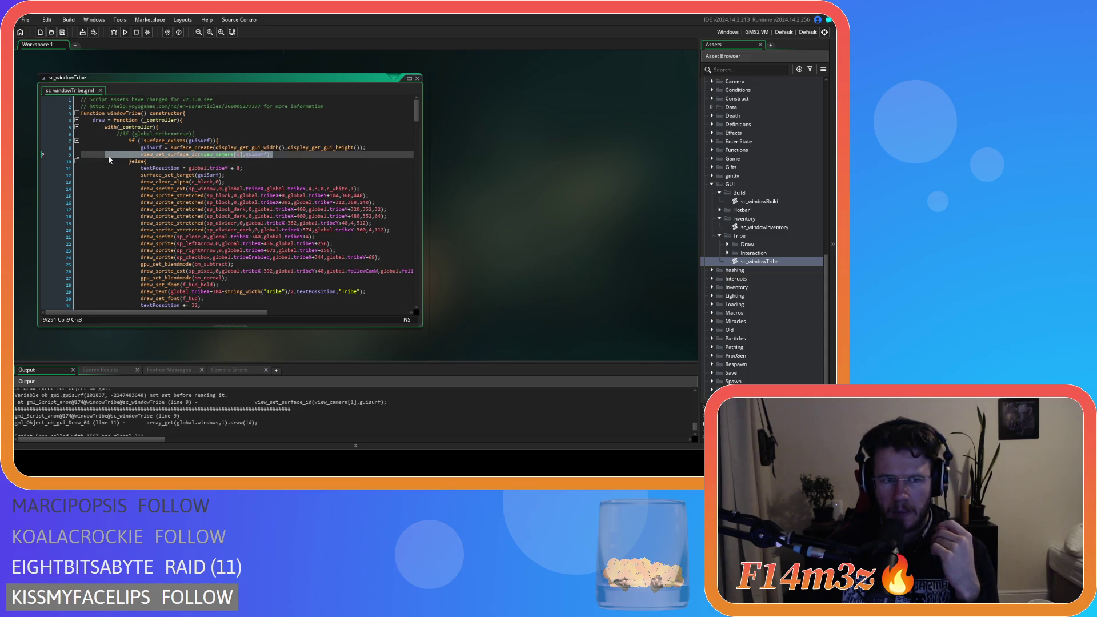
{"action": "mouse_move", "coordinate": [137, 156]}
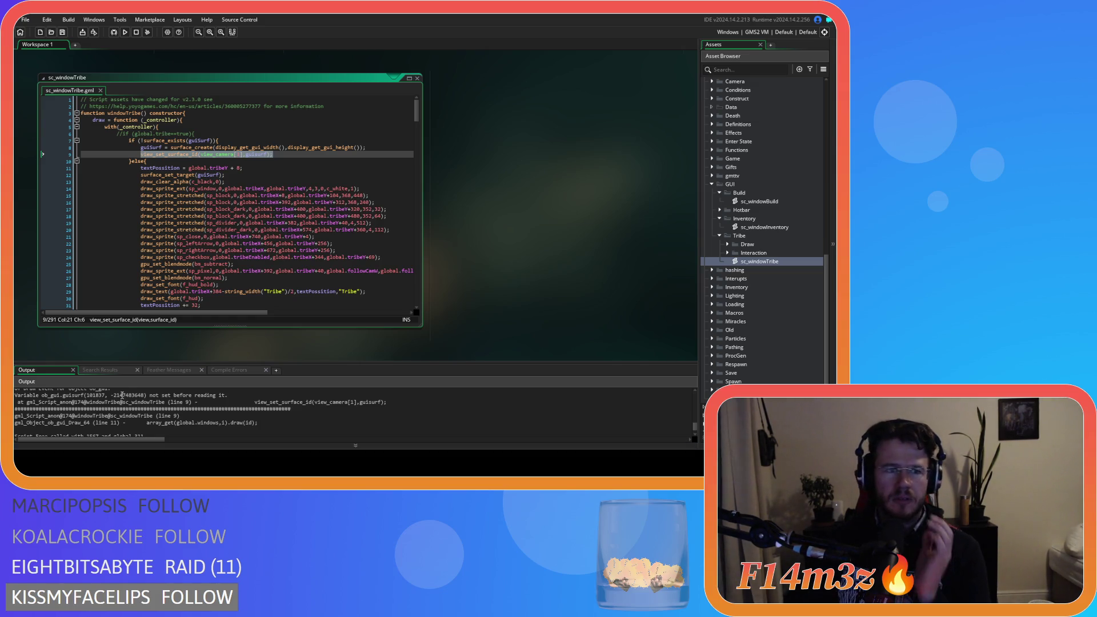
{"action": "left_click", "coordinate": [182, 147]}
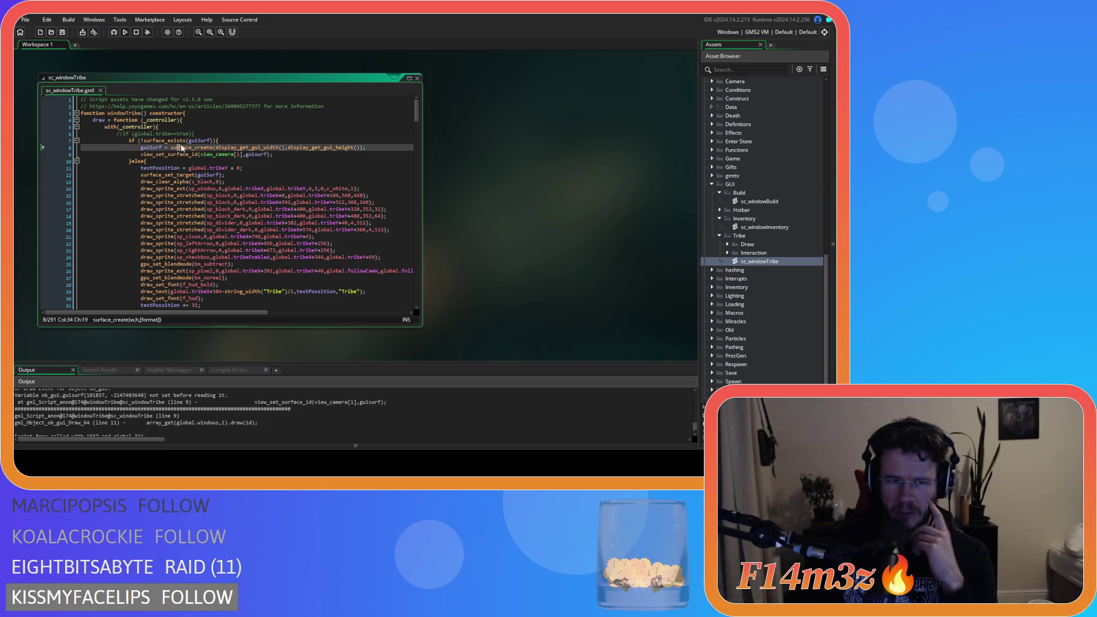
{"action": "left_click", "coordinate": [230, 154]}
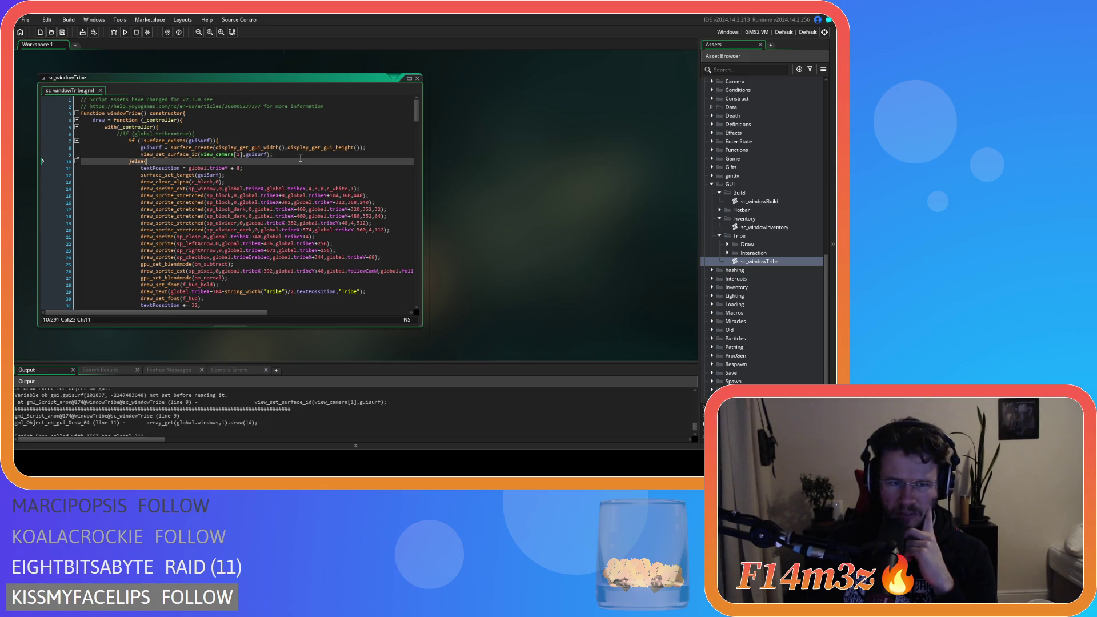
{"action": "left_click_drag", "start_coordinate": [273, 154], "coordinate": [140, 153]}
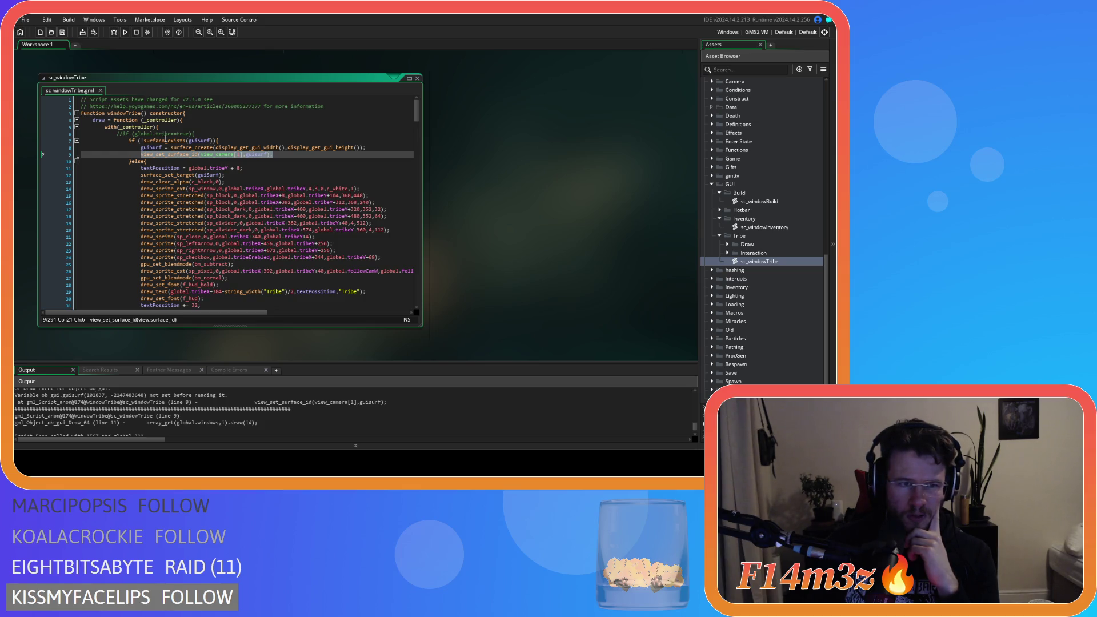
{"action": "left_click_drag", "start_coordinate": [142, 140], "coordinate": [212, 140]}
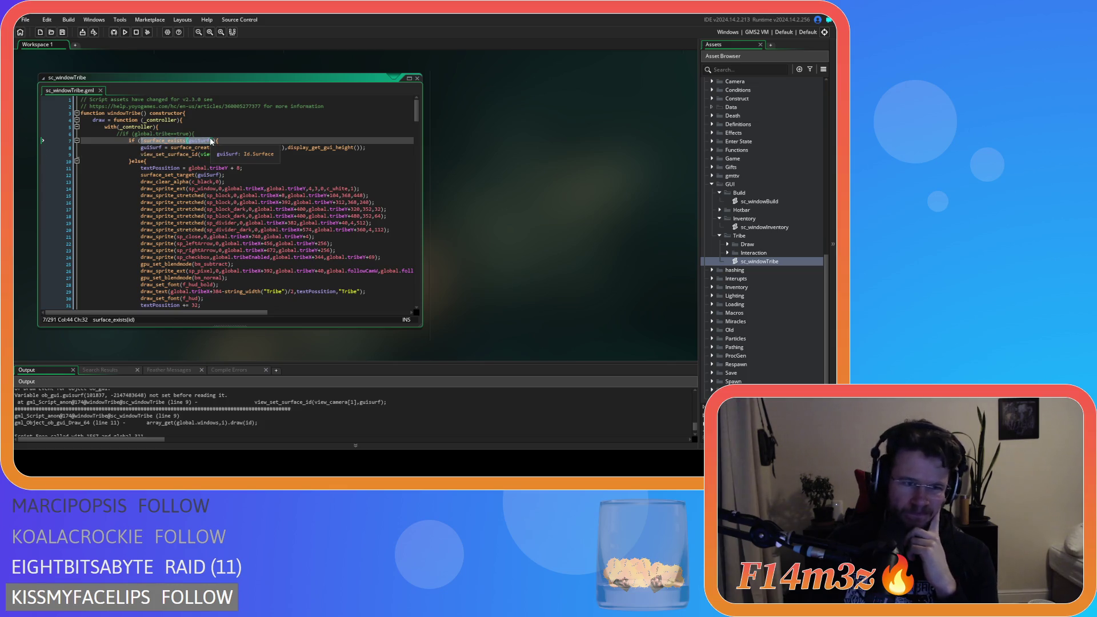
{"action": "left_click_drag", "start_coordinate": [273, 154], "coordinate": [140, 155]}
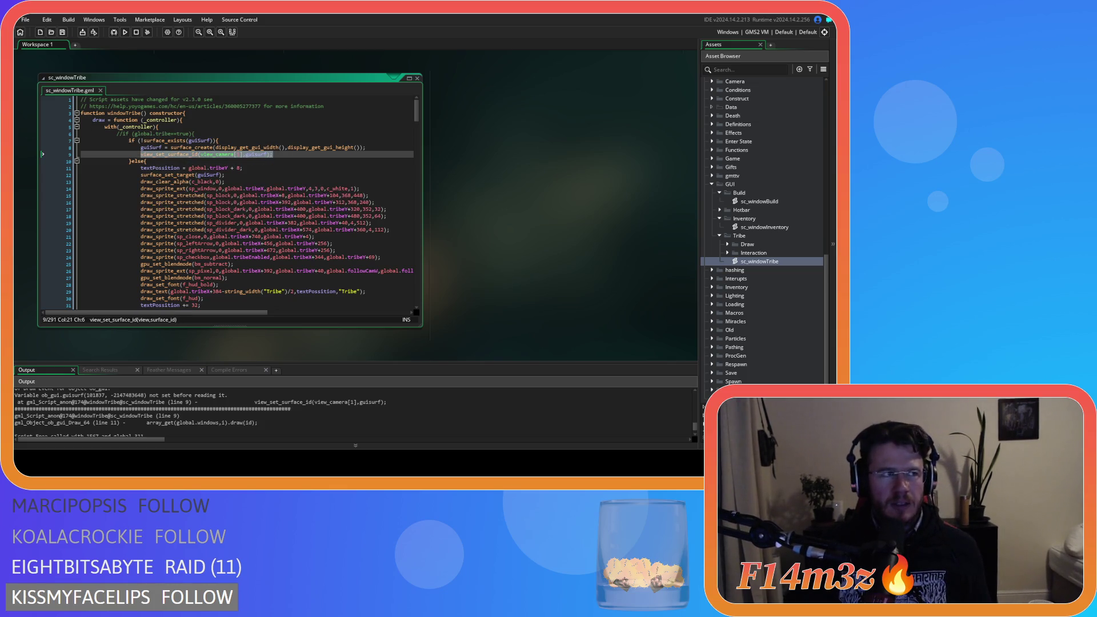
{"action": "key", "text": "BackSpace"}
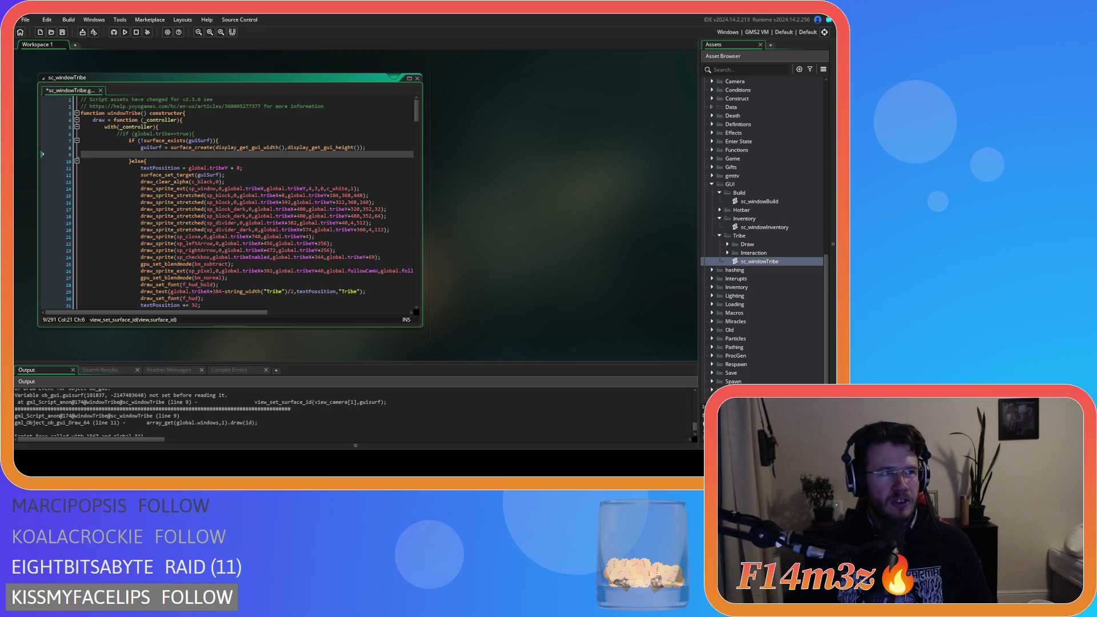
Move the view_set_surface_id call into the else branch, save and run the game.
{"action": "key", "text": "Delete"}
{"action": "left_click", "coordinate": [173, 155]}
{"action": "key", "text": "Return"}
{"action": "key", "text": "ctrl+v"}
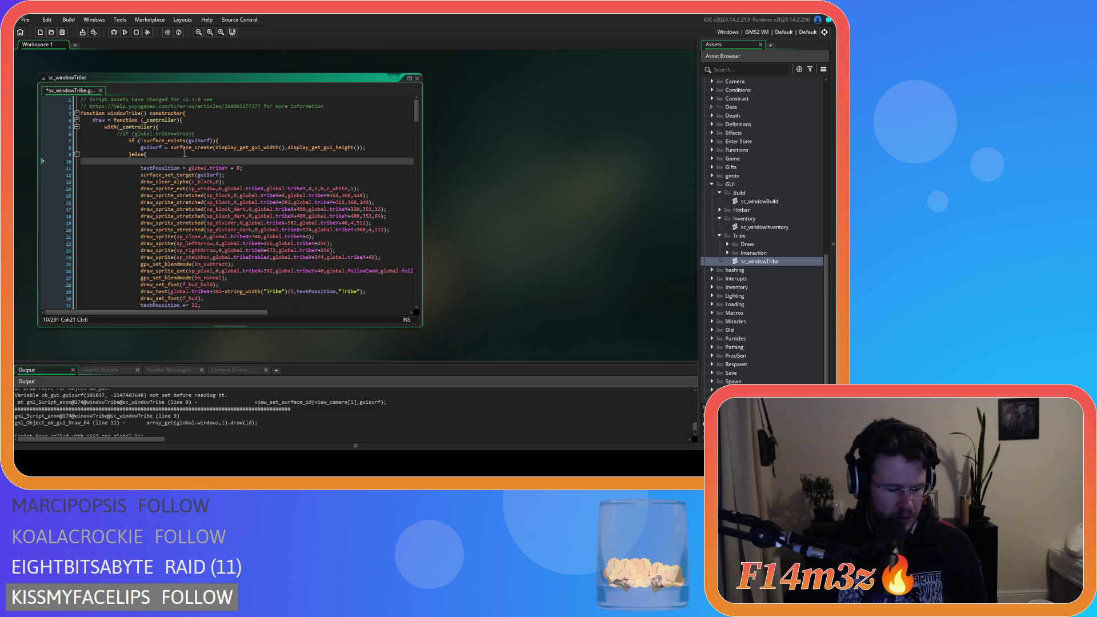
{"action": "key", "text": "ctrl+s"}
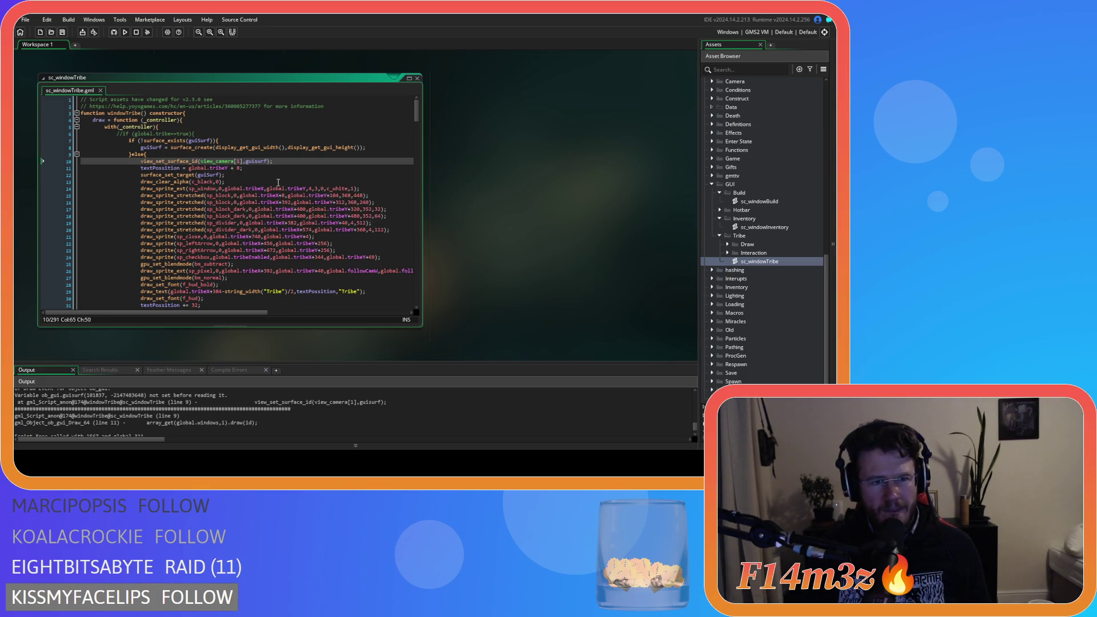
{"action": "key", "text": "F5"}
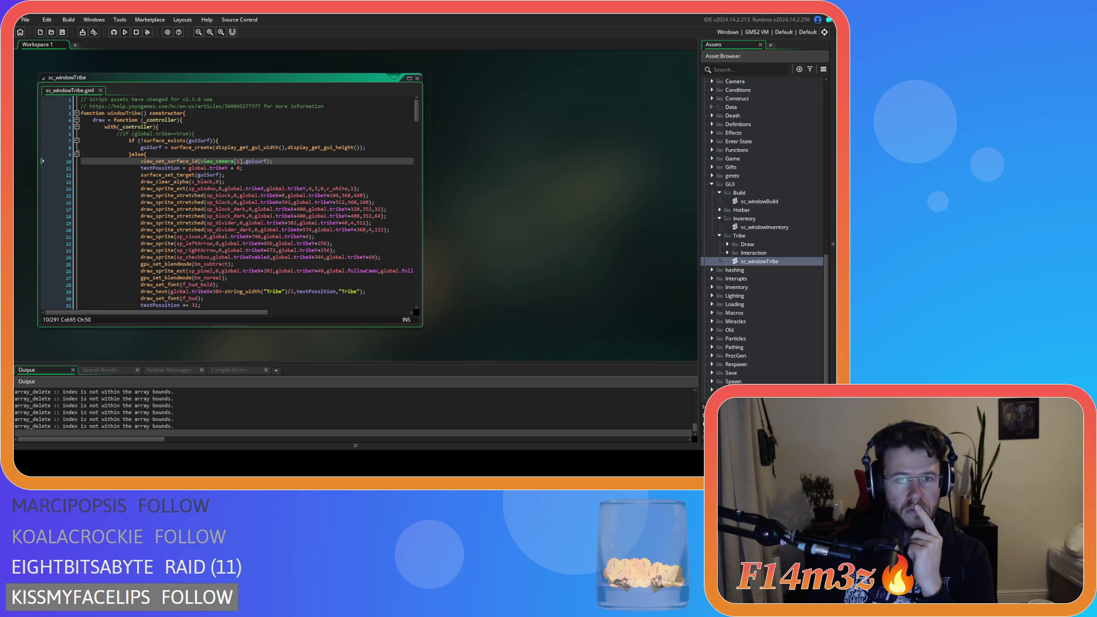
After the failed build, undo the move so the call returns to line 9, and rerun.
{"action": "left_click", "coordinate": [319, 154]}
{"action": "key", "text": "shift+Down"}
{"action": "key", "text": "shift+End"}
{"action": "key", "text": "Delete"}
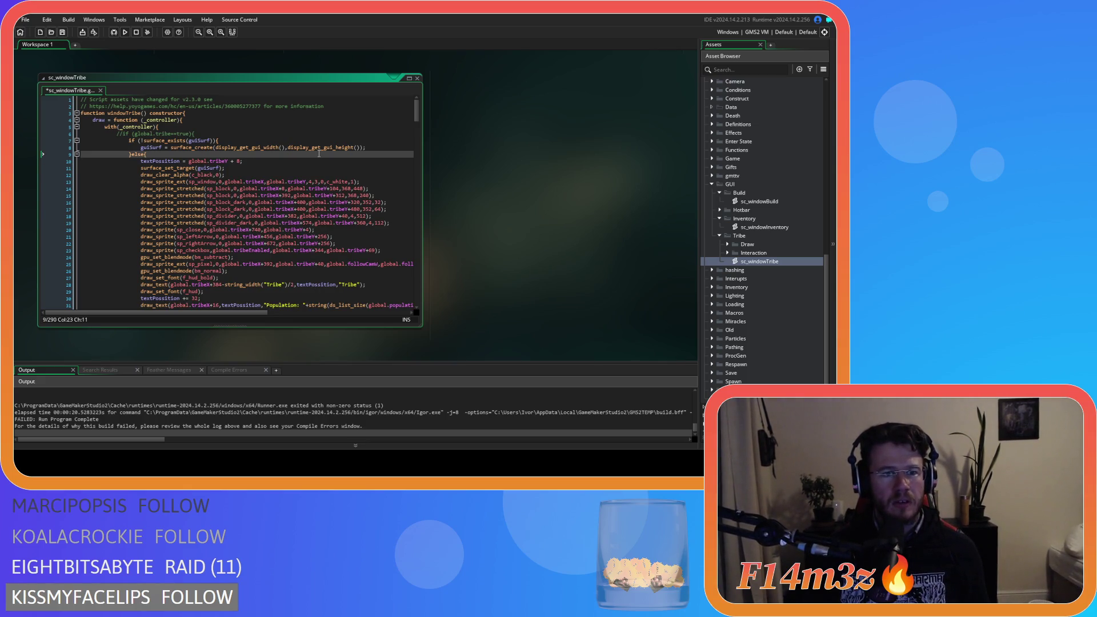
{"action": "key", "text": "ctrl+z"}
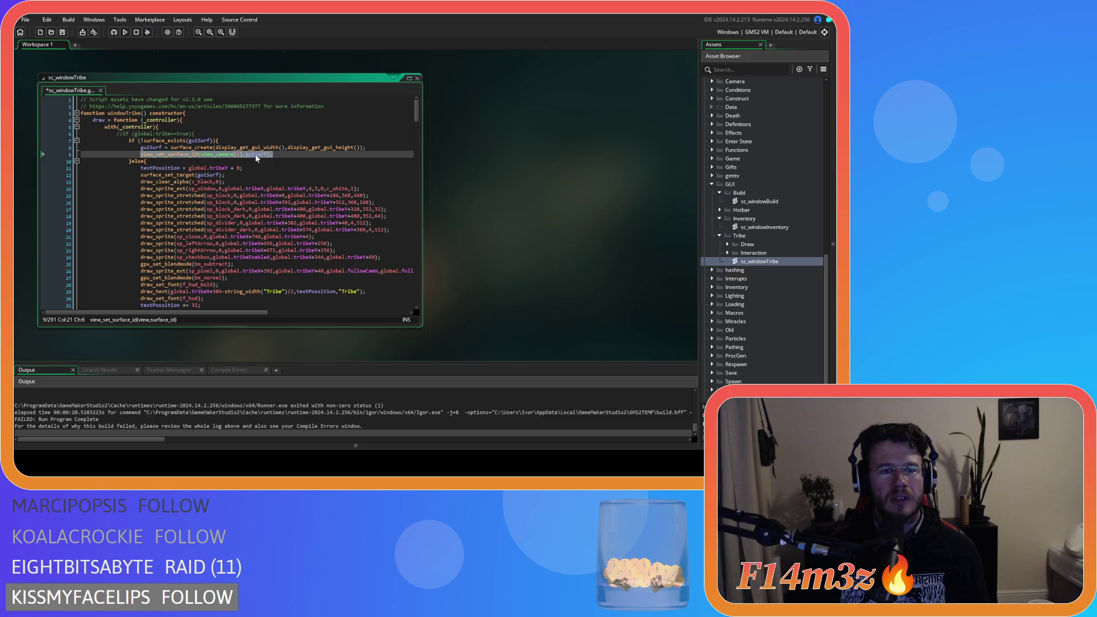
{"action": "key", "text": "ctrl+y"}
{"action": "key", "text": "ctrl+s"}
{"action": "key", "text": "ctrl+z"}
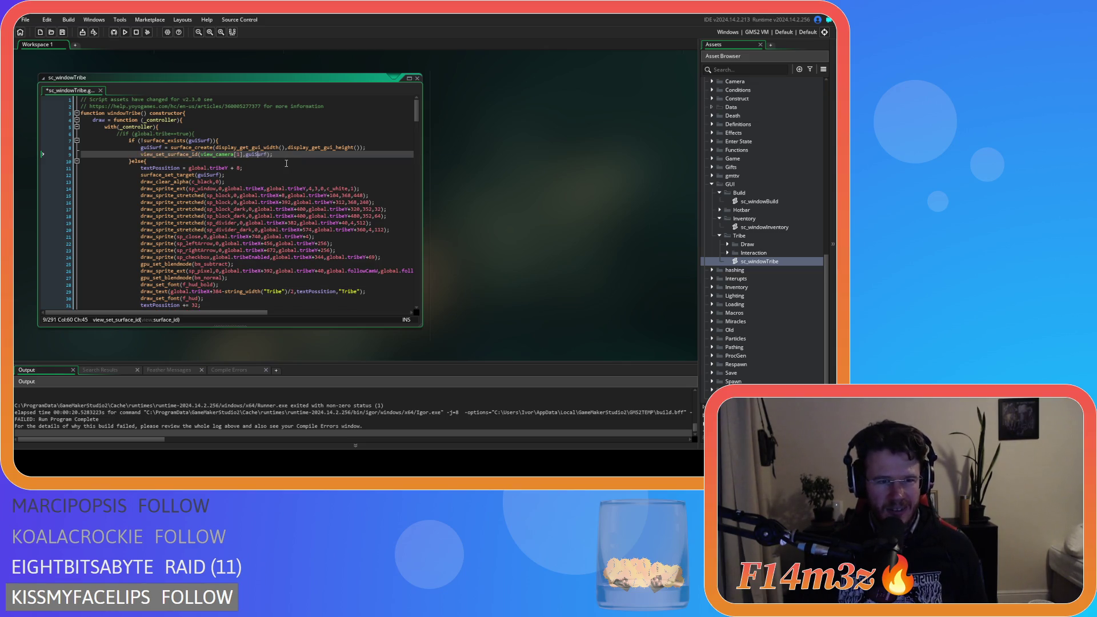
{"action": "key", "text": "F5"}
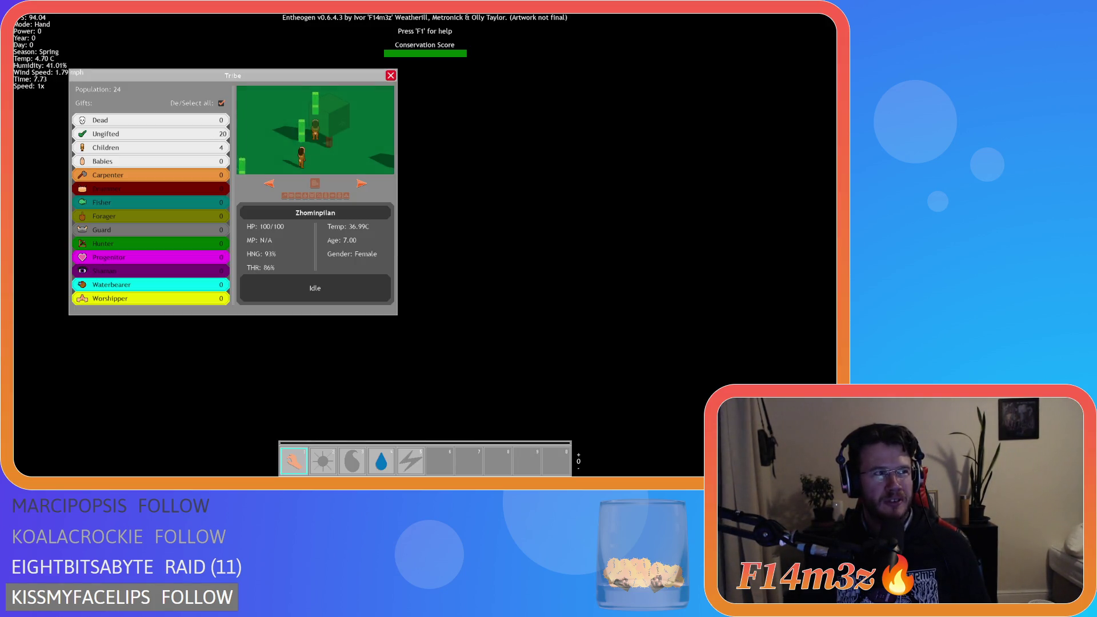
Toggle the Tribe window to check its camera preview, then quit to the title screen and close the game.
{"action": "key", "text": "Escape"}
{"action": "key", "text": "t"}
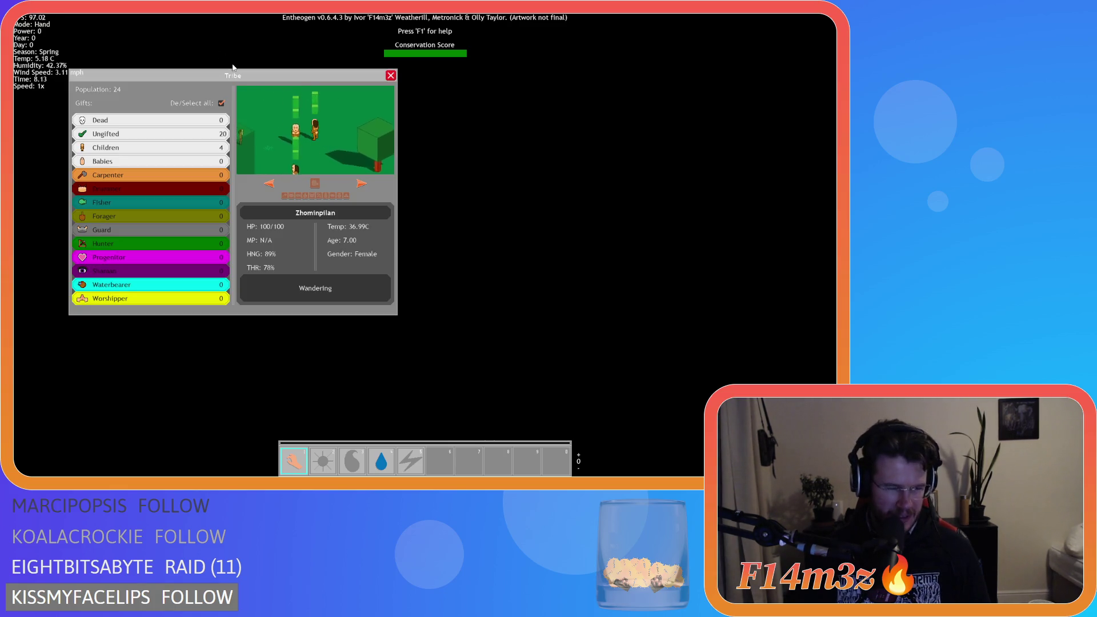
{"action": "key", "text": "Escape"}
{"action": "key", "text": "Escape"}
{"action": "key", "text": "y"}
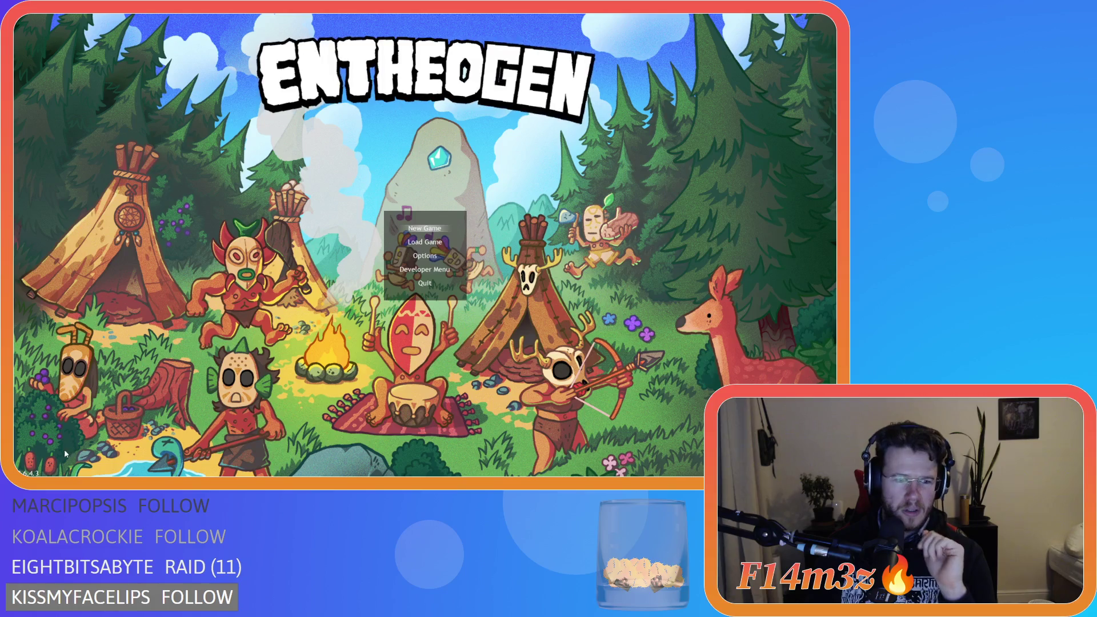
{"action": "key", "text": "alt+F4"}
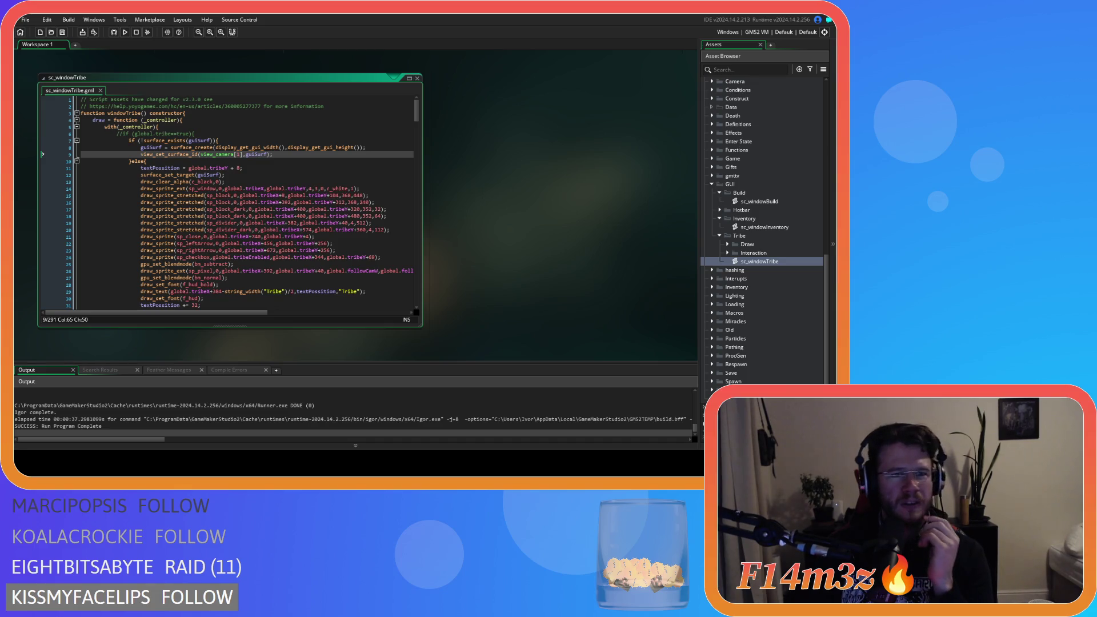
Move the view_set_surface_id call from line 9 into the else branch with a blank line above it.
{"action": "mouse_move", "coordinate": [196, 169]}
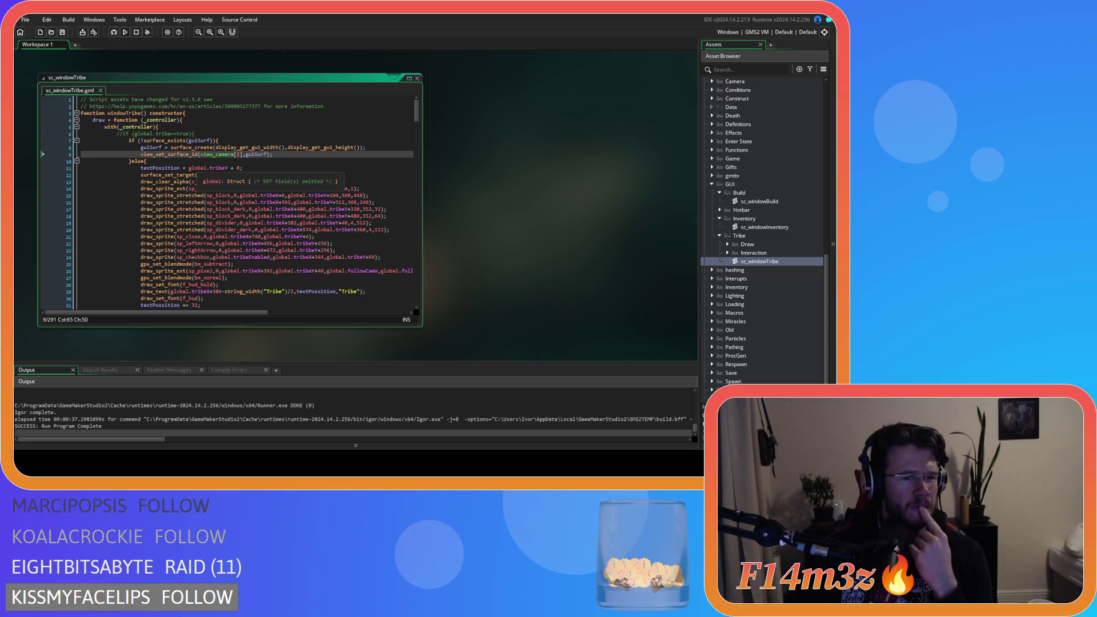
{"action": "mouse_move", "coordinate": [171, 154]}
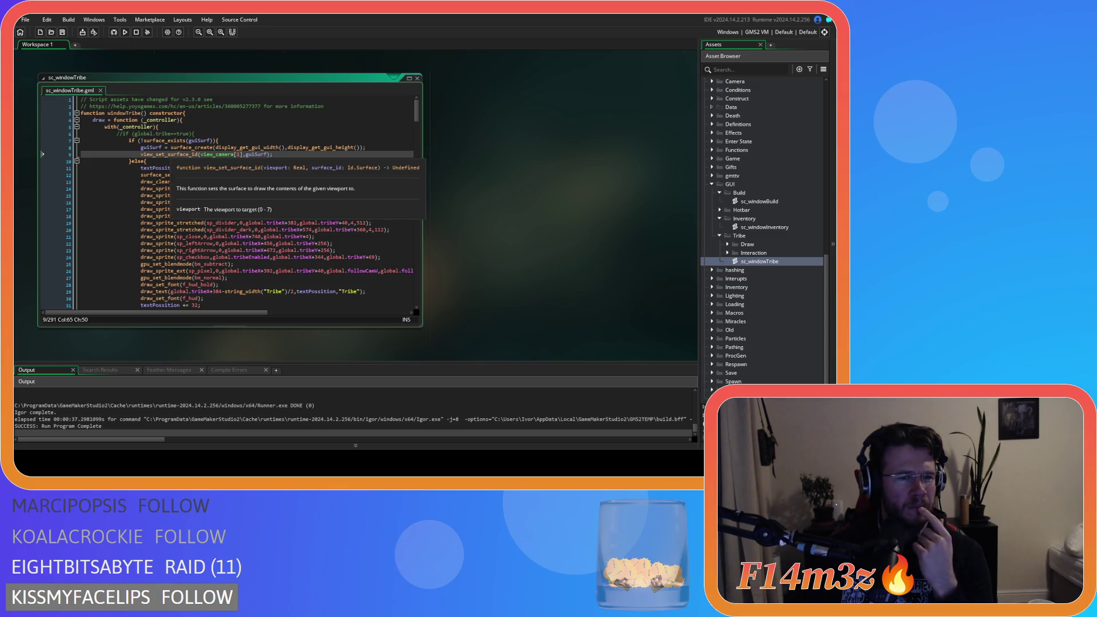
{"action": "key", "text": "shift+Home"}
{"action": "key", "text": "ctrl+c"}
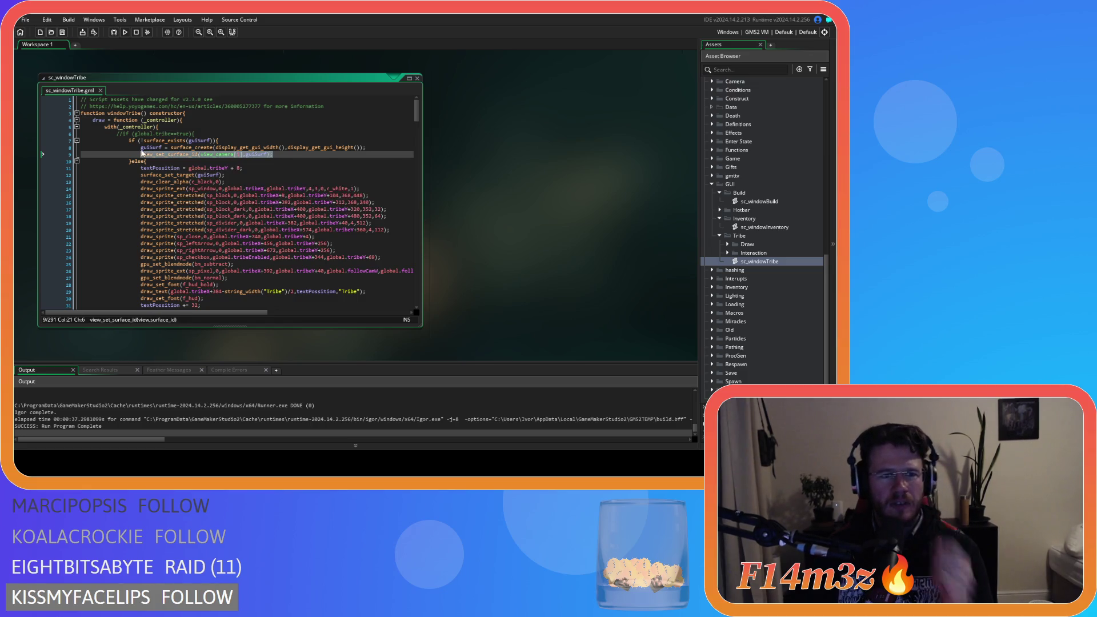
{"action": "key", "text": "BackSpace"}
{"action": "key", "text": "BackSpace"}
{"action": "key", "text": "BackSpace"}
{"action": "left_click", "coordinate": [141, 159]}
{"action": "key", "text": "Return"}
{"action": "key", "text": "ctrl+v"}
{"action": "left_click", "coordinate": [150, 154]}
{"action": "key", "text": "Return"}
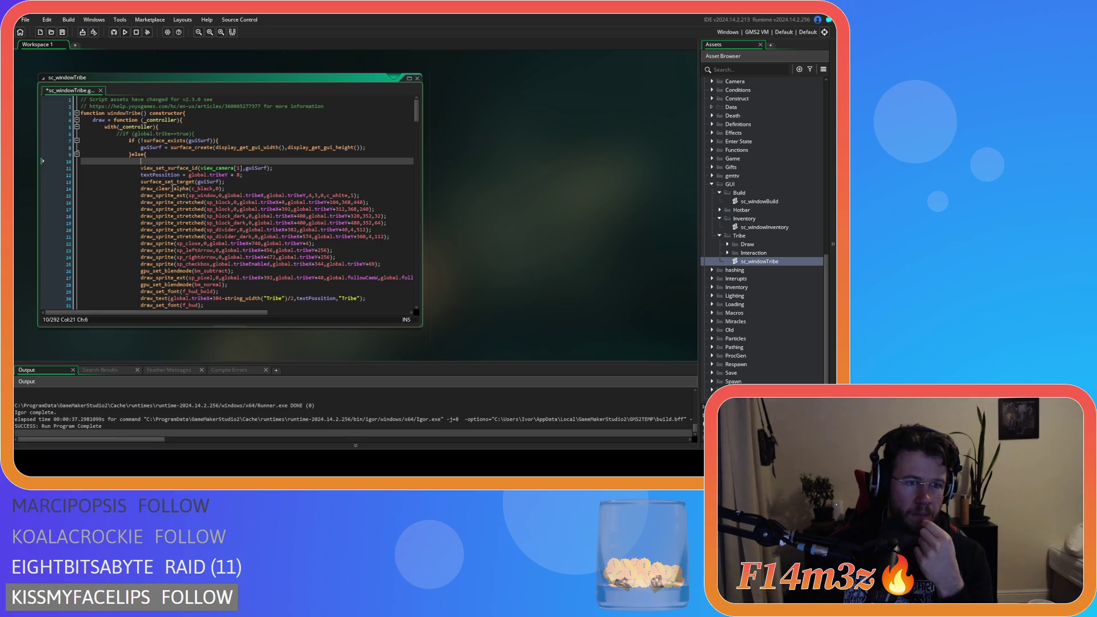
Wrap the view_set_surface_id call in an if (view_current==1) { } block.
{"action": "type", "text": "i"}
{"action": "type", "text": "f ("}
{"action": "type", "text": "w_c"}
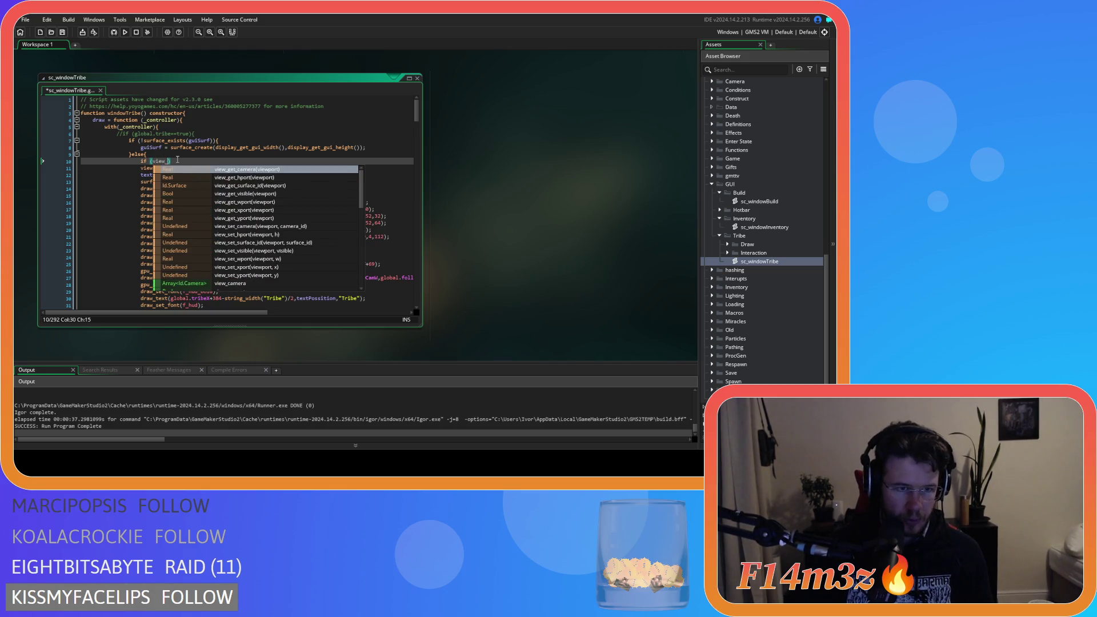
{"action": "key", "text": "Down"}
{"action": "key", "text": "Return"}
{"action": "type", "text": "==1"}
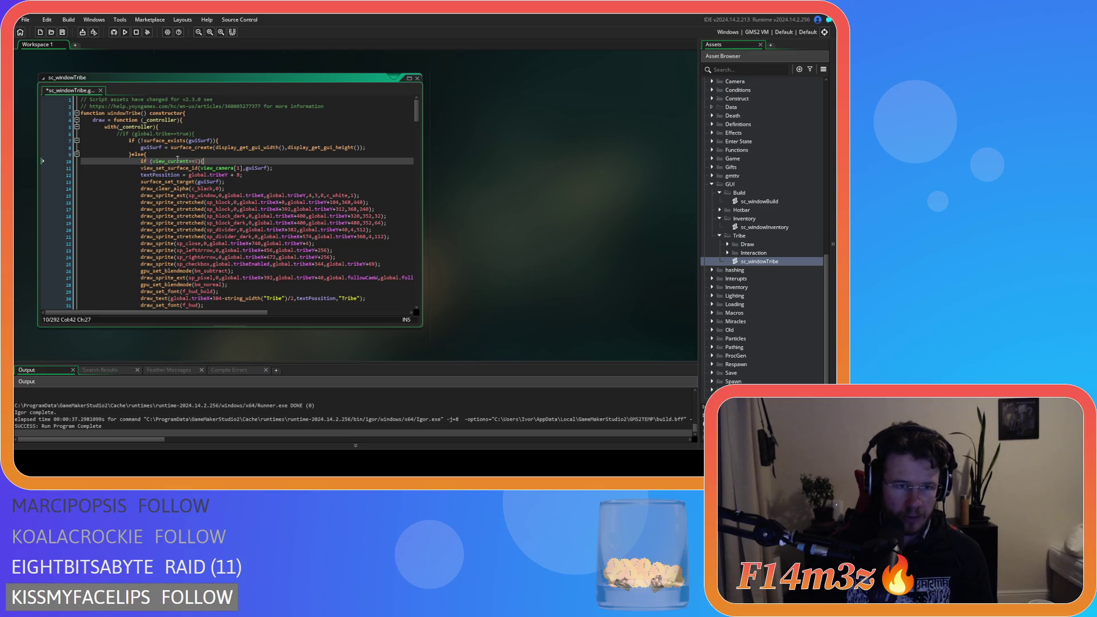
{"action": "left_click", "coordinate": [141, 168]}
{"action": "key", "text": "Tab"}
{"action": "left_click", "coordinate": [303, 168]}
{"action": "key", "text": "Return"}
{"action": "type", "text": "}"}
Save sc_windowTribe, rebuild and switch to the running game.
{"action": "key", "text": "ctrl+s"}
{"action": "key", "text": "F5"}
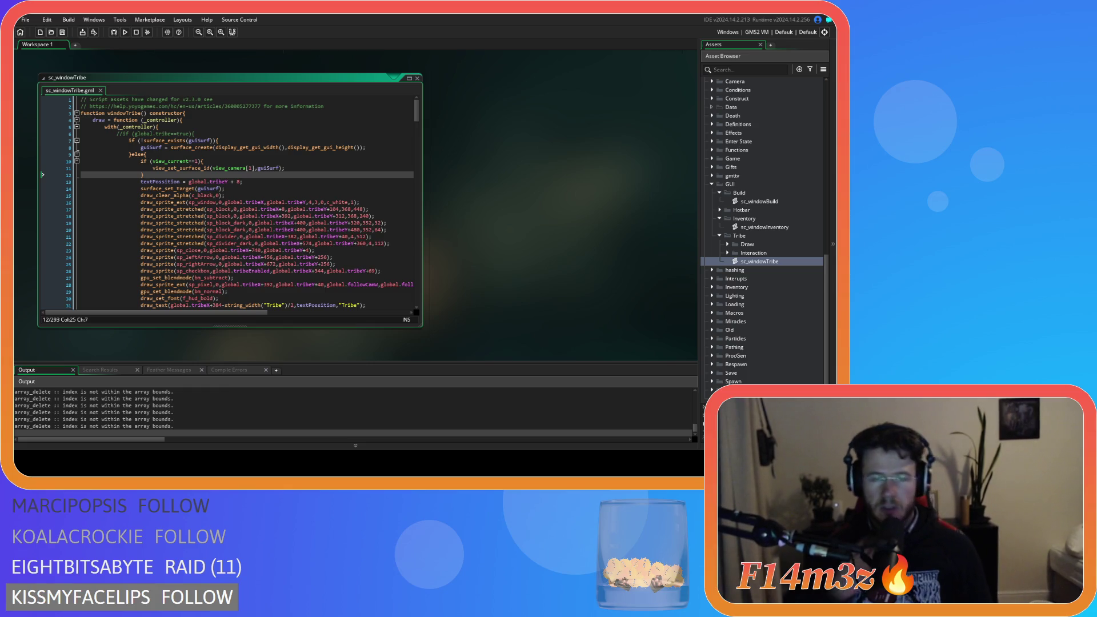
{"action": "key", "text": "alt+Tab"}
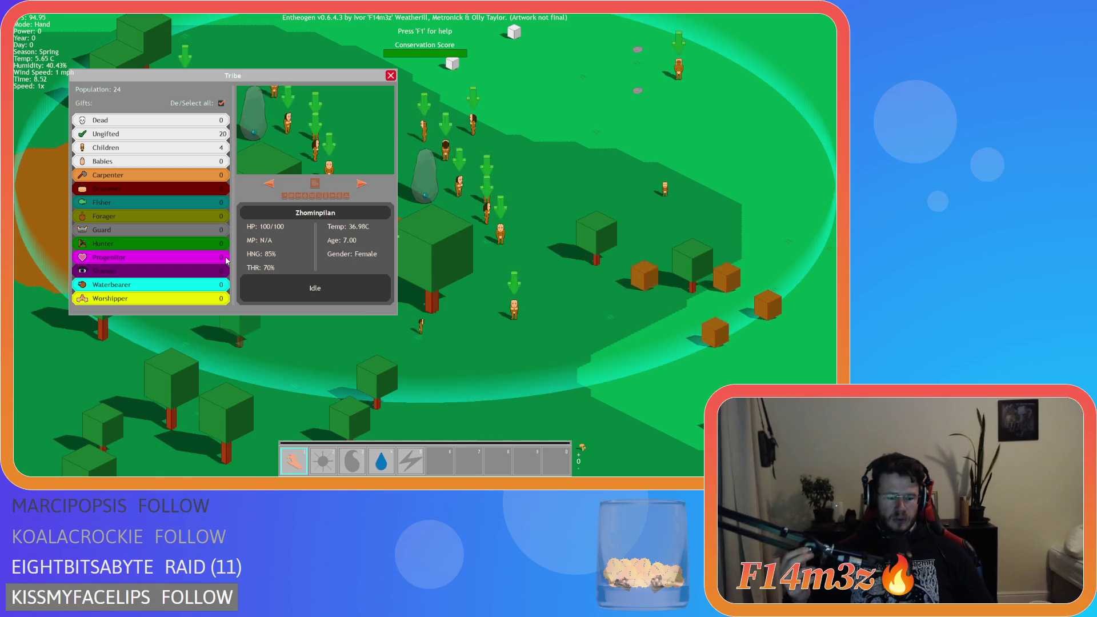
Open the Build window, drag the Tribe window clear of it to check the preview, then close both.
{"action": "key", "text": "b"}
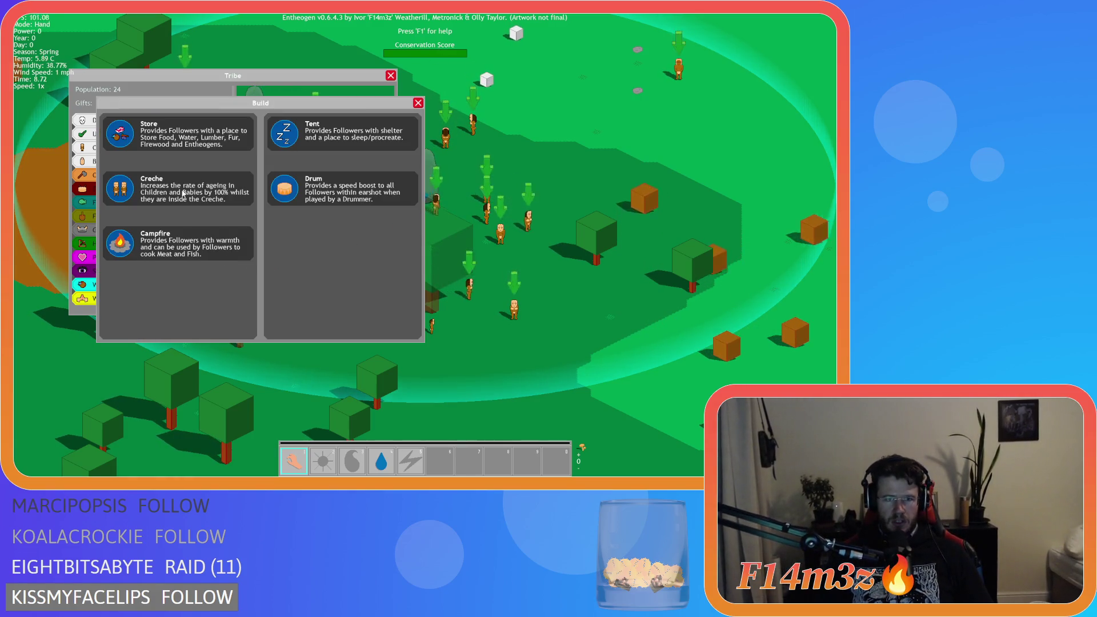
{"action": "left_click_drag", "start_coordinate": [250, 77], "coordinate": [254, 60]}
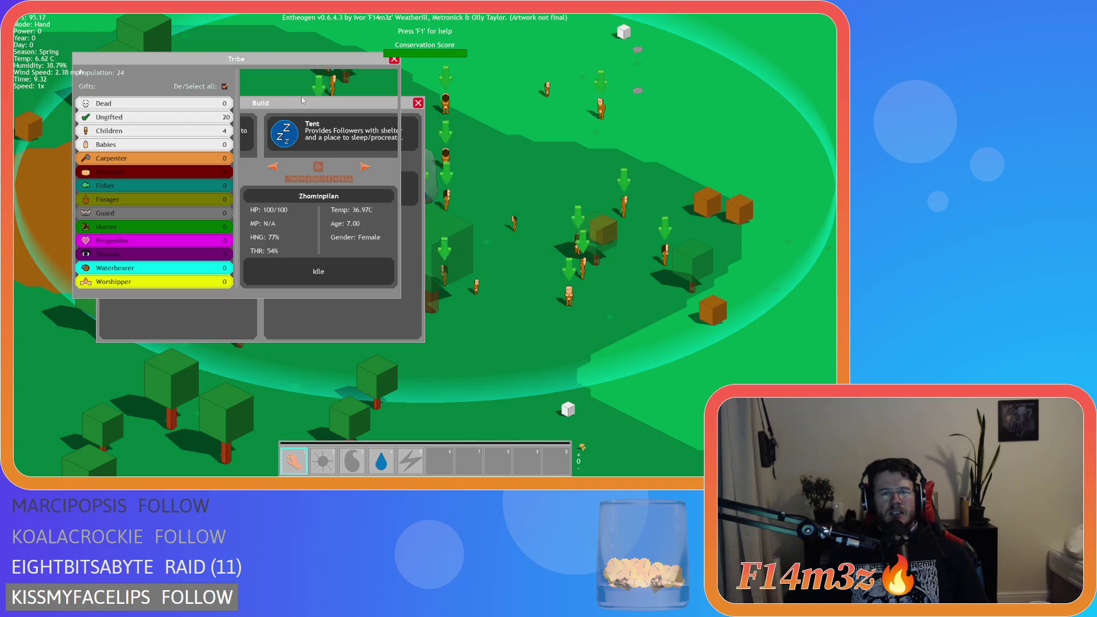
{"action": "mouse_move", "coordinate": [291, 59]}
{"action": "left_mouse_down"}
{"action": "mouse_move", "coordinate": [242, 60]}
{"action": "mouse_move", "coordinate": [451, 82]}
{"action": "mouse_move", "coordinate": [391, 250]}
{"action": "mouse_move", "coordinate": [317, 99]}
{"action": "mouse_move", "coordinate": [411, 76]}
{"action": "left_mouse_up"}
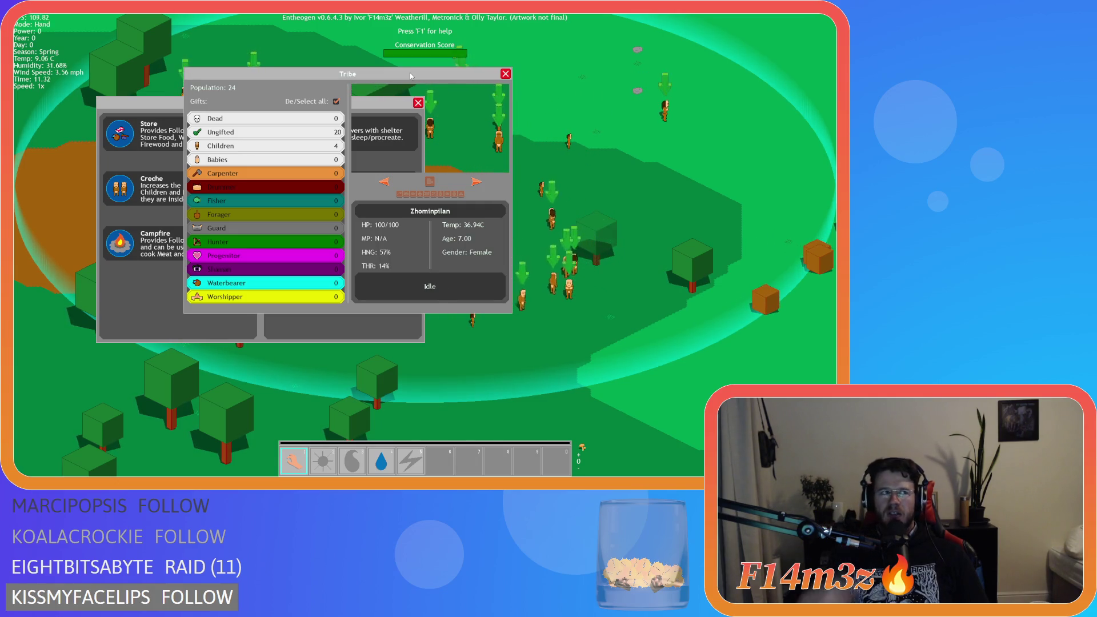
{"action": "key", "text": "Escape"}
{"action": "key", "text": "Escape"}
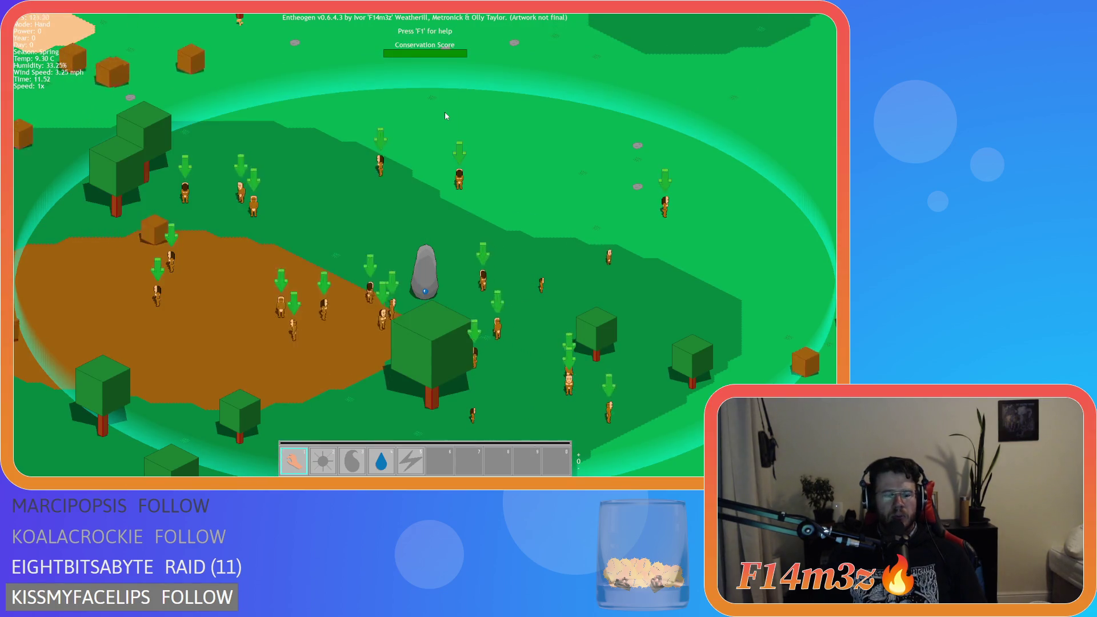
{"action": "key", "text": "Escape"}
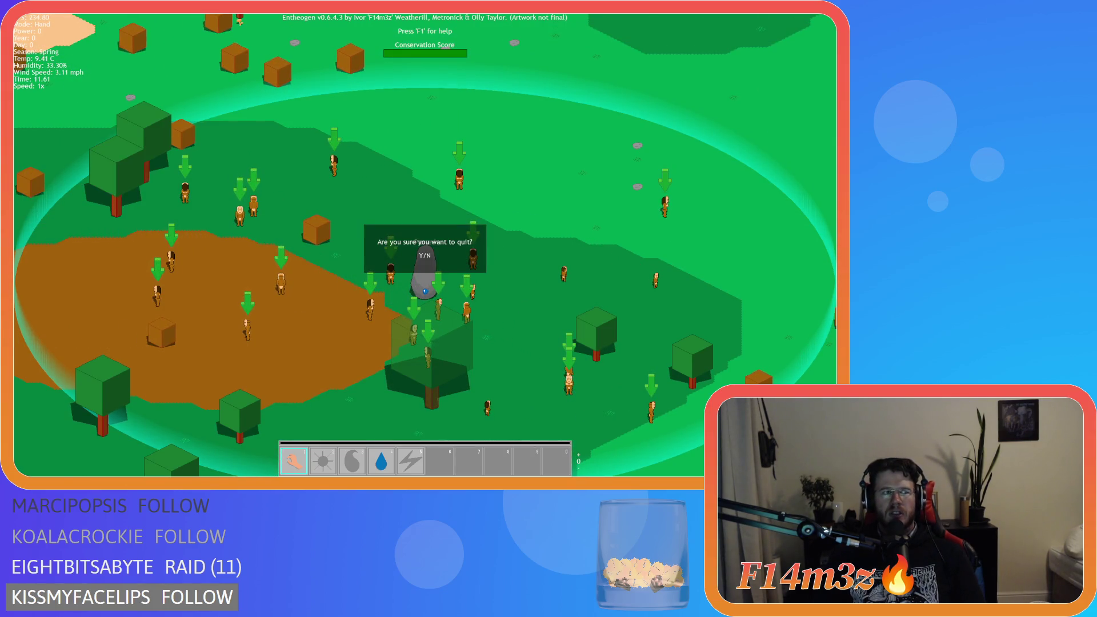
Confirm quitting with Y, then choose Quit from the main menu to close the game.
{"action": "key", "text": "y"}
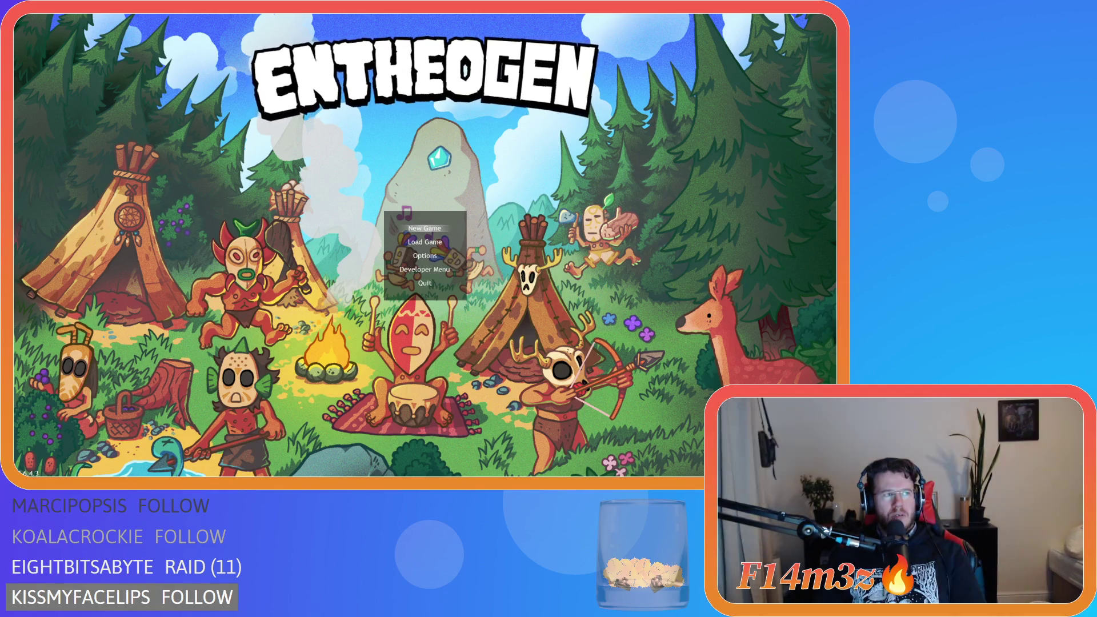
{"action": "key", "text": "Down"}
{"action": "key", "text": "Down"}
{"action": "key", "text": "Down"}
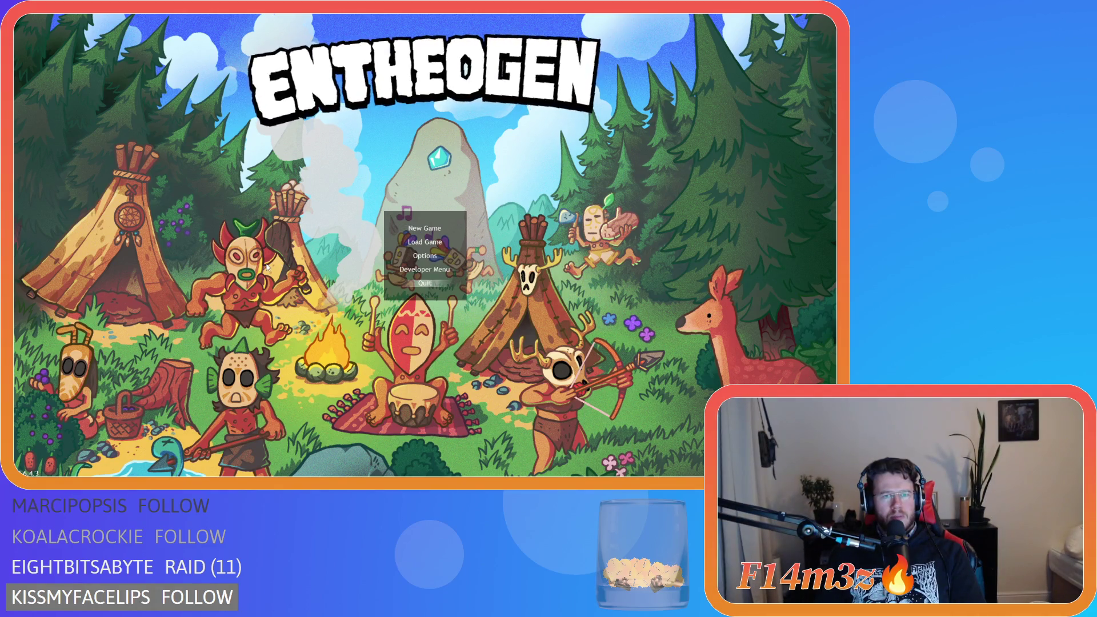
{"action": "key", "text": "Return"}
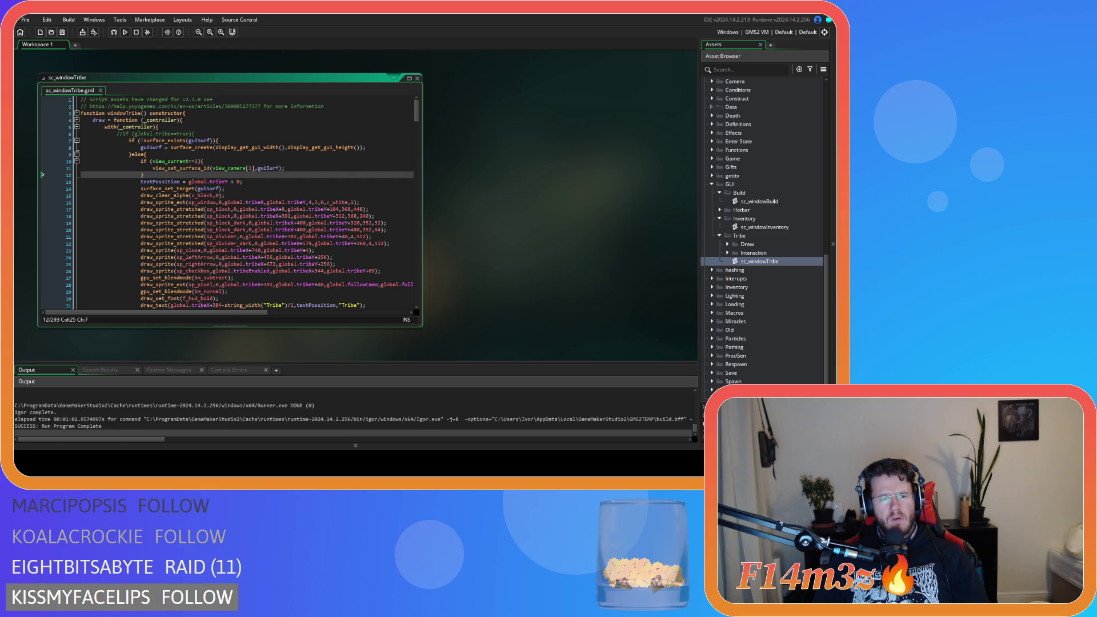
Show the documentation tooltip for view_set_surface_id on line 11.
{"action": "left_click", "coordinate": [265, 237]}
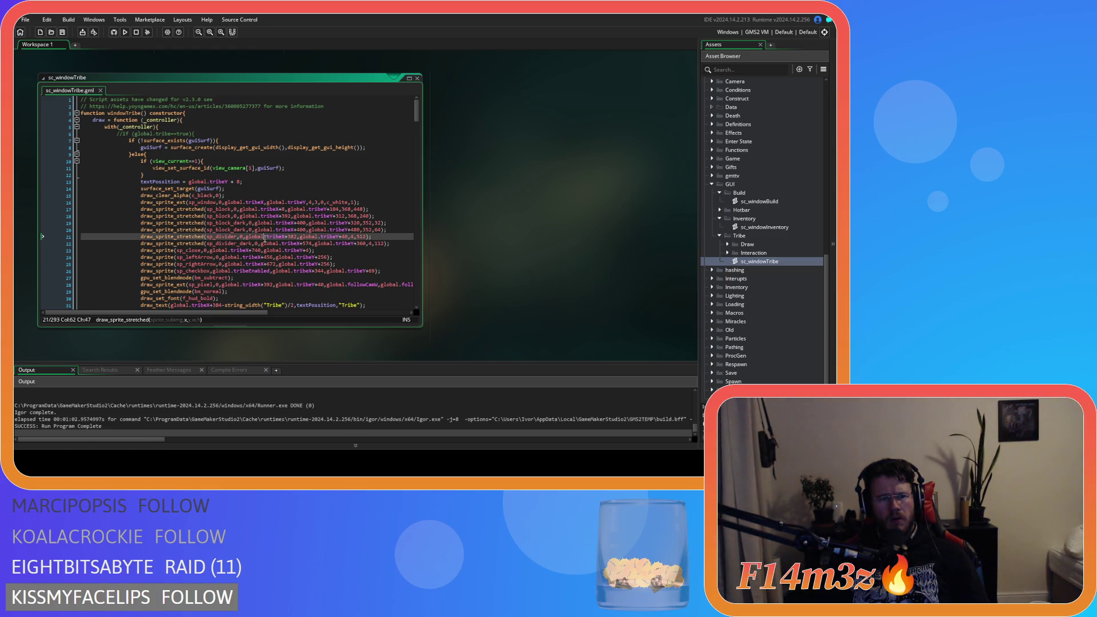
{"action": "left_click", "coordinate": [184, 168]}
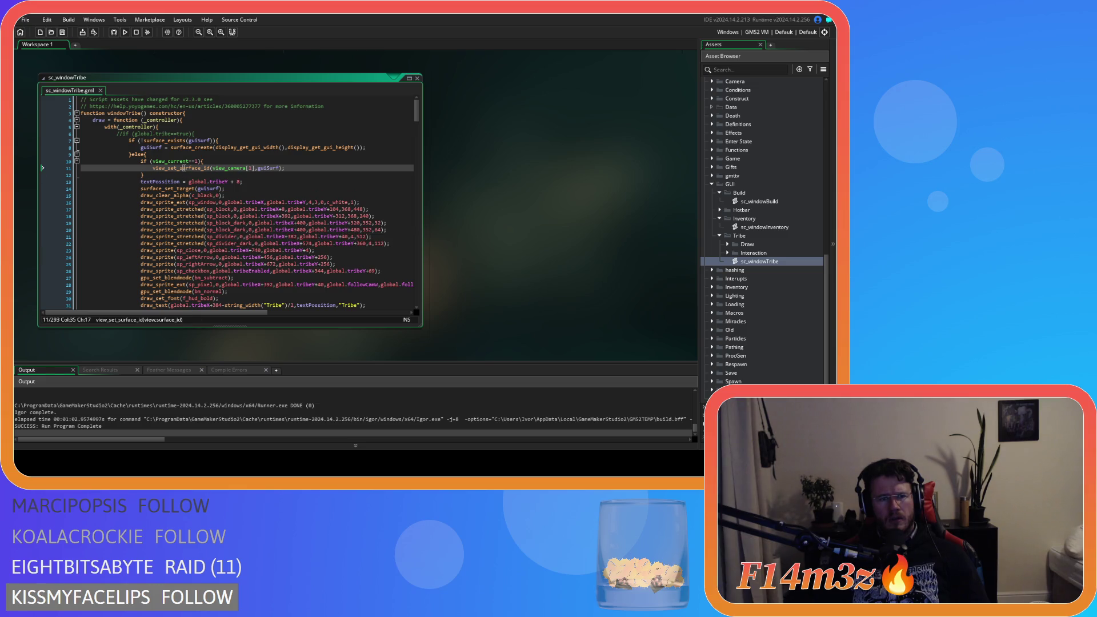
{"action": "mouse_move", "coordinate": [178, 171]}
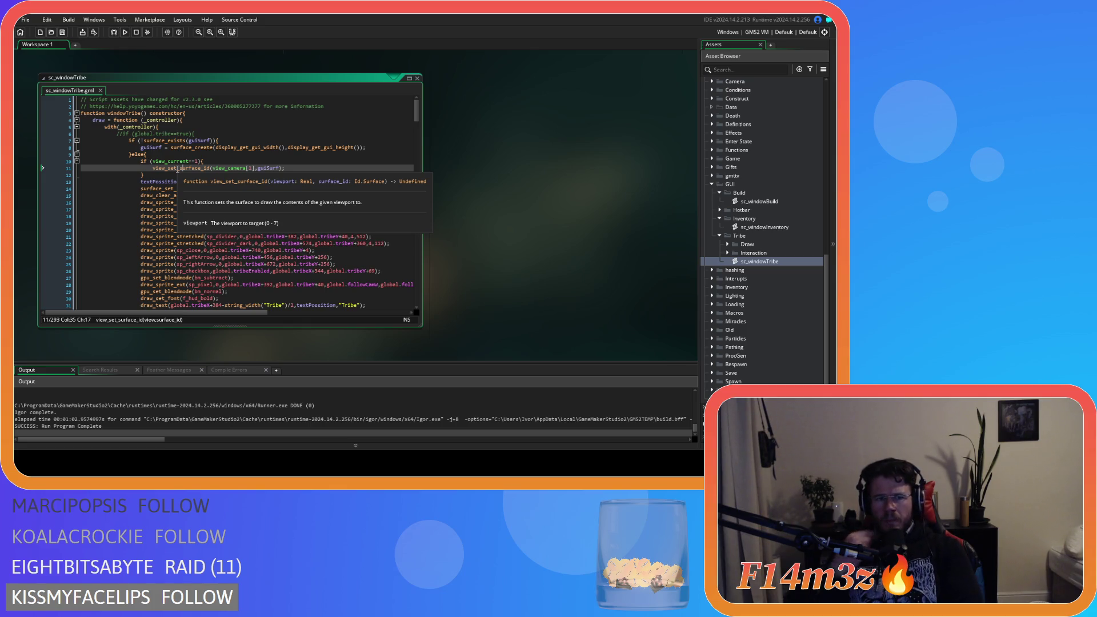
Trim line 11's first argument from view_camera[1] down to view and browse the view_ suggestions.
{"action": "left_click", "coordinate": [245, 167]}
{"action": "key", "text": "BackSpace"}
{"action": "key", "text": "BackSpace"}
{"action": "key", "text": "BackSpace"}
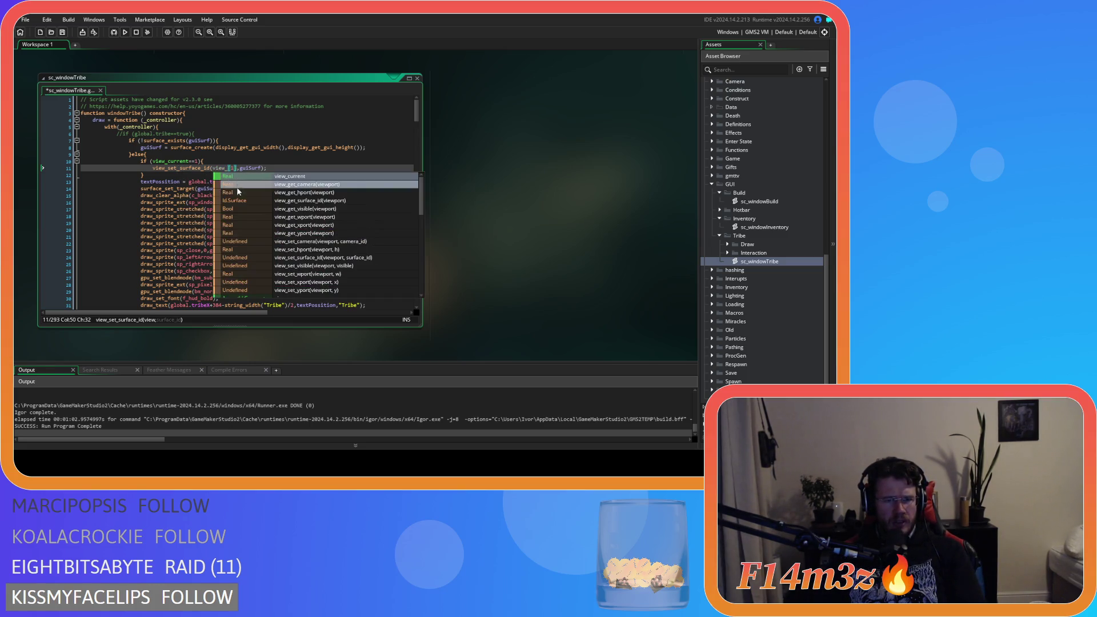
{"action": "key", "text": "BackSpace"}
{"action": "left_click", "coordinate": [231, 168]}
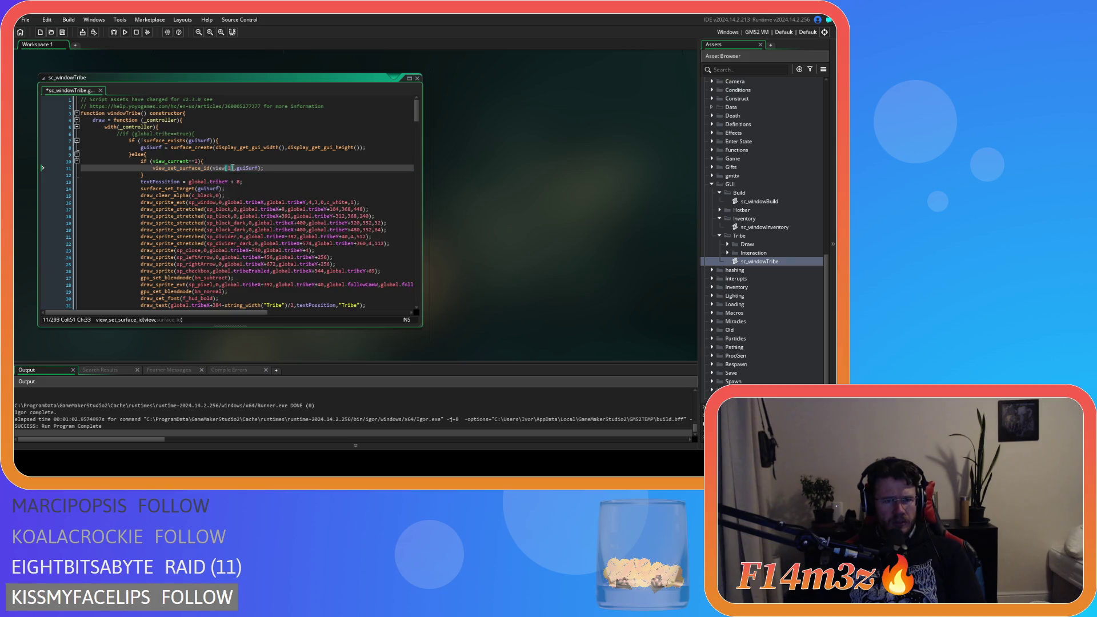
{"action": "key", "text": "BackSpace"}
{"action": "key", "text": "BackSpace"}
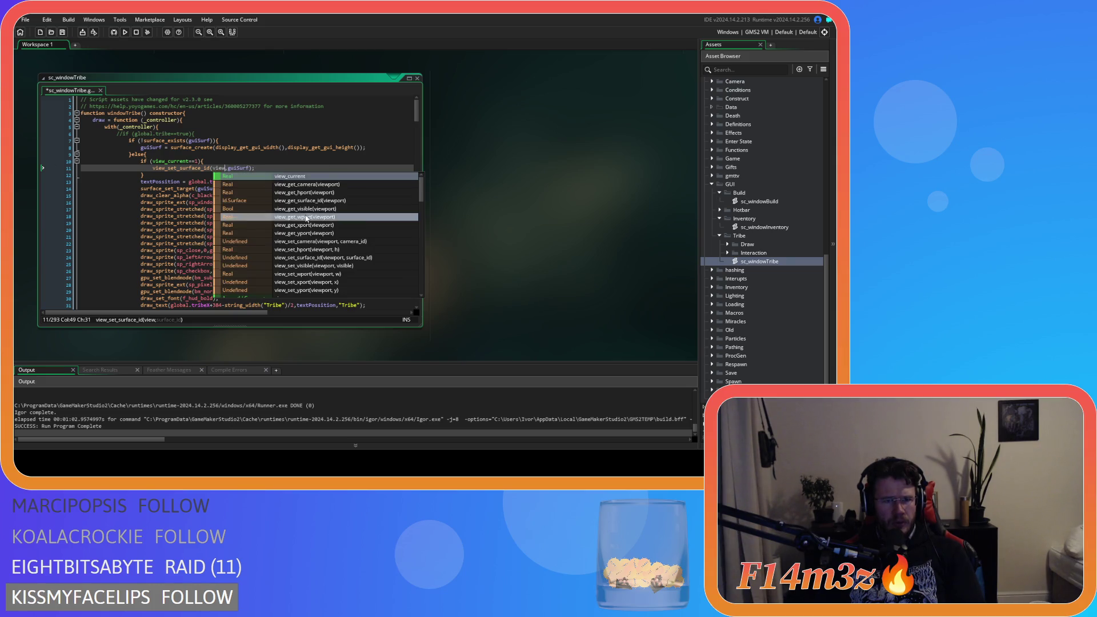
{"action": "scroll", "coordinate": [307, 218], "scroll_direction": "down", "scroll_amount": 3}
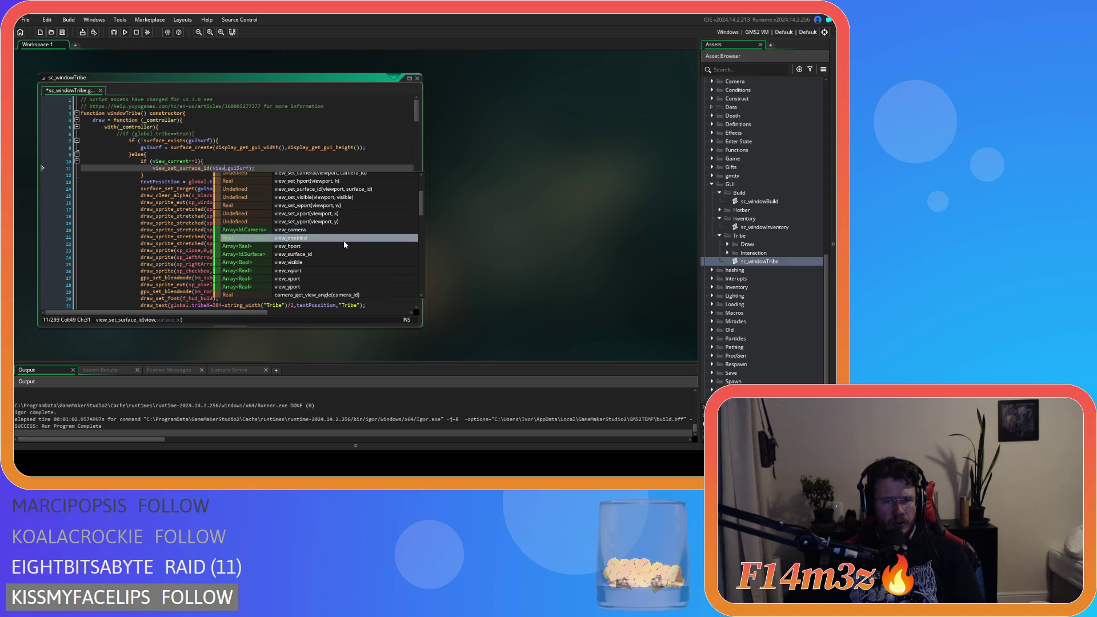
{"action": "scroll", "coordinate": [340, 240], "scroll_direction": "down", "scroll_amount": 1}
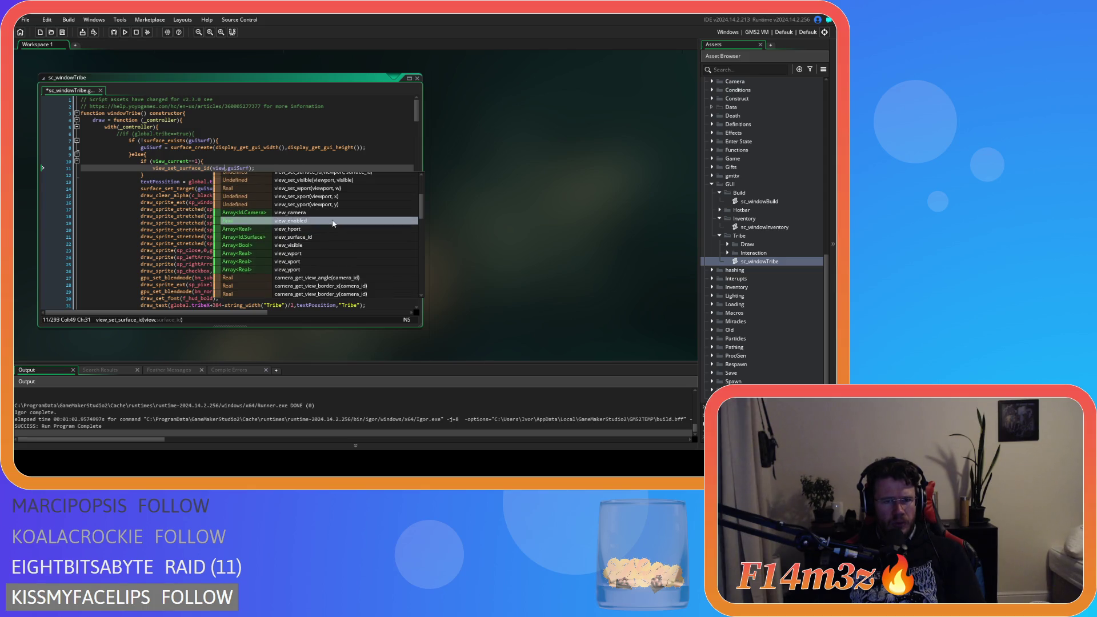
{"action": "scroll", "coordinate": [334, 223], "scroll_direction": "down", "scroll_amount": 10}
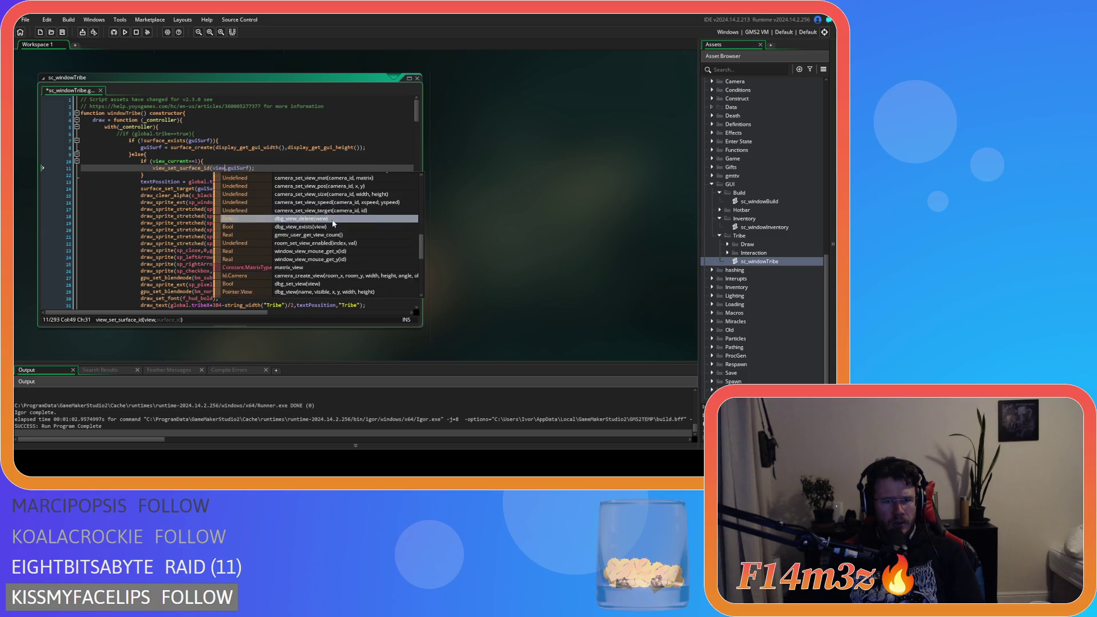
{"action": "scroll", "coordinate": [334, 224], "scroll_direction": "up", "scroll_amount": 10}
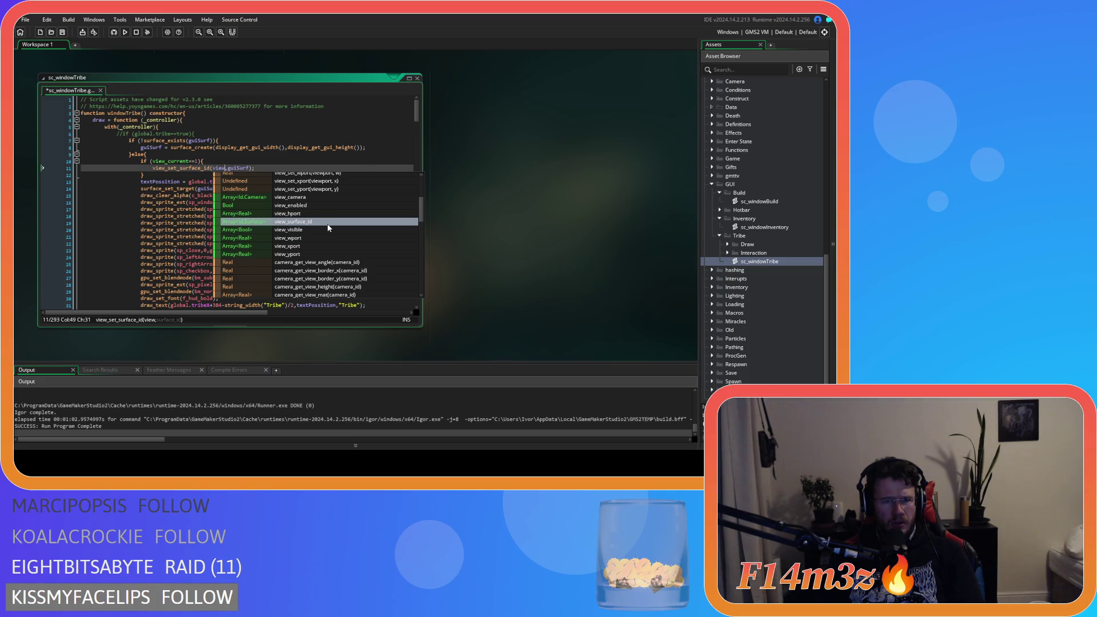
{"action": "scroll", "coordinate": [329, 228], "scroll_direction": "up", "scroll_amount": 1}
{"action": "scroll", "coordinate": [329, 228], "scroll_direction": "up", "scroll_amount": 3}
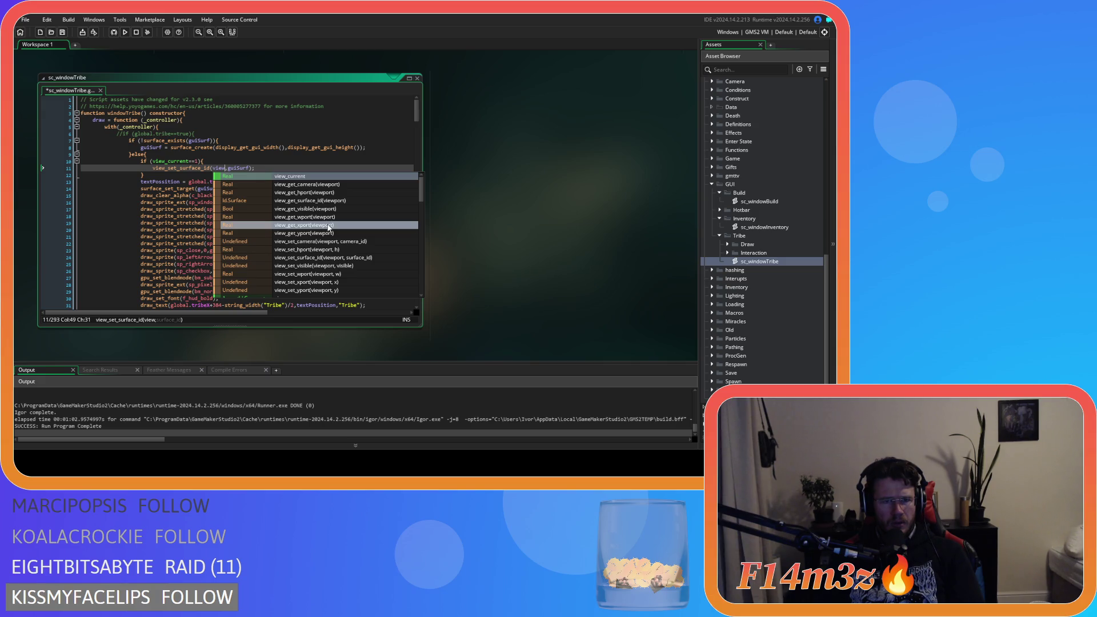
{"action": "scroll", "coordinate": [330, 228], "scroll_direction": "down", "scroll_amount": 3}
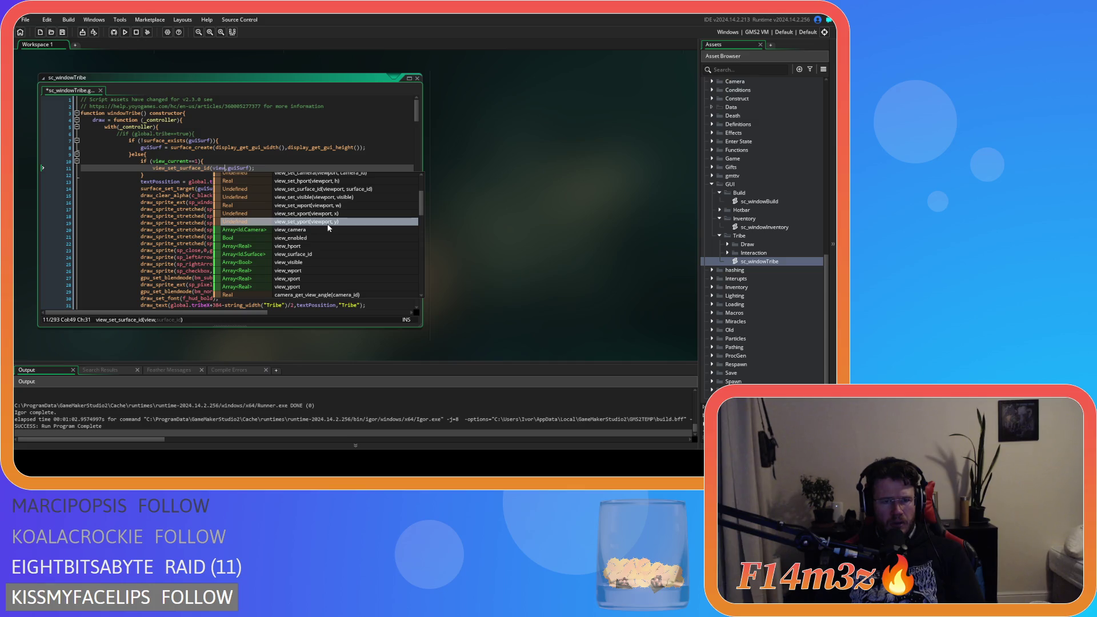
{"action": "scroll", "coordinate": [329, 228], "scroll_direction": "down", "scroll_amount": 4}
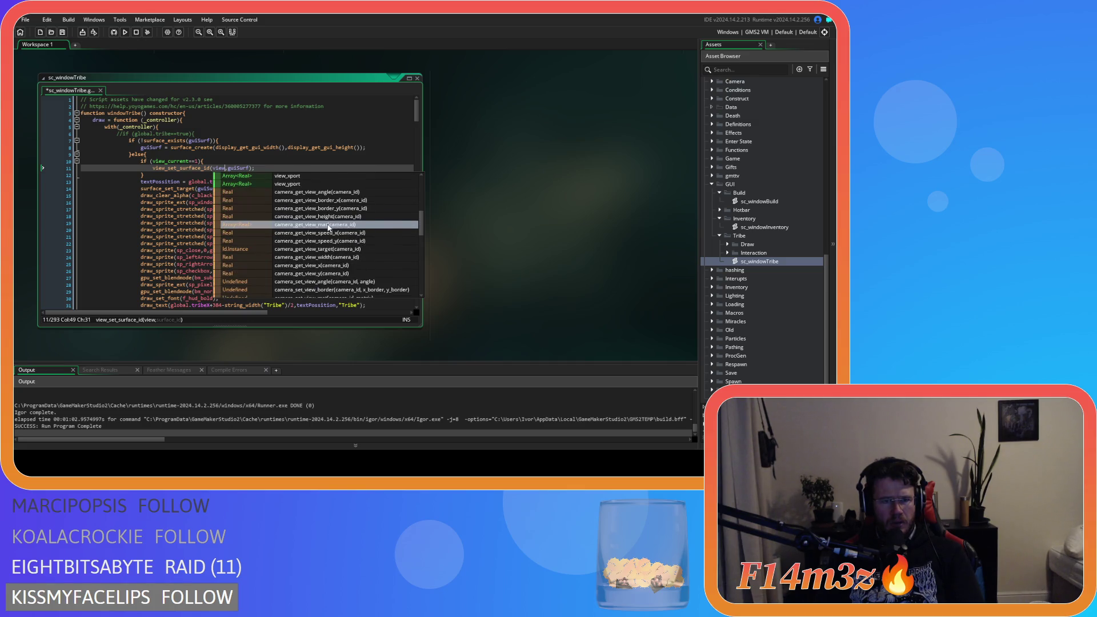
{"action": "scroll", "coordinate": [330, 228], "scroll_direction": "up", "scroll_amount": 5}
Replace line 11's first argument with 1, save the script and rebuild the game.
{"action": "left_click", "coordinate": [321, 196]}
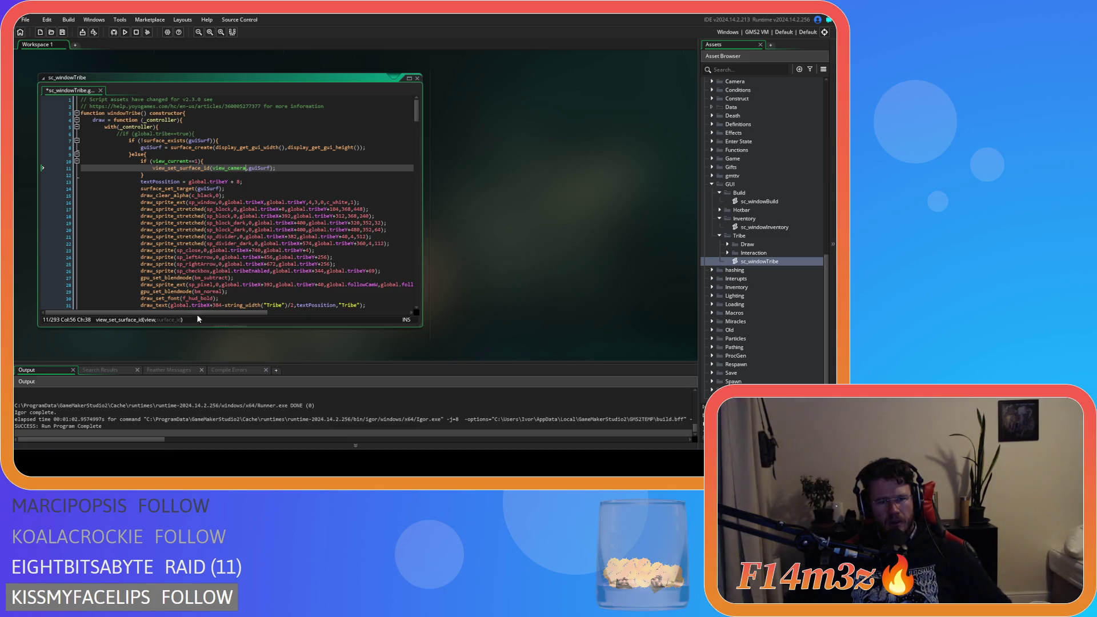
{"action": "left_click", "coordinate": [226, 169]}
{"action": "double_click", "coordinate": [226, 169]}
{"action": "key", "text": "BackSpace"}
{"action": "type", "text": "1"}
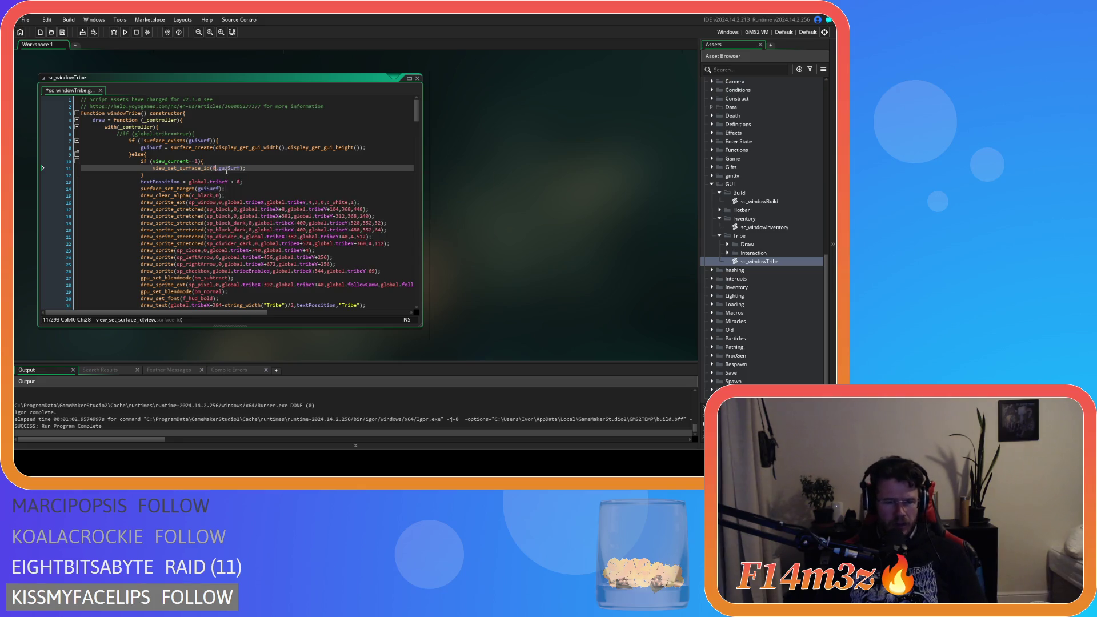
{"action": "key", "text": "ctrl+s"}
{"action": "type", "text": "1"}
{"action": "key", "text": "F5"}
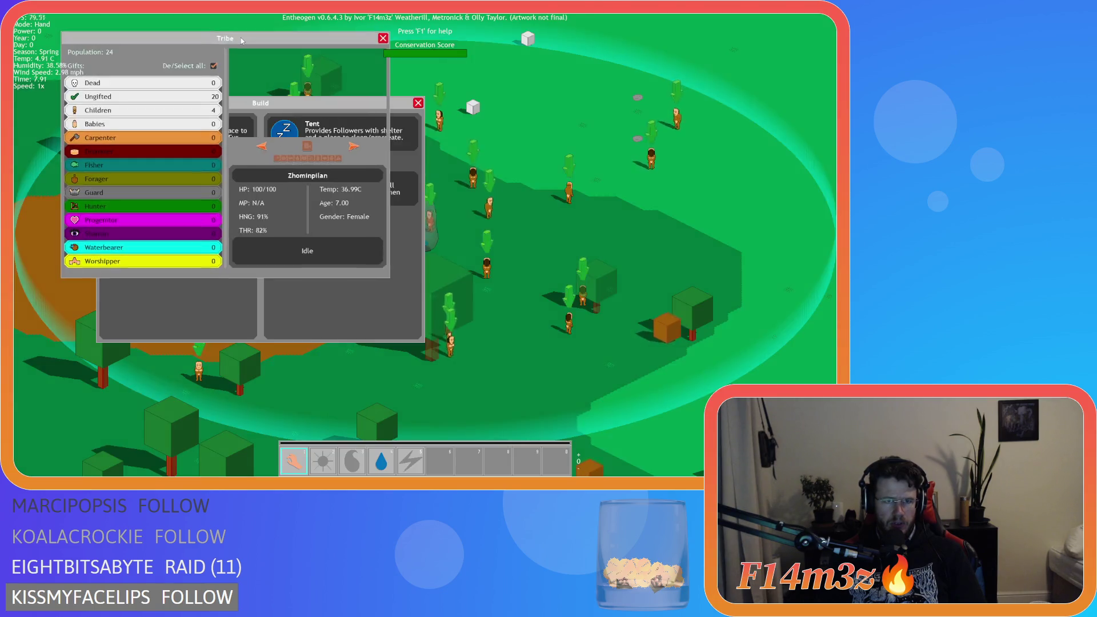
Rearrange the Tribe and Build windows in the running game, then close both.
{"action": "left_click_drag", "start_coordinate": [241, 41], "coordinate": [422, 74]}
{"action": "left_click_drag", "start_coordinate": [210, 110], "coordinate": [185, 134]}
{"action": "mouse_move", "coordinate": [390, 78]}
{"action": "left_mouse_down"}
{"action": "mouse_move", "coordinate": [328, 80]}
{"action": "mouse_move", "coordinate": [309, 64]}
{"action": "mouse_move", "coordinate": [351, 89]}
{"action": "mouse_move", "coordinate": [388, 45]}
{"action": "mouse_move", "coordinate": [309, 119]}
{"action": "mouse_move", "coordinate": [182, 72]}
{"action": "mouse_move", "coordinate": [288, 84]}
{"action": "mouse_move", "coordinate": [227, 77]}
{"action": "mouse_move", "coordinate": [293, 74]}
{"action": "left_mouse_up"}
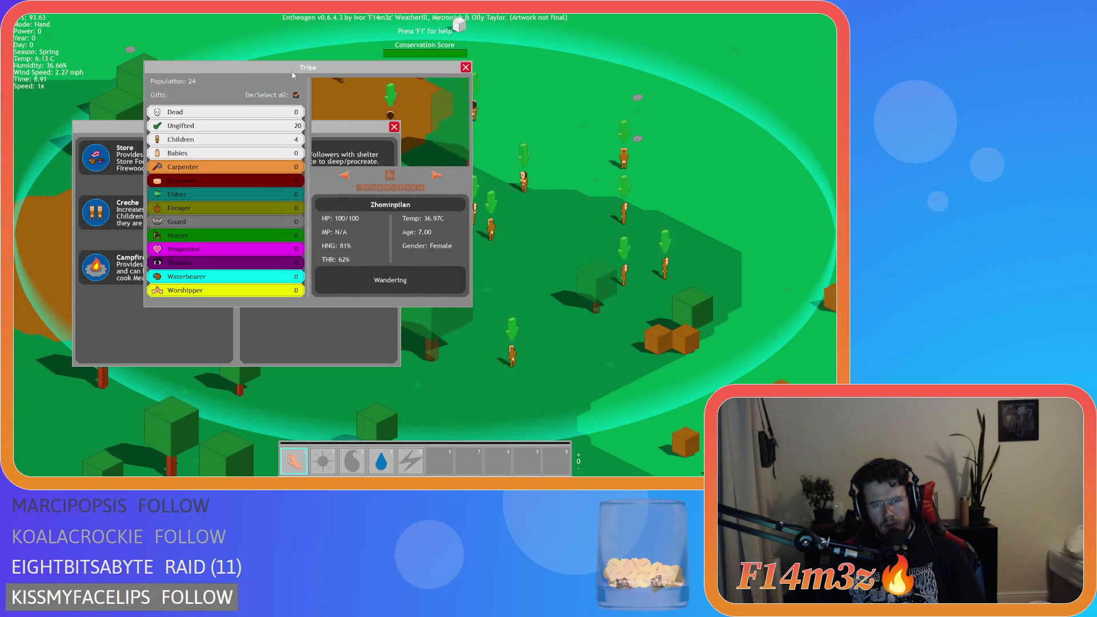
{"action": "left_click", "coordinate": [465, 70]}
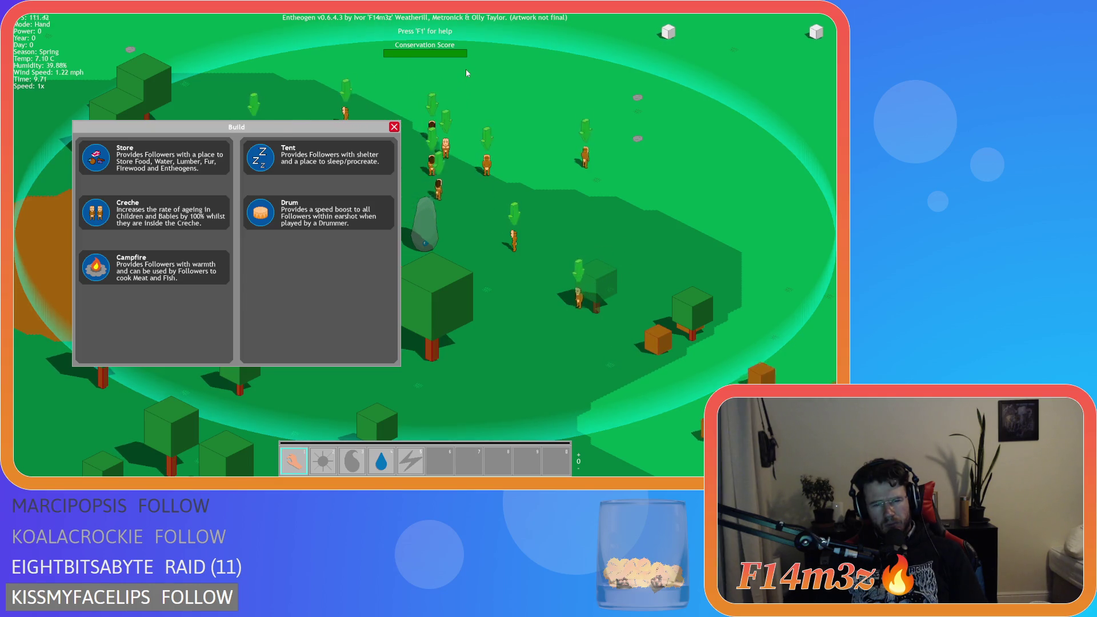
{"action": "left_click", "coordinate": [396, 128]}
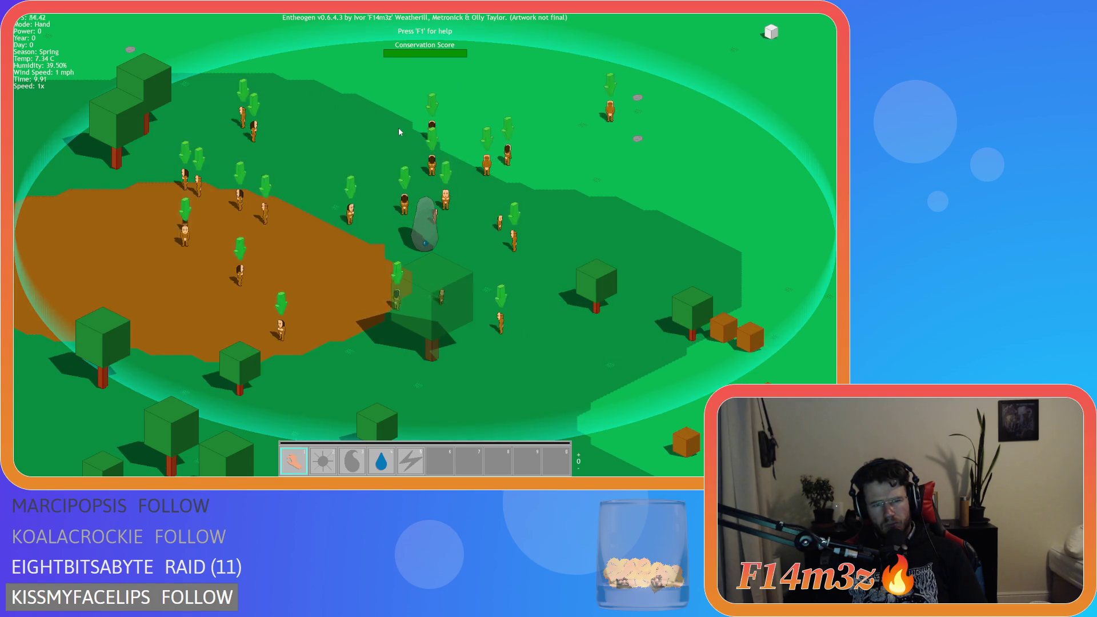
Quit the test run with Escape and Y, returning to line 9 of the script.
{"action": "key", "text": "Escape"}
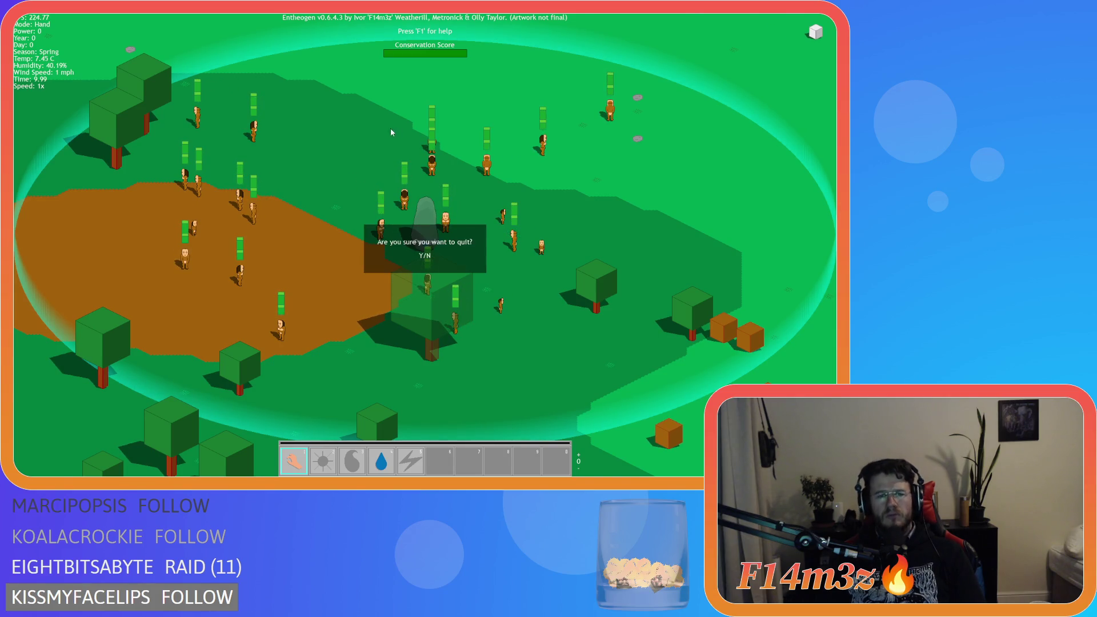
{"action": "key", "text": "y"}
{"action": "left_click", "coordinate": [259, 155]}
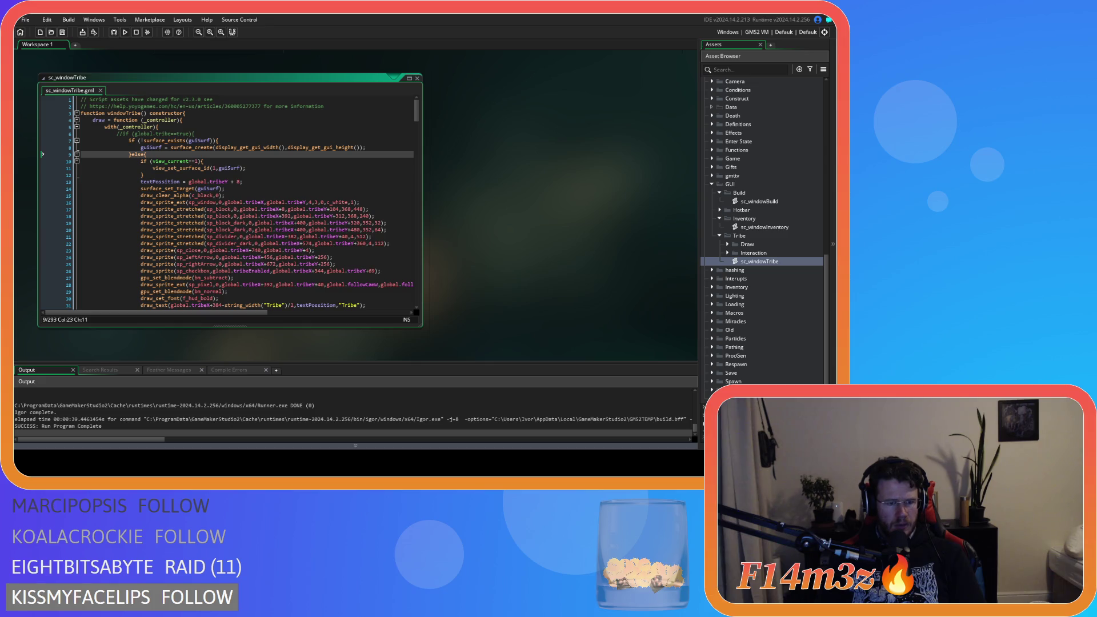
Cut view_set_surface_id(1,guiSurf) from line 11 and delete the view_current==1 check block.
{"action": "left_click", "coordinate": [193, 189]}
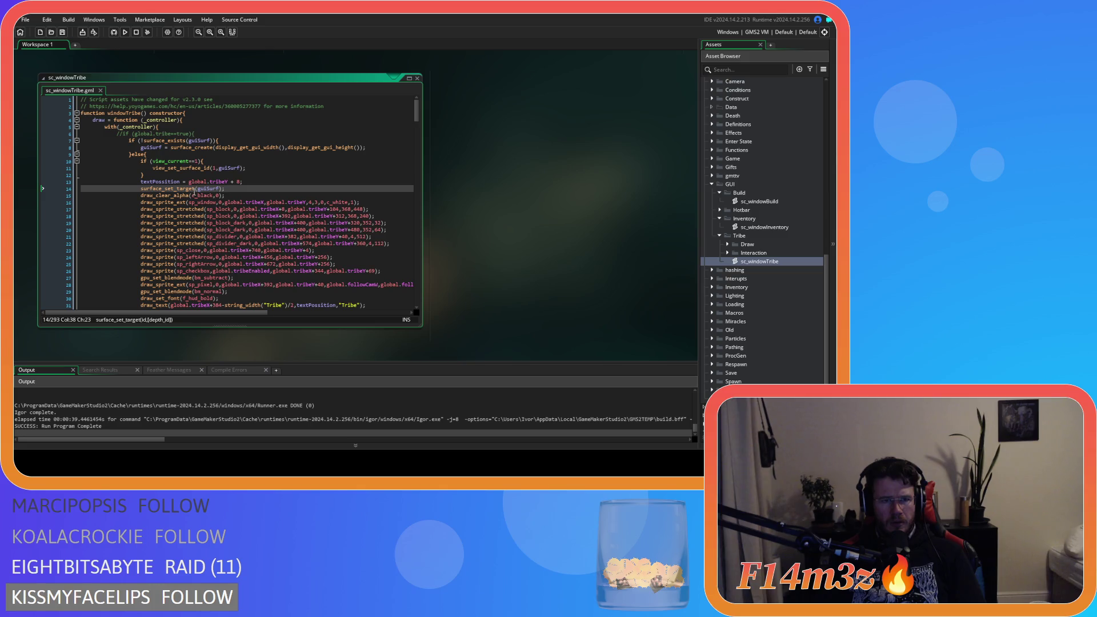
{"action": "left_click_drag", "start_coordinate": [245, 168], "coordinate": [46, 161]}
{"action": "key", "text": "BackSpace"}
{"action": "key", "text": "BackSpace"}
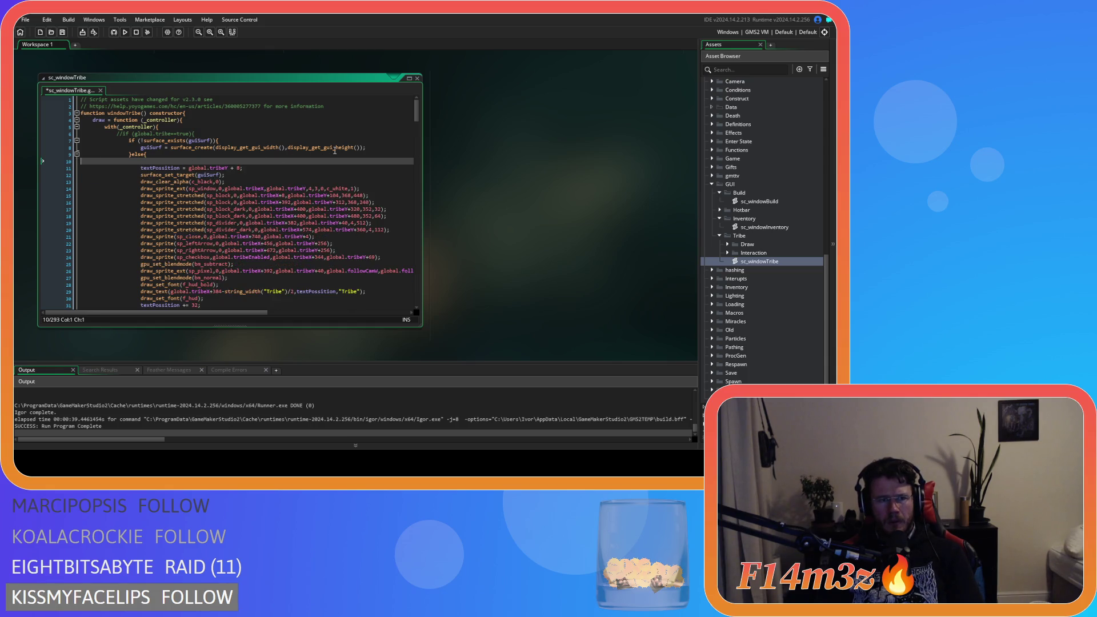
{"action": "key", "text": "BackSpace"}
Paste the view_set_surface_id call under surface_create and rebuild the game with F5.
{"action": "left_click", "coordinate": [378, 148]}
{"action": "key", "text": "Return"}
{"action": "type", "text": "view_set_surface_id(1,guiSurf);"}
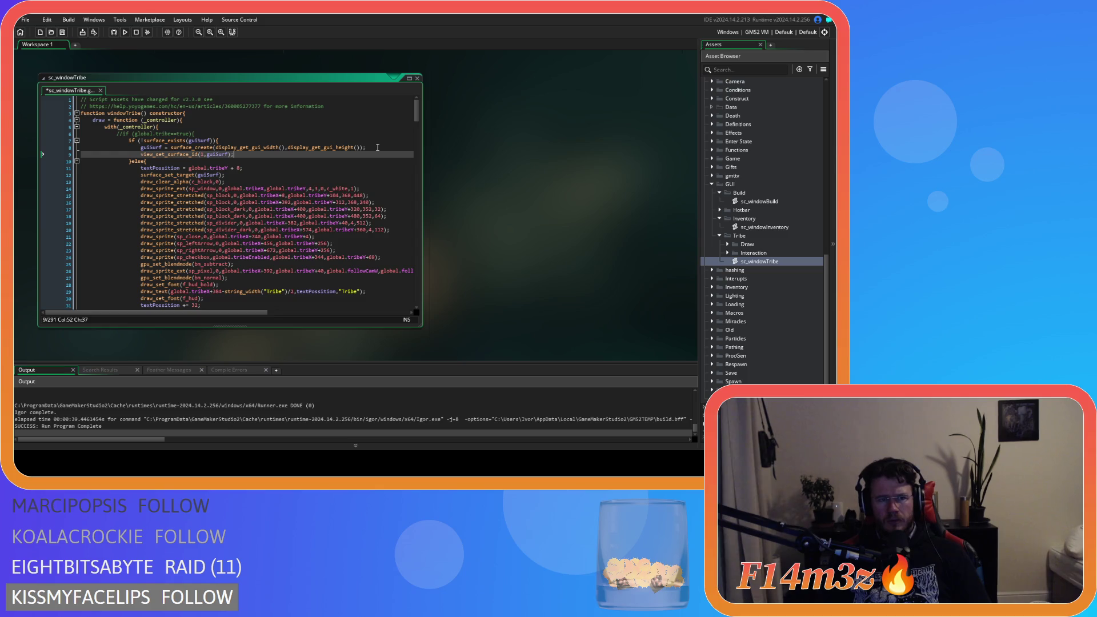
{"action": "key", "text": "F5"}
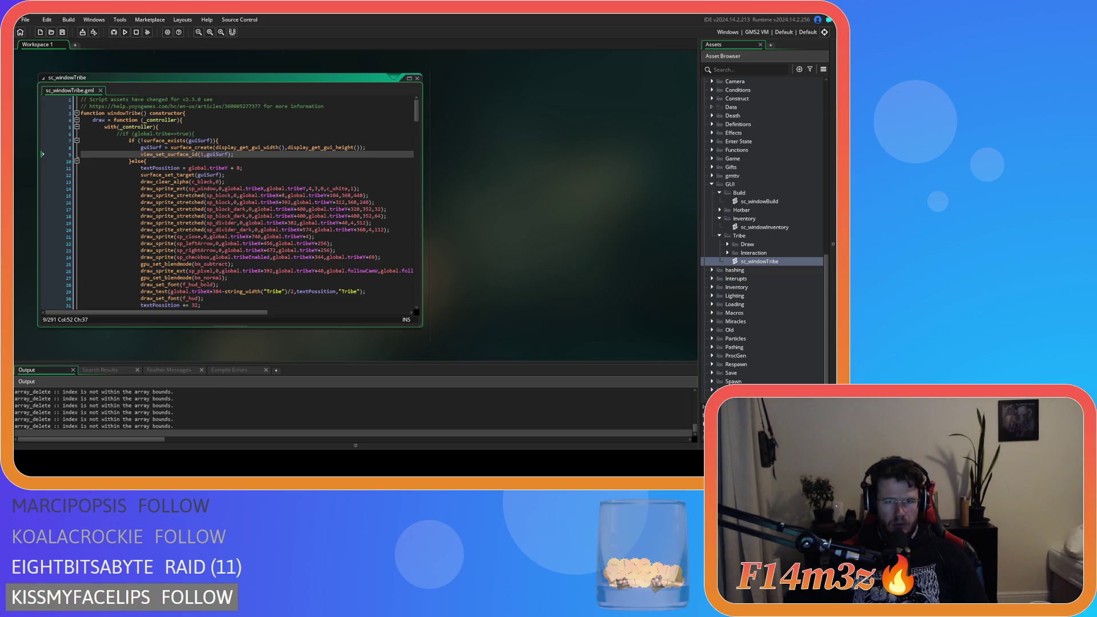
{"action": "key", "text": "alt+Tab"}
Check the Tribe window's live follower preview by moving and toggling Tribe and Build, then request quit.
{"action": "mouse_move", "coordinate": [317, 94]}
{"action": "left_mouse_down"}
{"action": "mouse_move", "coordinate": [277, 53]}
{"action": "mouse_move", "coordinate": [526, 81]}
{"action": "mouse_move", "coordinate": [430, 77]}
{"action": "mouse_move", "coordinate": [381, 100]}
{"action": "mouse_move", "coordinate": [444, 83]}
{"action": "mouse_move", "coordinate": [240, 103]}
{"action": "mouse_move", "coordinate": [242, 68]}
{"action": "left_mouse_up"}
{"action": "key", "text": "t"}
{"action": "key", "text": "b"}
{"action": "key", "text": "b"}
{"action": "key", "text": "b"}
{"action": "key", "text": "t"}
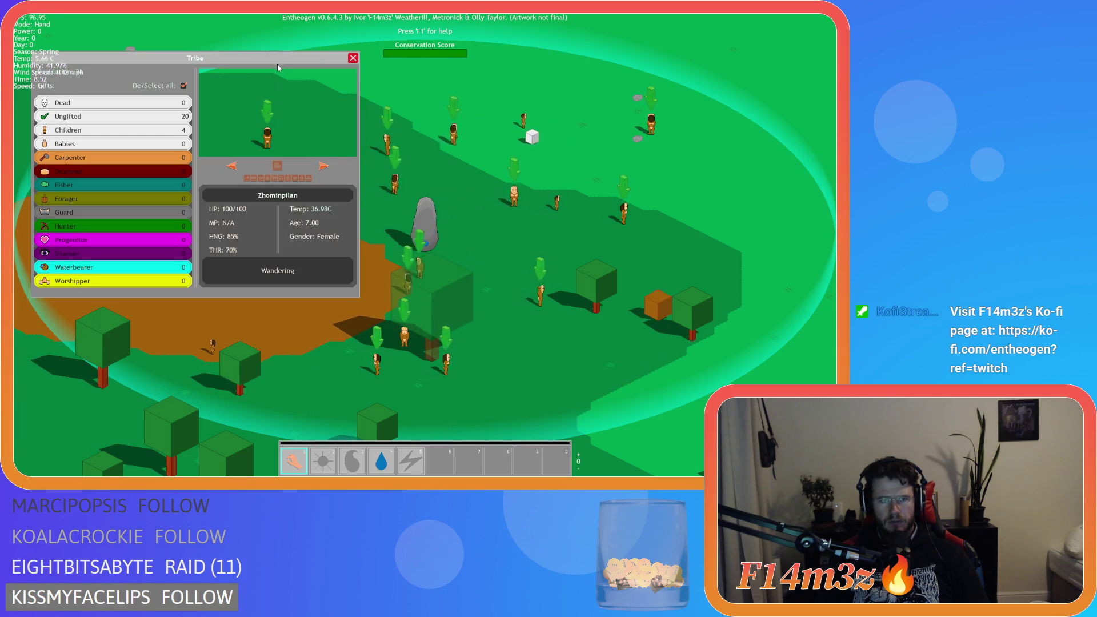
{"action": "mouse_move", "coordinate": [252, 57]}
{"action": "left_mouse_down"}
{"action": "mouse_move", "coordinate": [294, 125]}
{"action": "mouse_move", "coordinate": [282, 216]}
{"action": "mouse_move", "coordinate": [432, 145]}
{"action": "mouse_move", "coordinate": [338, 97]}
{"action": "left_mouse_up"}
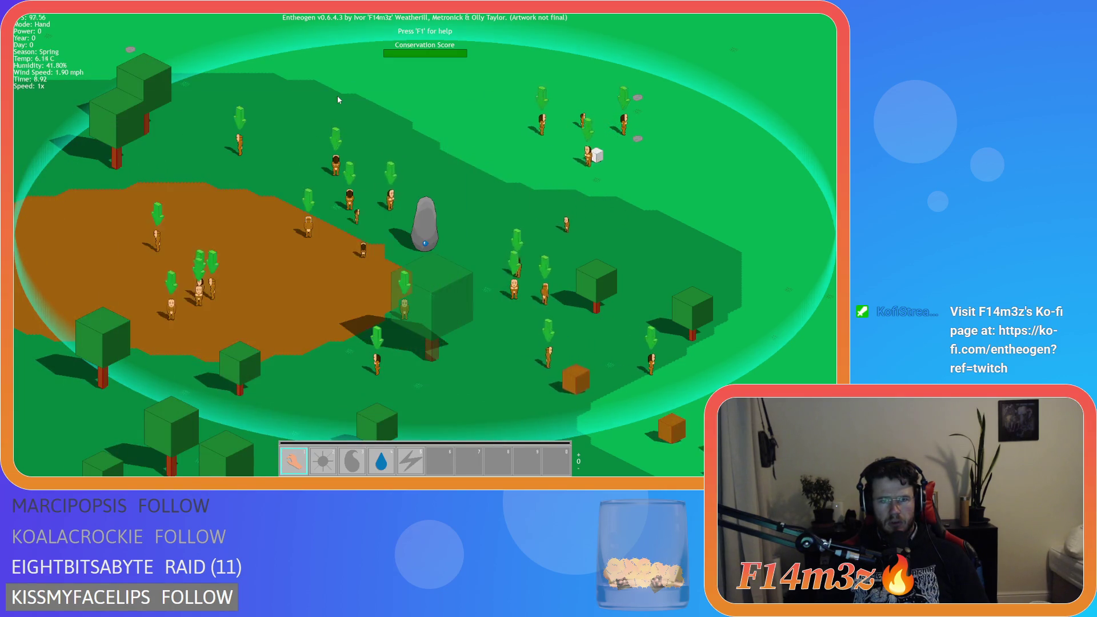
{"action": "key", "text": "t"}
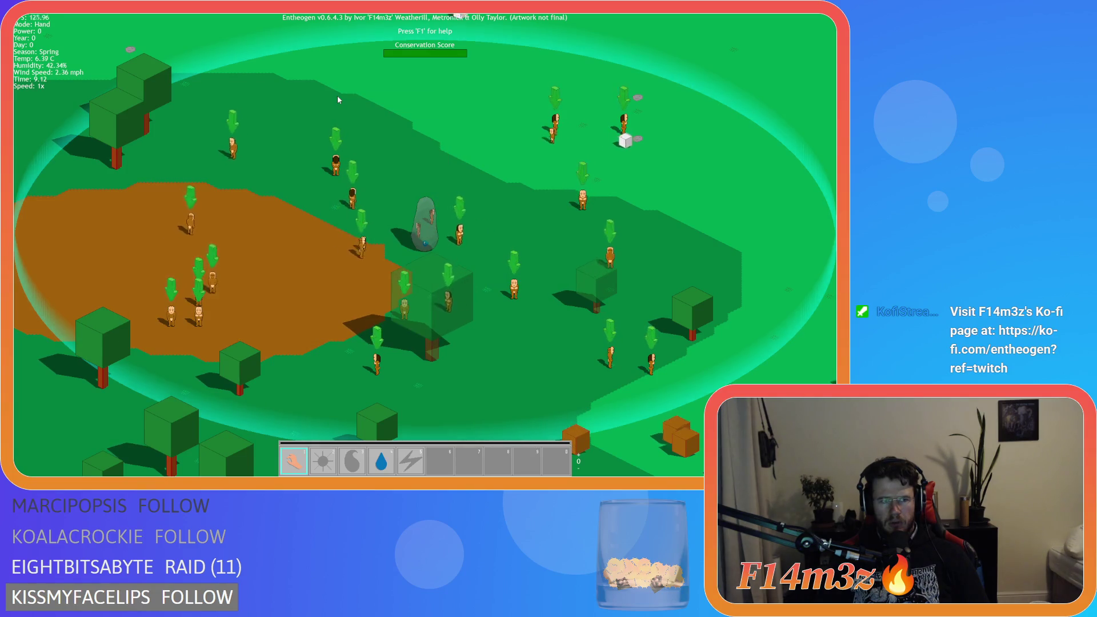
{"action": "key", "text": "t"}
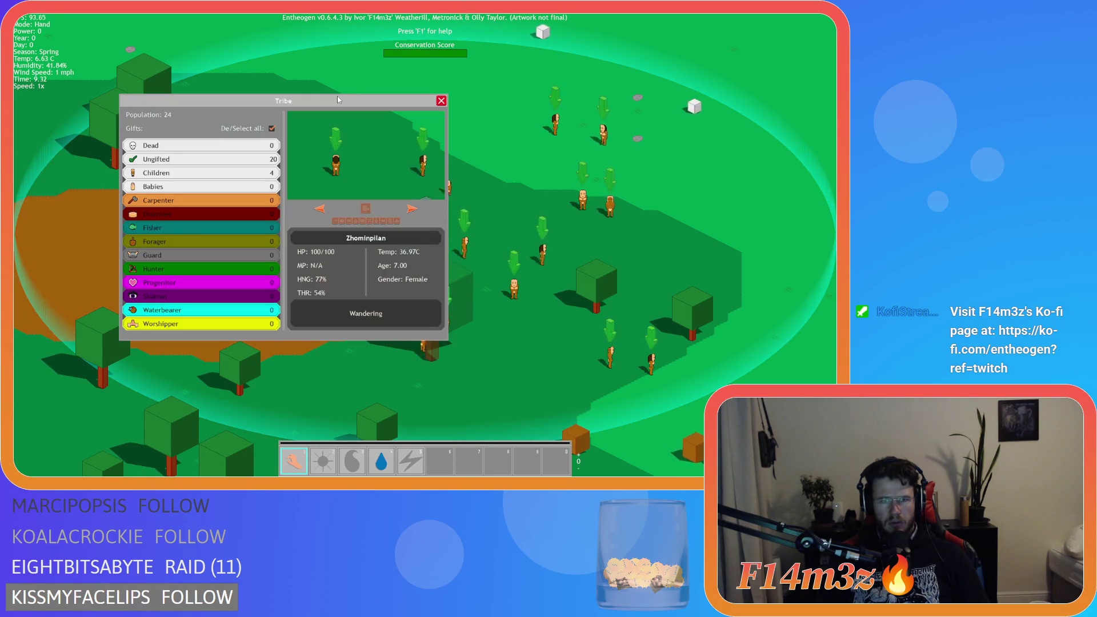
{"action": "key", "text": "t"}
{"action": "key", "text": "g"}
{"action": "key", "text": "g"}
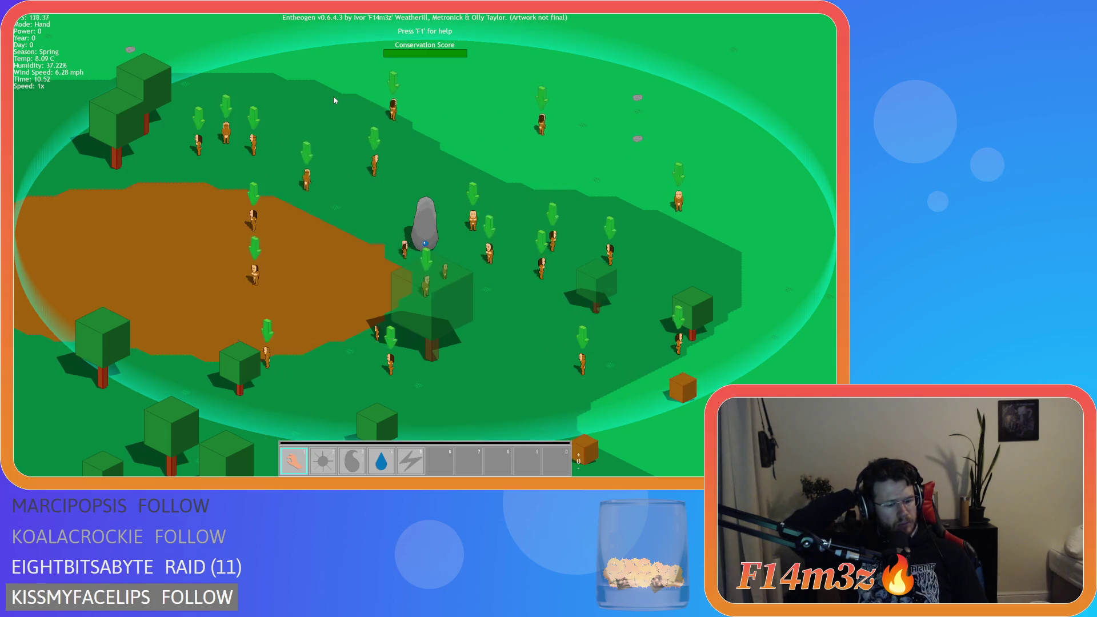
{"action": "key", "text": "Escape"}
Return to the title, quickload the save, and arrange the Tribe panel and Build window.
{"action": "key", "text": "y"}
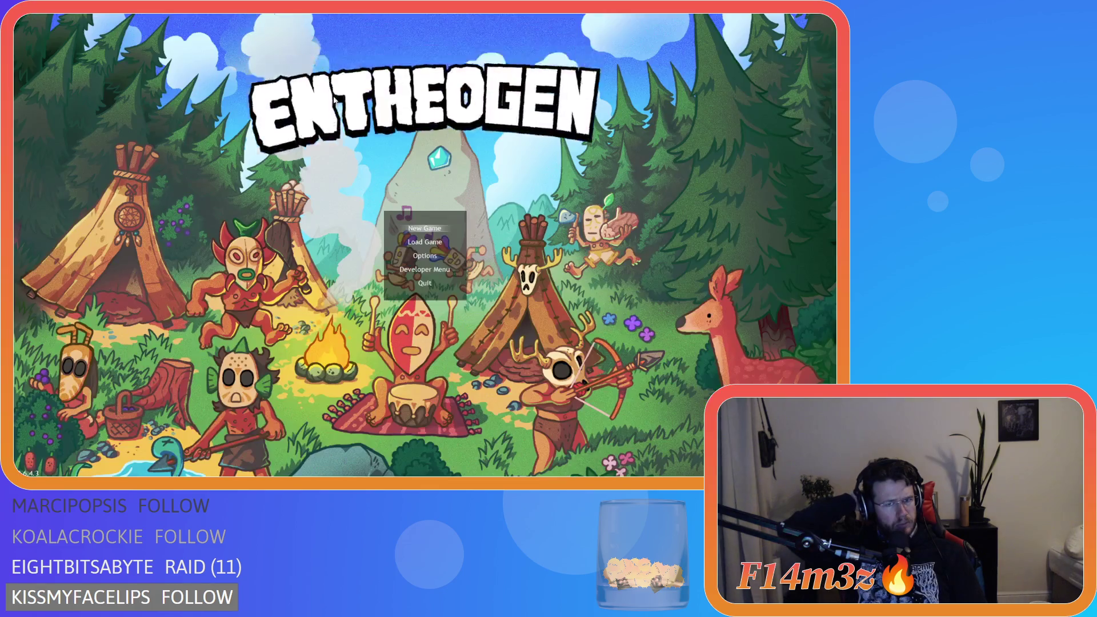
{"action": "key", "text": "Return"}
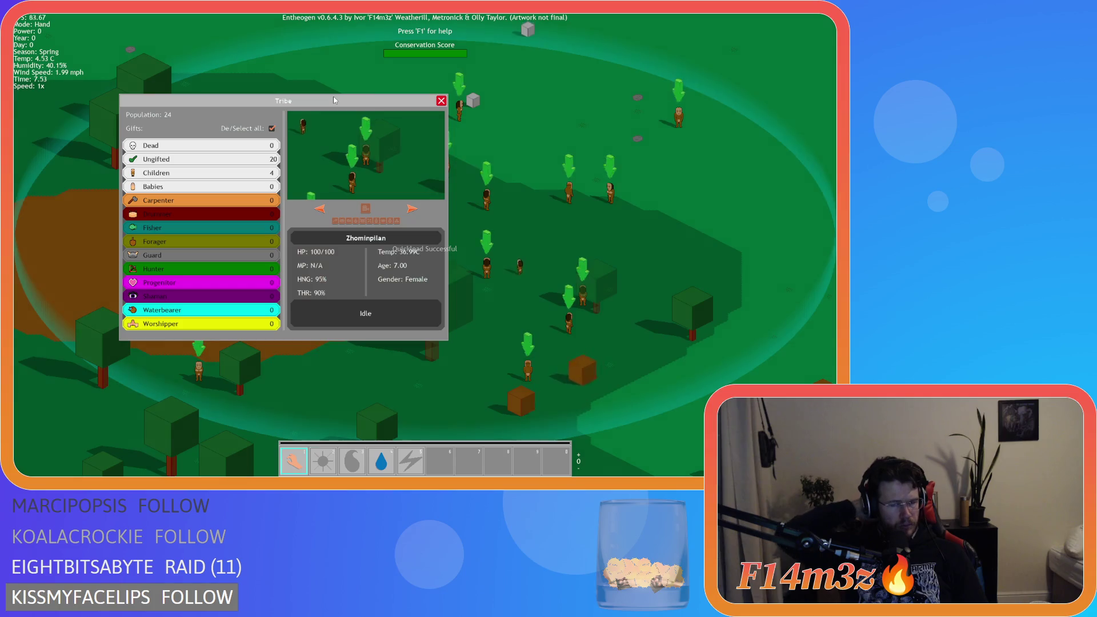
{"action": "mouse_move", "coordinate": [310, 99]}
{"action": "left_mouse_down"}
{"action": "mouse_move", "coordinate": [271, 114]}
{"action": "mouse_move", "coordinate": [354, 112]}
{"action": "mouse_move", "coordinate": [253, 122]}
{"action": "mouse_move", "coordinate": [320, 134]}
{"action": "mouse_move", "coordinate": [296, 84]}
{"action": "left_mouse_up"}
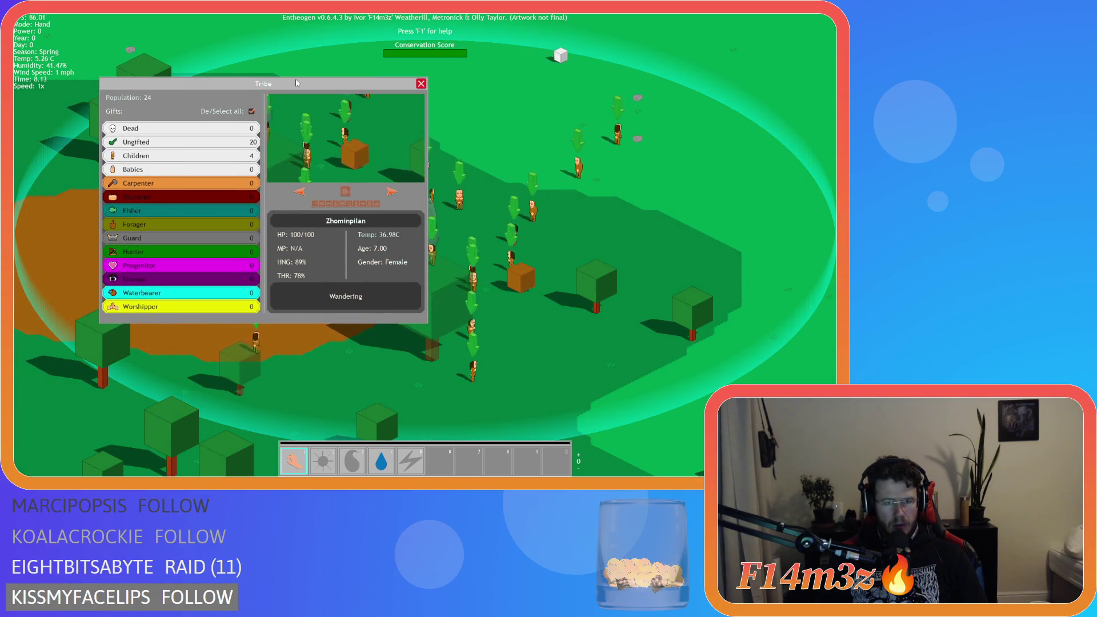
{"action": "left_click", "coordinate": [275, 153]}
{"action": "mouse_move", "coordinate": [321, 106]}
{"action": "left_mouse_down"}
{"action": "mouse_move", "coordinate": [273, 114]}
{"action": "mouse_move", "coordinate": [456, 193]}
{"action": "mouse_move", "coordinate": [638, 155]}
{"action": "mouse_move", "coordinate": [604, 145]}
{"action": "left_mouse_up"}
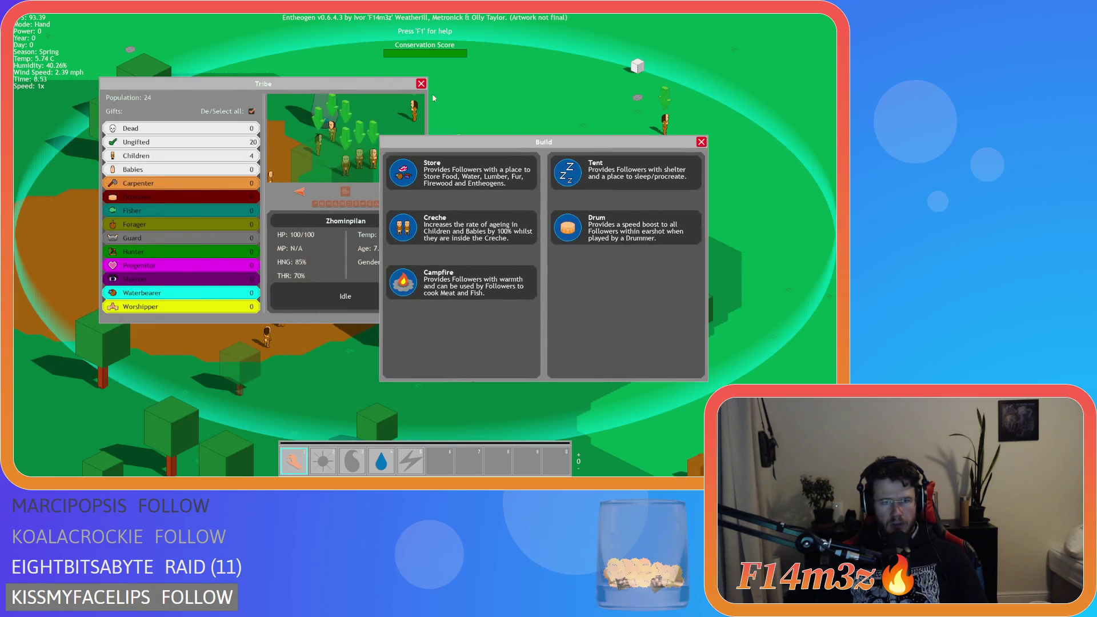
{"action": "mouse_move", "coordinate": [340, 85]}
{"action": "left_mouse_down"}
{"action": "mouse_move", "coordinate": [308, 69]}
{"action": "mouse_move", "coordinate": [412, 96]}
{"action": "mouse_move", "coordinate": [303, 64]}
{"action": "mouse_move", "coordinate": [335, 68]}
{"action": "mouse_move", "coordinate": [316, 61]}
{"action": "left_mouse_up"}
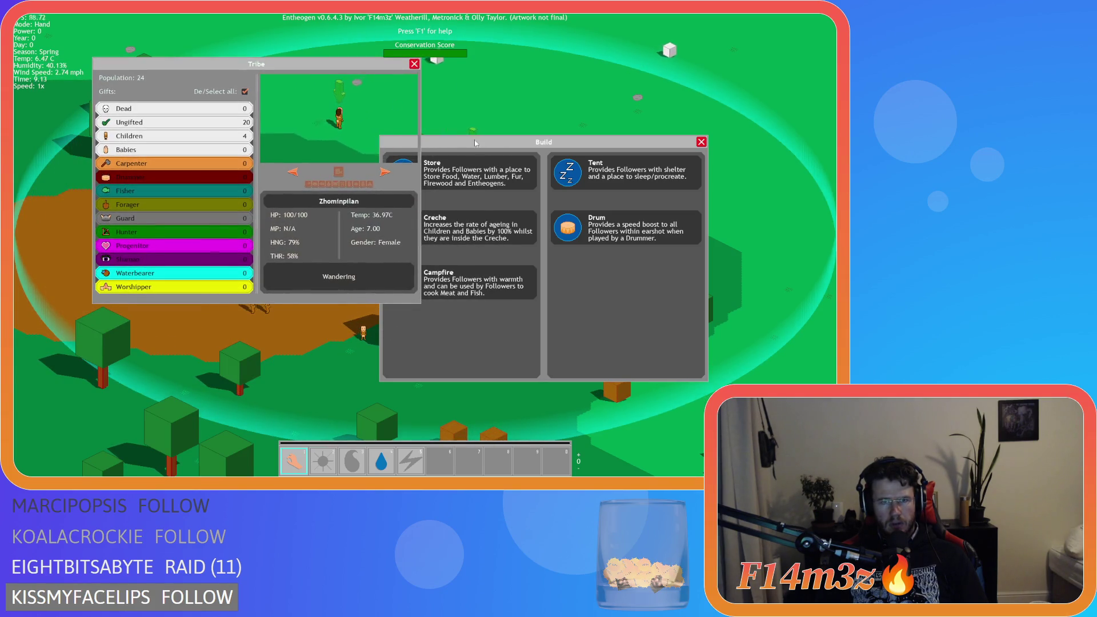
{"action": "left_click_drag", "start_coordinate": [478, 147], "coordinate": [426, 141]}
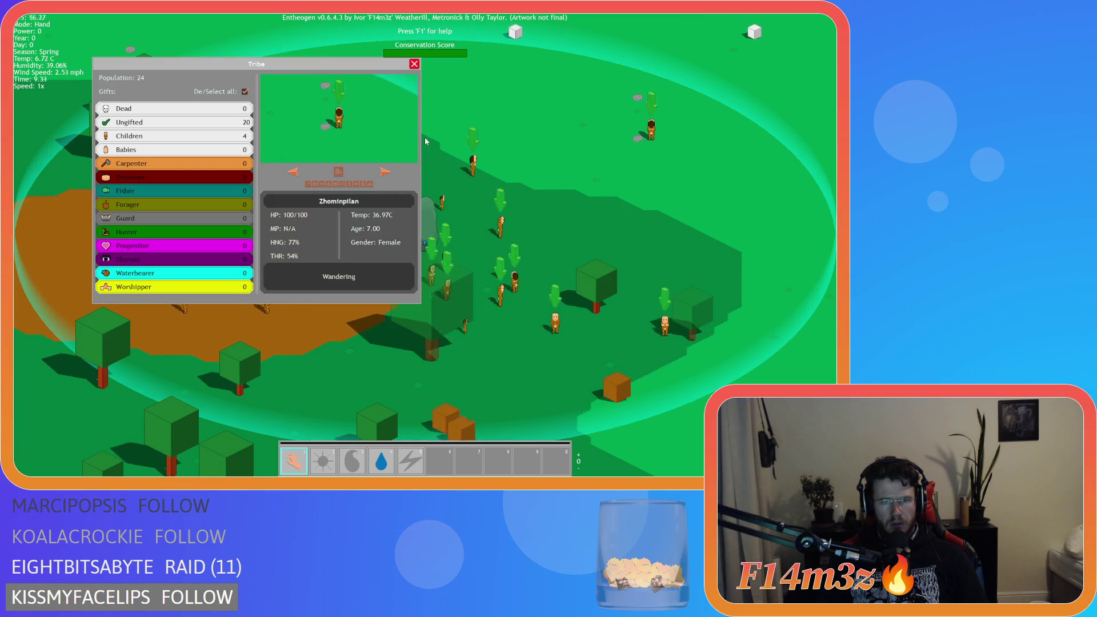
Toggle the Build window and move the Tribe panel back in front of it.
{"action": "key", "text": "b"}
{"action": "key", "text": "i"}
{"action": "key", "text": "i"}
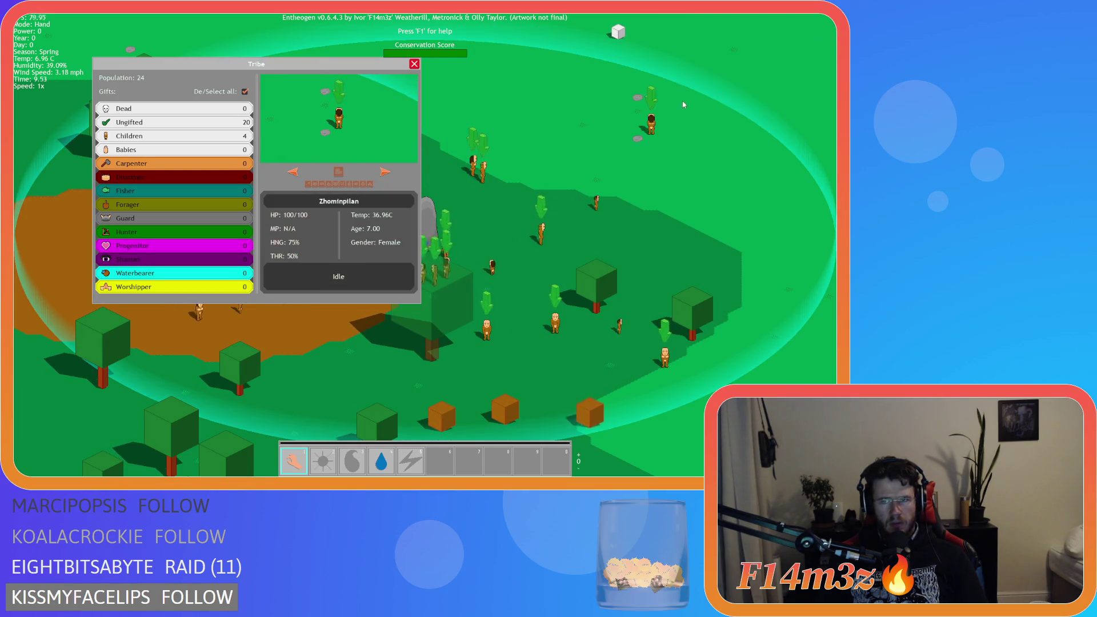
{"action": "mouse_move", "coordinate": [329, 69]}
{"action": "left_mouse_down"}
{"action": "mouse_move", "coordinate": [370, 100]}
{"action": "mouse_move", "coordinate": [342, 90]}
{"action": "left_mouse_up"}
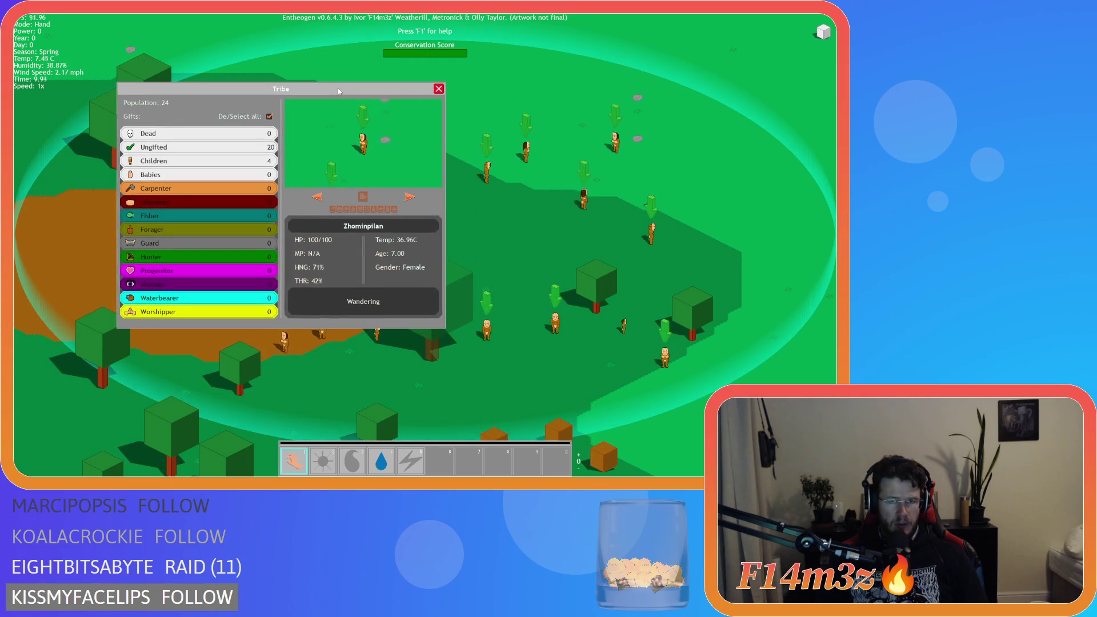
{"action": "key", "text": "b"}
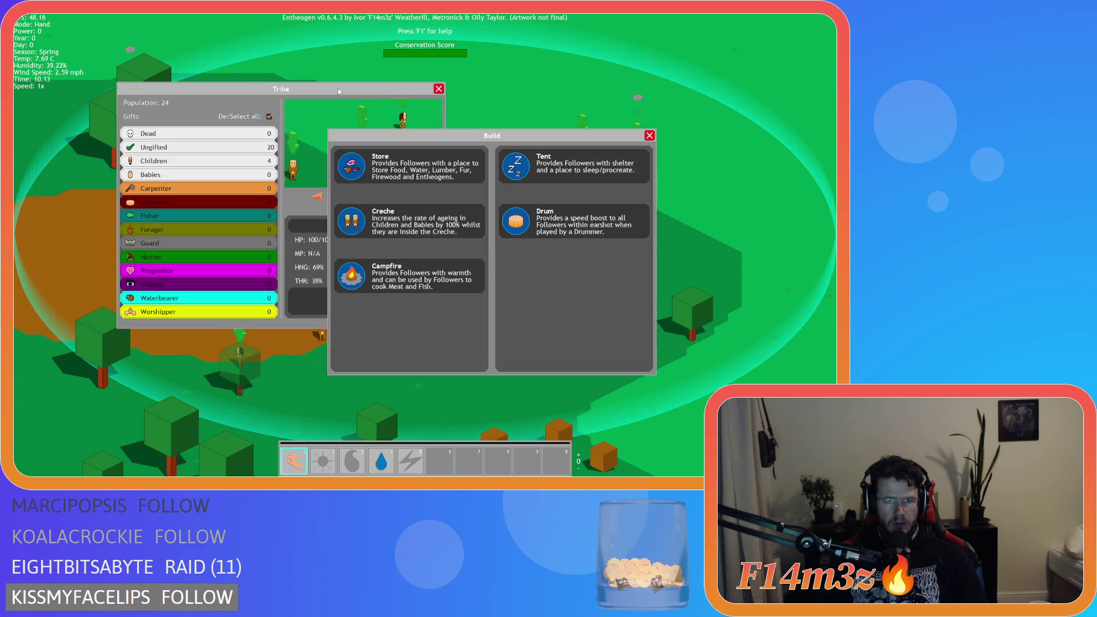
{"action": "mouse_move", "coordinate": [338, 88]}
{"action": "left_mouse_down"}
{"action": "mouse_move", "coordinate": [384, 108]}
{"action": "mouse_move", "coordinate": [282, 59]}
{"action": "left_mouse_up"}
{"action": "mouse_move", "coordinate": [460, 136]}
{"action": "left_mouse_down"}
{"action": "mouse_move", "coordinate": [312, 76]}
{"action": "mouse_move", "coordinate": [350, 166]}
{"action": "left_mouse_up"}
{"action": "left_click", "coordinate": [317, 63]}
{"action": "mouse_move", "coordinate": [377, 55]}
{"action": "left_mouse_down"}
{"action": "mouse_move", "coordinate": [414, 134]}
{"action": "mouse_move", "coordinate": [386, 62]}
{"action": "left_mouse_up"}
Close and reopen the Tribe panel, repositioning it over the Build window.
{"action": "left_click", "coordinate": [388, 61]}
{"action": "key", "text": "t"}
{"action": "mouse_move", "coordinate": [302, 65]}
{"action": "left_mouse_down"}
{"action": "mouse_move", "coordinate": [387, 99]}
{"action": "mouse_move", "coordinate": [308, 80]}
{"action": "left_mouse_up"}
{"action": "key", "text": "t"}
{"action": "key", "text": "t"}
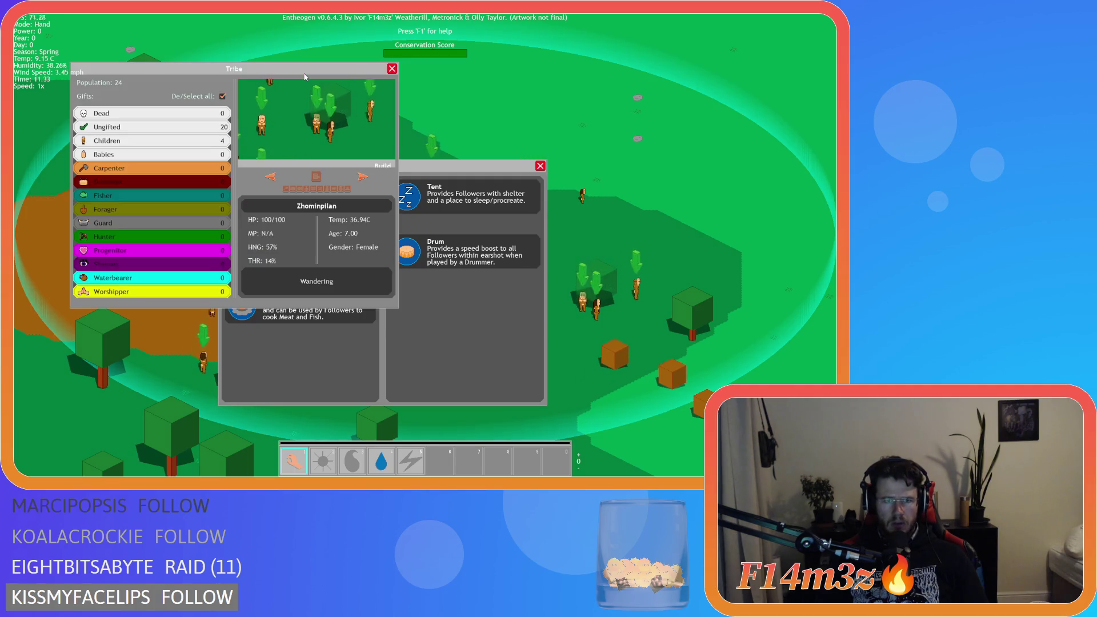
{"action": "key", "text": "b"}
{"action": "key", "text": "b"}
{"action": "key", "text": "t"}
{"action": "key", "text": "t"}
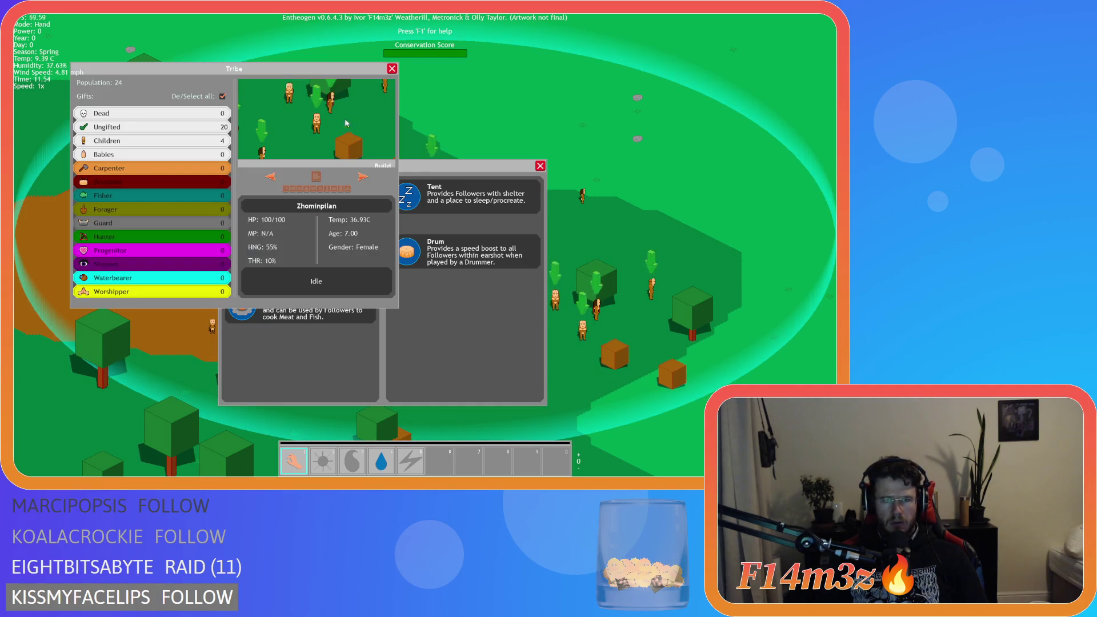
{"action": "left_click_drag", "start_coordinate": [424, 168], "coordinate": [564, 157]}
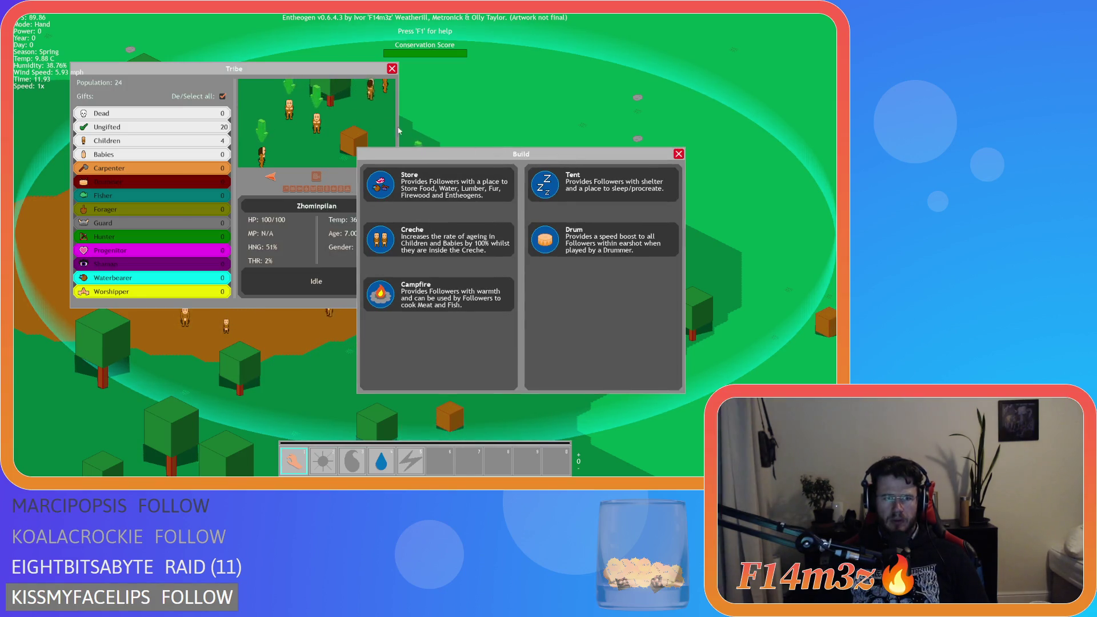
{"action": "left_click_drag", "start_coordinate": [365, 69], "coordinate": [350, 84]}
{"action": "mouse_move", "coordinate": [395, 154]}
{"action": "left_mouse_down"}
{"action": "mouse_move", "coordinate": [434, 150]}
{"action": "mouse_move", "coordinate": [423, 149]}
{"action": "left_mouse_up"}
Close the Tribe and Build windows and quit the test run with Escape and Y.
{"action": "key", "text": "t"}
{"action": "key", "text": "t"}
{"action": "left_click_drag", "start_coordinate": [296, 90], "coordinate": [304, 63]}
{"action": "left_click_drag", "start_coordinate": [472, 154], "coordinate": [369, 148]}
{"action": "key", "text": "b"}
{"action": "key", "text": "Escape"}
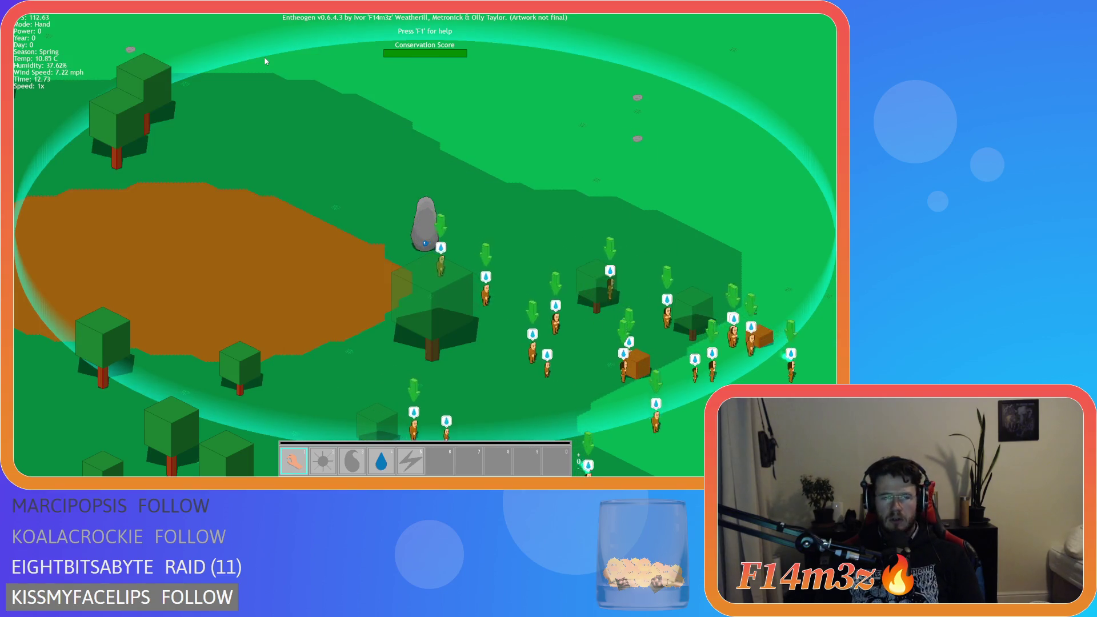
{"action": "key", "text": "Escape"}
{"action": "key", "text": "y"}
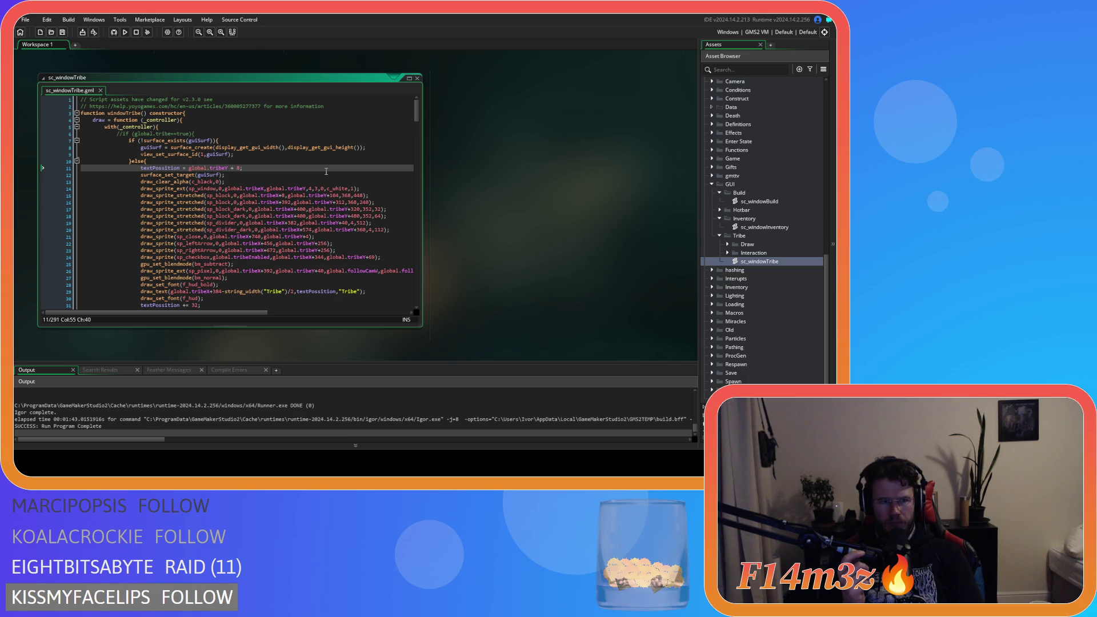
{"action": "scroll", "coordinate": [326, 171], "scroll_direction": "down", "scroll_amount": 9}
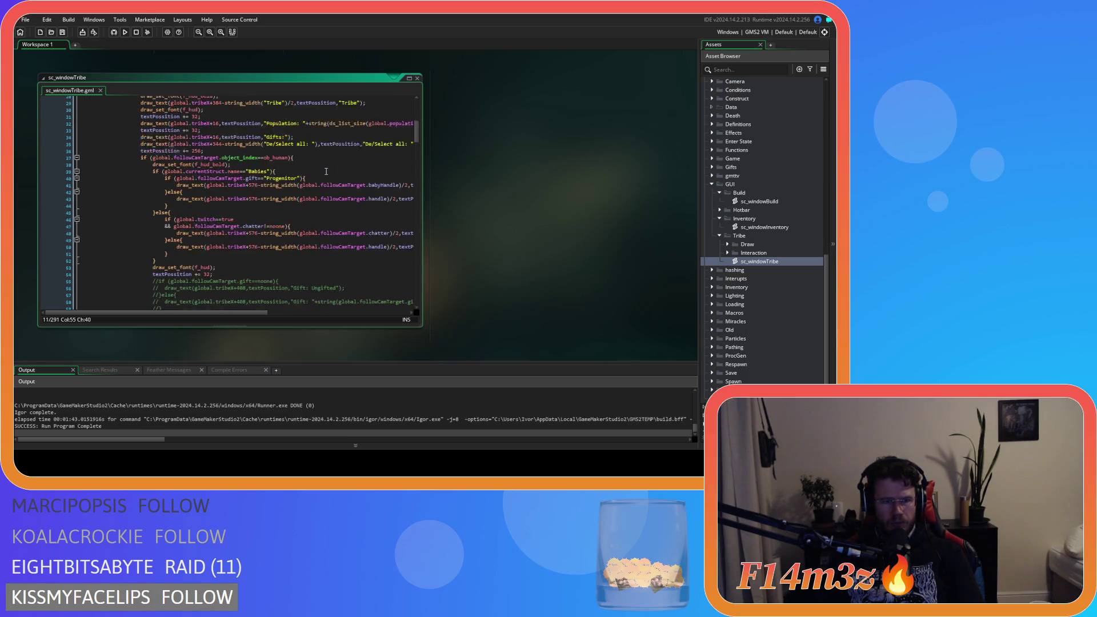
{"action": "scroll", "coordinate": [326, 171], "scroll_direction": "down", "scroll_amount": 20}
{"action": "scroll", "coordinate": [326, 172], "scroll_direction": "up", "scroll_amount": 1}
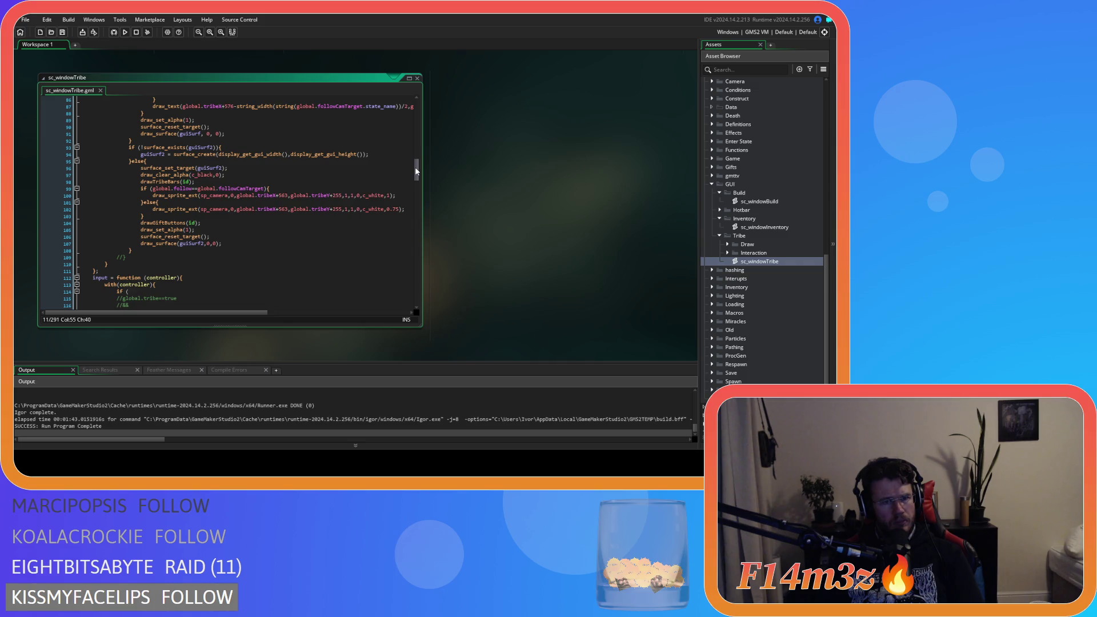
{"action": "left_click_drag", "start_coordinate": [416, 171], "coordinate": [415, 105]}
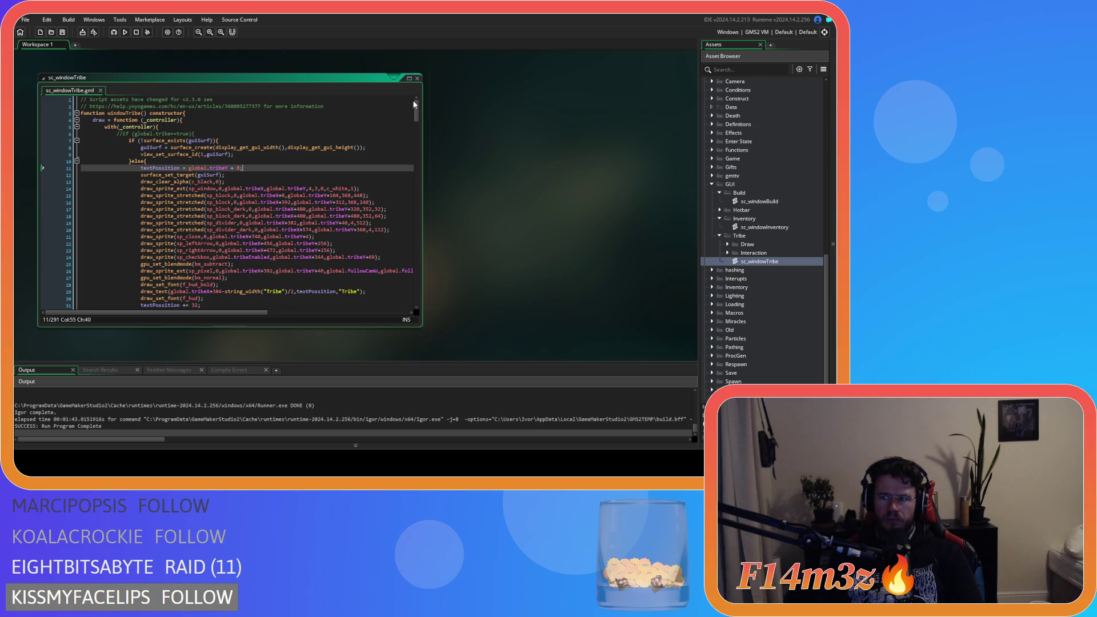
Comment out the view_set_surface_id(1,guiSurf) line on line 9 with Ctrl+K.
{"action": "left_click", "coordinate": [254, 155]}
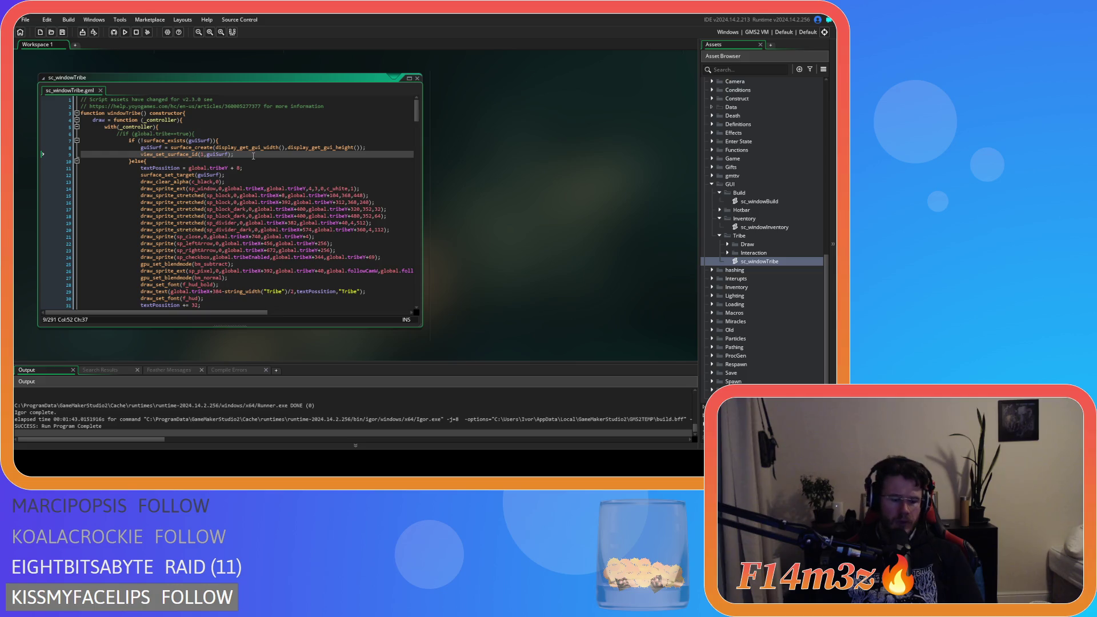
{"action": "key", "text": "ctrl+k"}
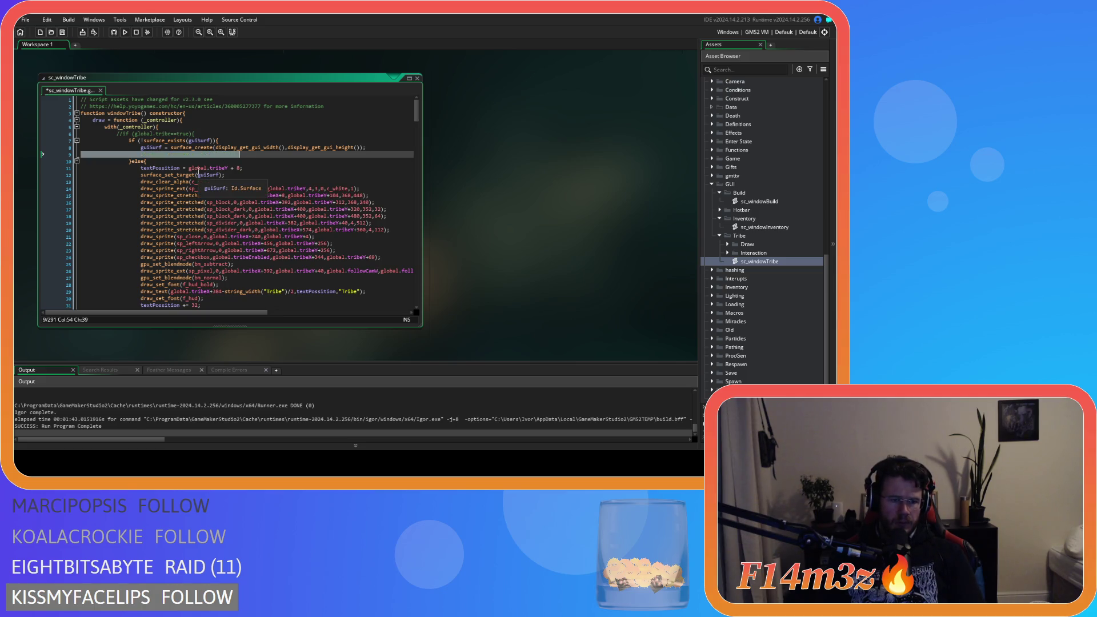
{"action": "left_click", "coordinate": [164, 250]}
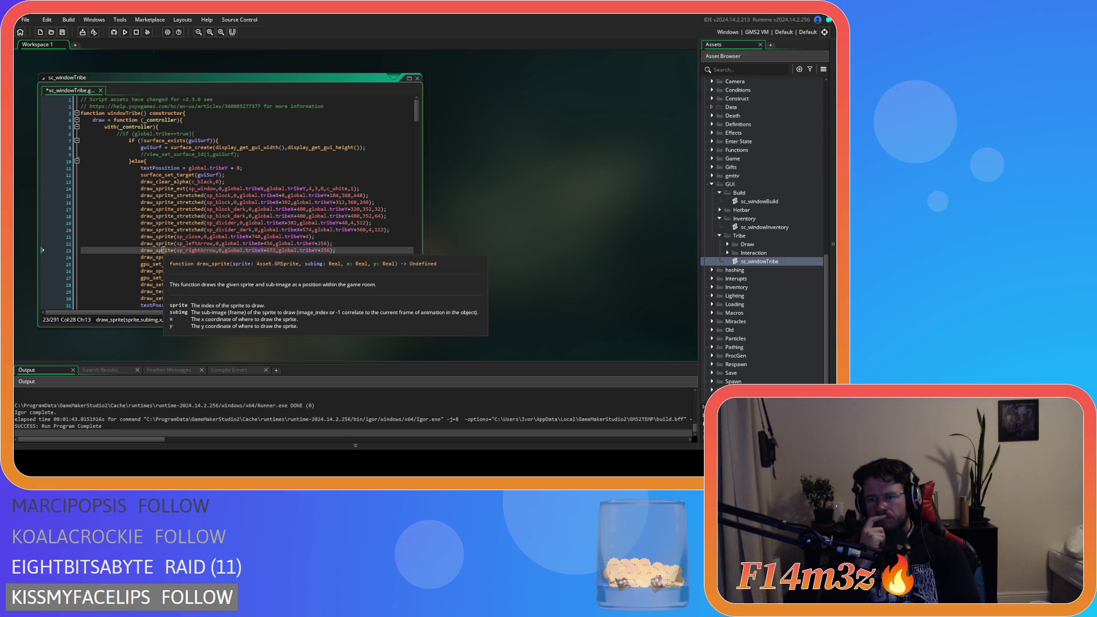
{"action": "key", "text": "ctrl+z"}
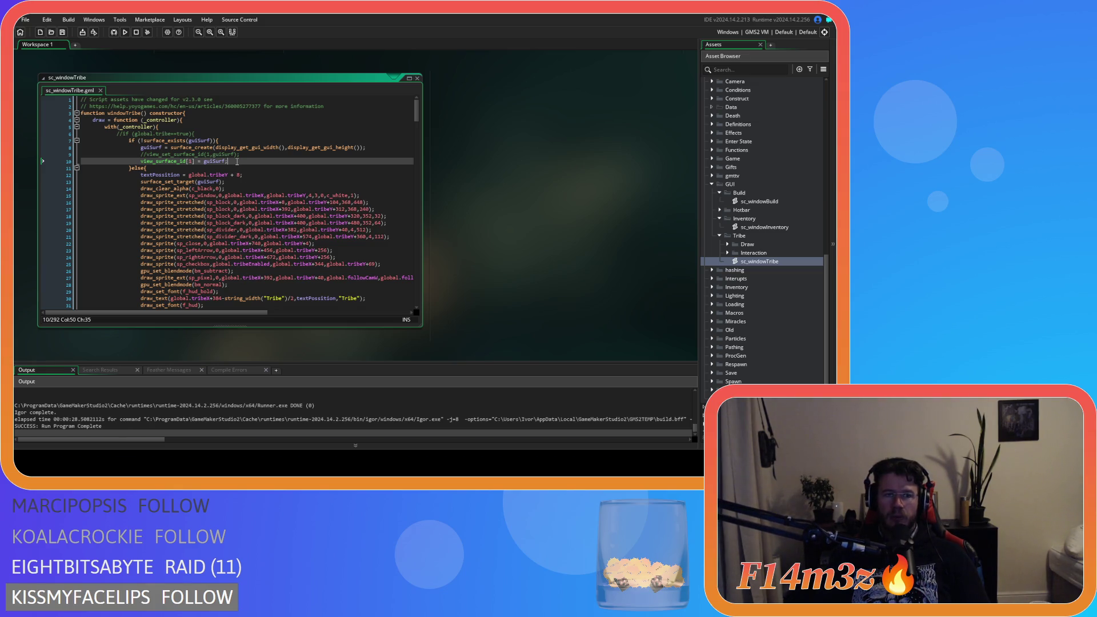
Review the view_surface_id[1] = guiSurf assignment on line 10 and build and run with F5.
{"action": "mouse_move", "coordinate": [237, 162]}
{"action": "left_mouse_down"}
{"action": "mouse_move", "coordinate": [112, 163]}
{"action": "mouse_move", "coordinate": [142, 162]}
{"action": "left_mouse_up"}
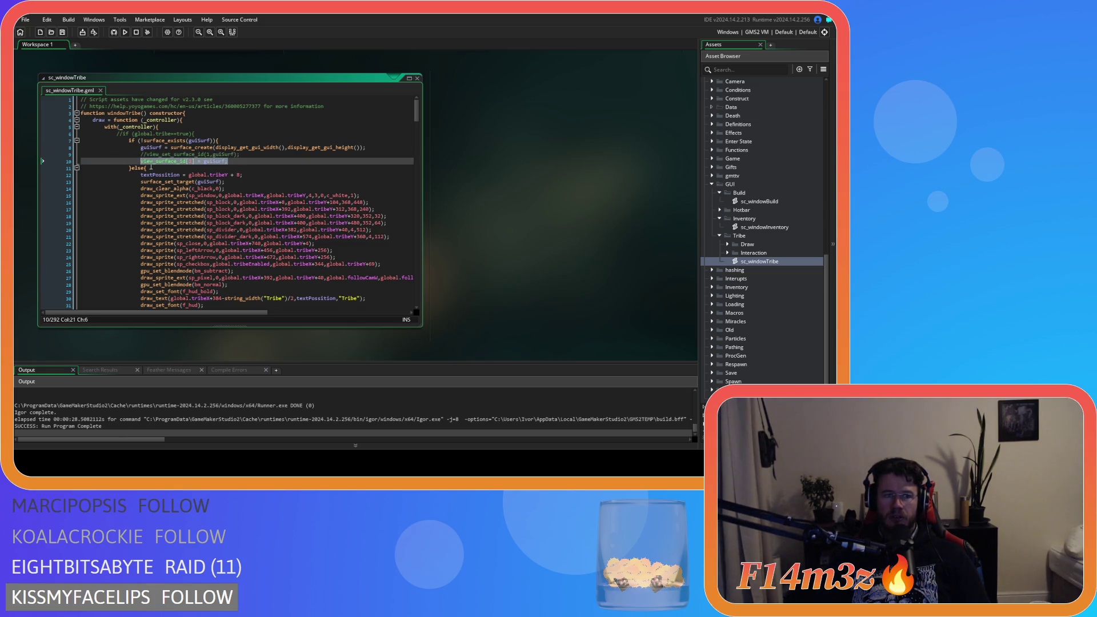
{"action": "left_click", "coordinate": [143, 162]}
{"action": "left_click_drag", "start_coordinate": [229, 162], "coordinate": [178, 155]}
{"action": "left_click", "coordinate": [260, 160]}
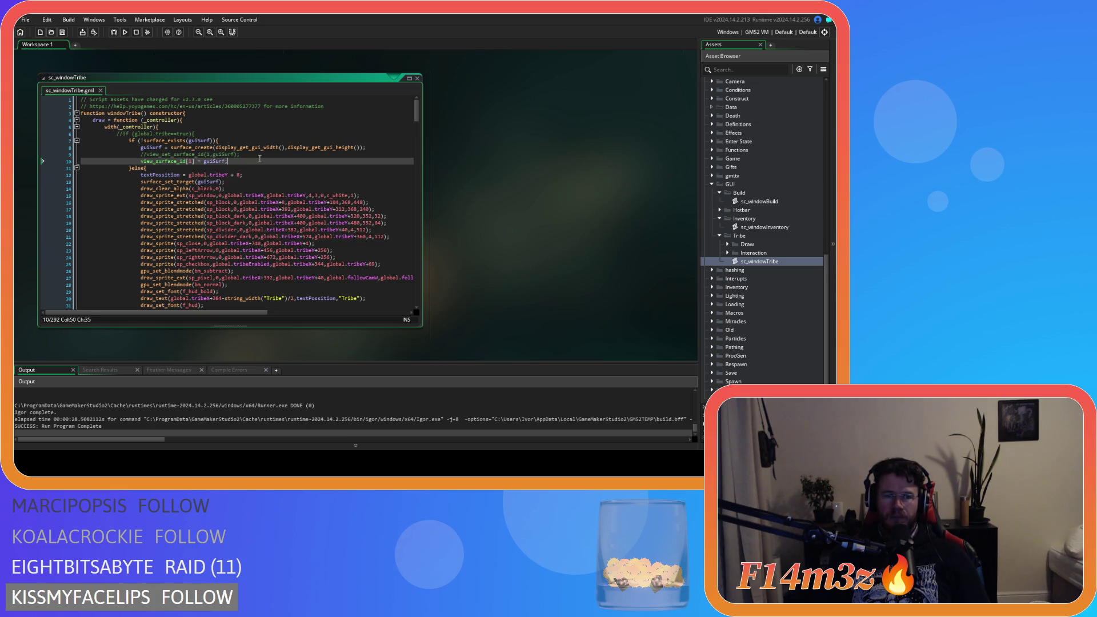
{"action": "key", "text": "F5"}
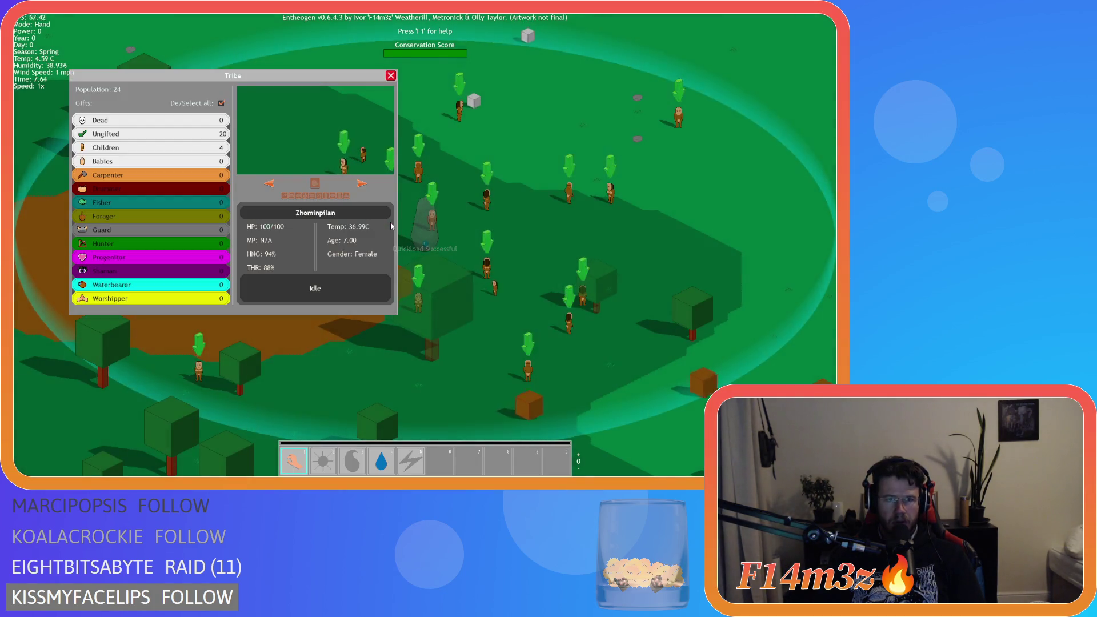
Drag the Tribe window around the map to watch its preview, then quit with Escape and Y.
{"action": "mouse_move", "coordinate": [232, 76]}
{"action": "left_mouse_down"}
{"action": "mouse_move", "coordinate": [327, 151]}
{"action": "mouse_move", "coordinate": [232, 147]}
{"action": "mouse_move", "coordinate": [231, 65]}
{"action": "left_mouse_up"}
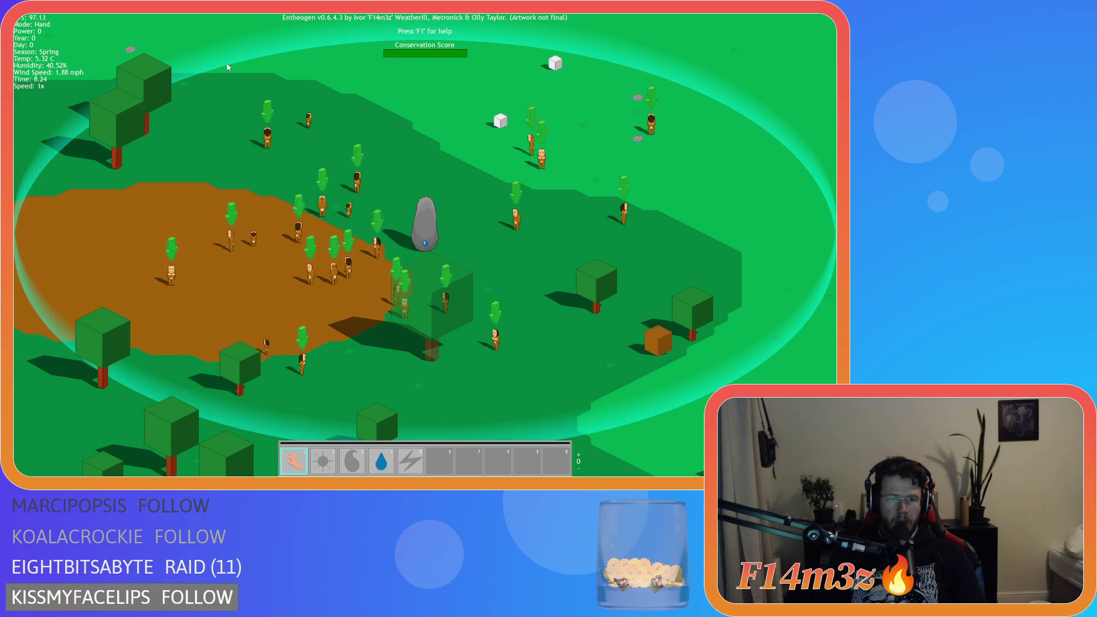
{"action": "mouse_move", "coordinate": [227, 66]}
{"action": "left_mouse_down"}
{"action": "mouse_move", "coordinate": [295, 87]}
{"action": "mouse_move", "coordinate": [275, 91]}
{"action": "left_mouse_up"}
{"action": "key", "text": "Escape"}
{"action": "key", "text": "Escape"}
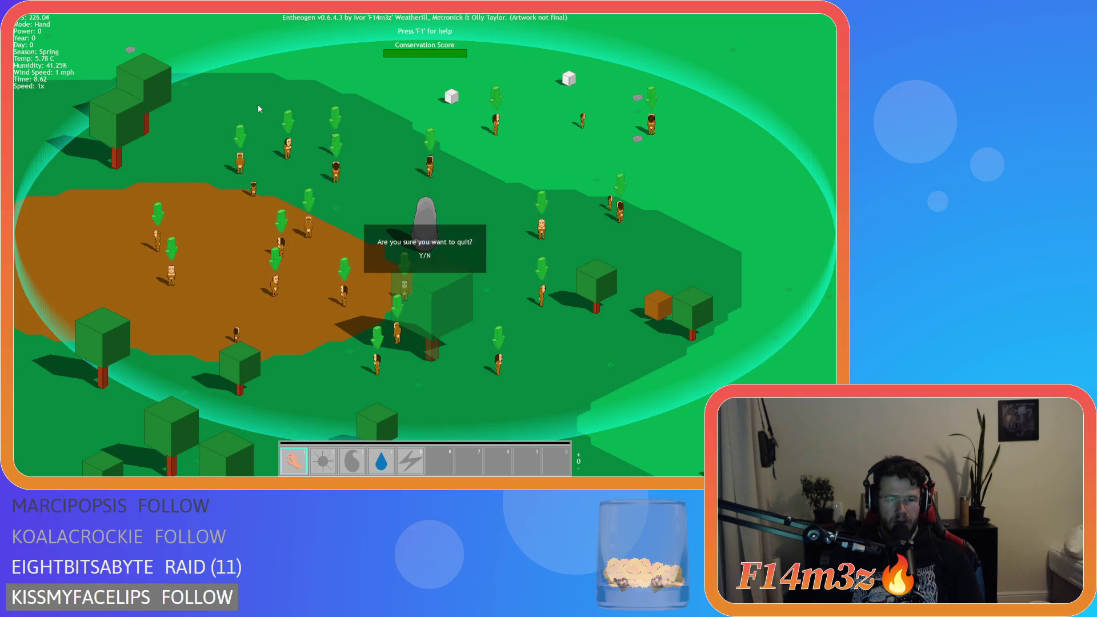
{"action": "key", "text": "y"}
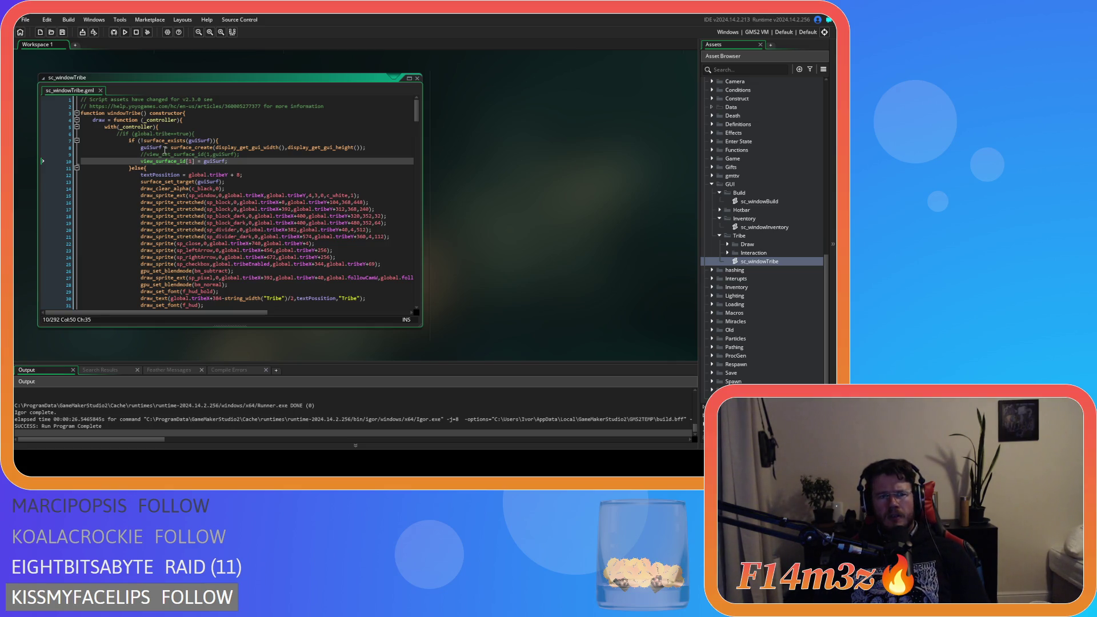
Rebuild and relaunch Entheogen with F5.
{"action": "key", "text": "F5"}
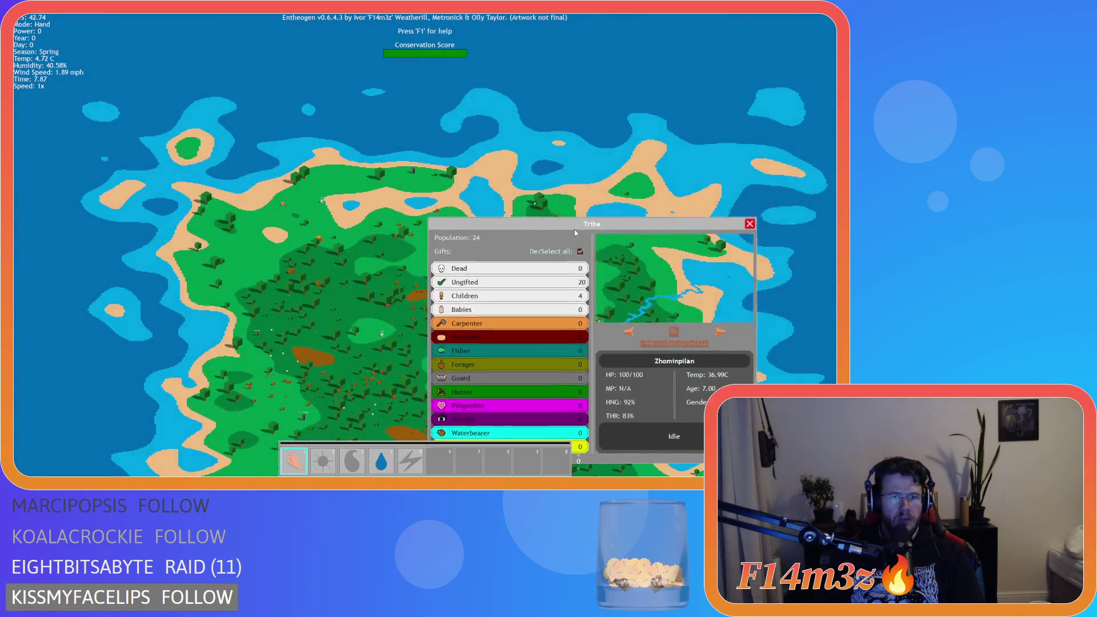
Move the Tribe window to the upper left and back to centre, then close it and quit.
{"action": "left_click_drag", "start_coordinate": [415, 128], "coordinate": [139, 93]}
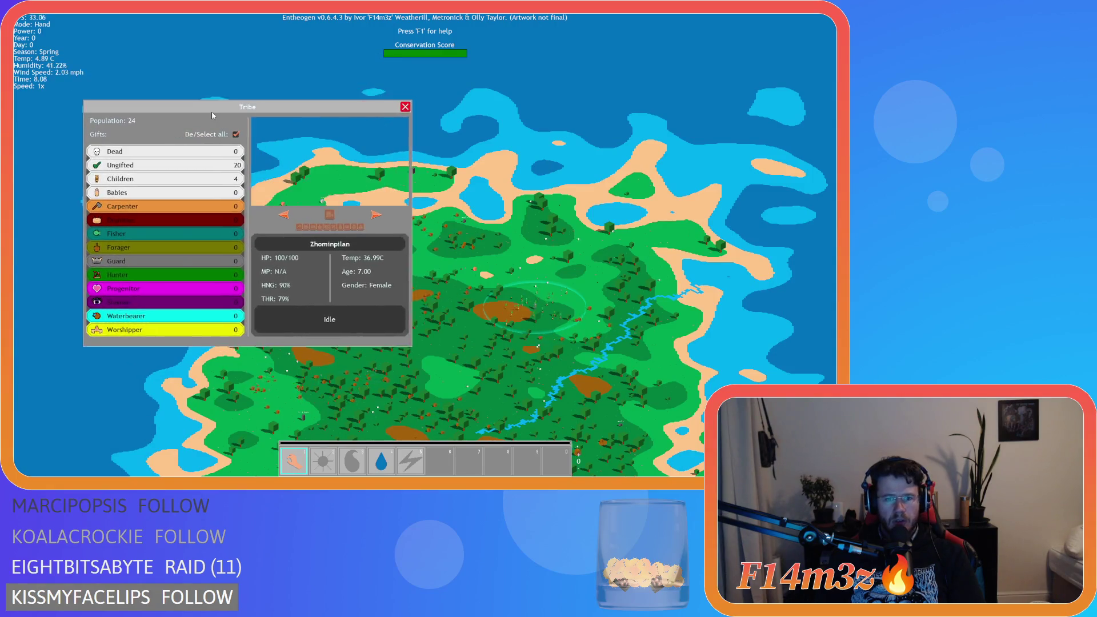
{"action": "scroll", "coordinate": [516, 271], "scroll_direction": "up", "scroll_amount": 3}
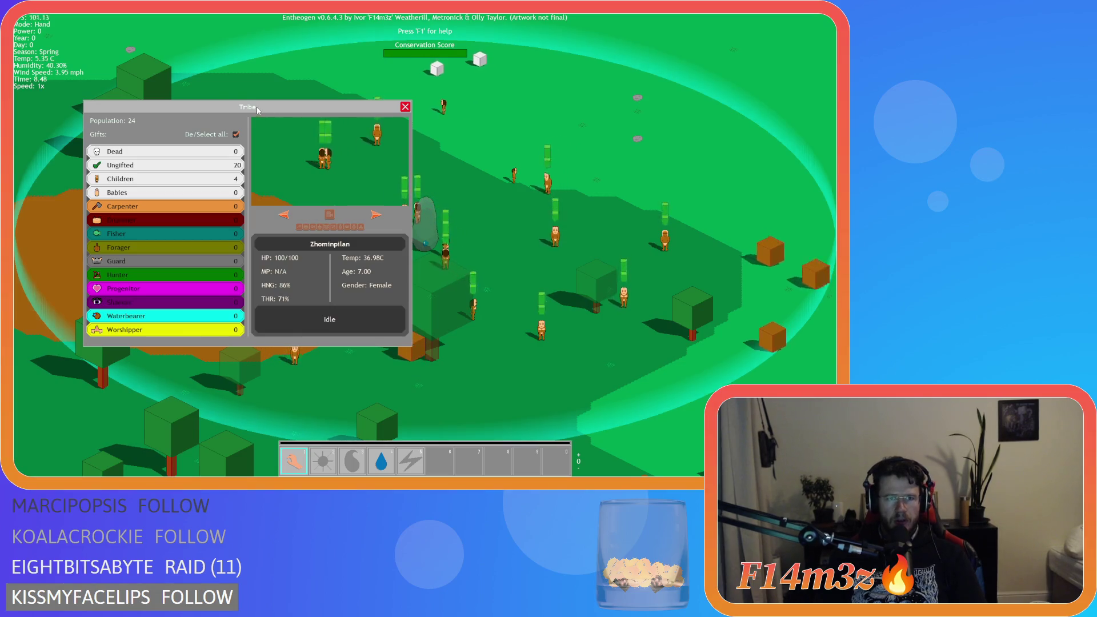
{"action": "mouse_move", "coordinate": [232, 110]}
{"action": "left_mouse_down"}
{"action": "mouse_move", "coordinate": [163, 54]}
{"action": "mouse_move", "coordinate": [163, 17]}
{"action": "mouse_move", "coordinate": [320, 122]}
{"action": "mouse_move", "coordinate": [339, 160]}
{"action": "mouse_move", "coordinate": [295, 126]}
{"action": "mouse_move", "coordinate": [131, 151]}
{"action": "mouse_move", "coordinate": [334, 25]}
{"action": "mouse_move", "coordinate": [764, 216]}
{"action": "mouse_move", "coordinate": [736, 195]}
{"action": "mouse_move", "coordinate": [561, 149]}
{"action": "mouse_move", "coordinate": [213, 205]}
{"action": "mouse_move", "coordinate": [456, 110]}
{"action": "mouse_move", "coordinate": [350, 126]}
{"action": "left_mouse_up"}
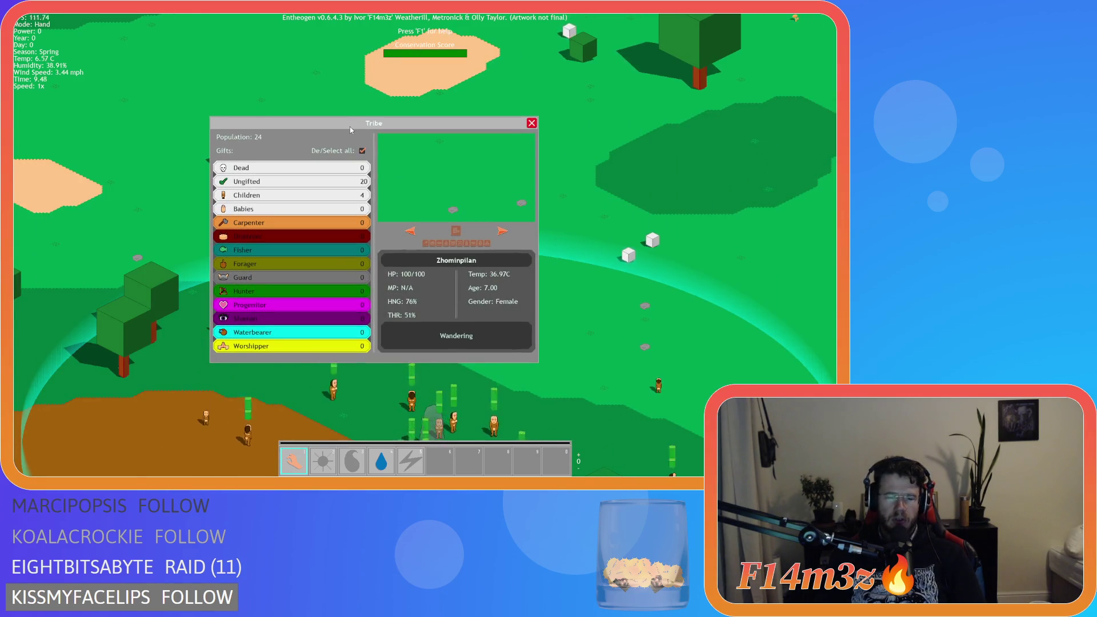
{"action": "key", "text": "s"}
{"action": "key", "text": "Escape"}
{"action": "key", "text": "Escape"}
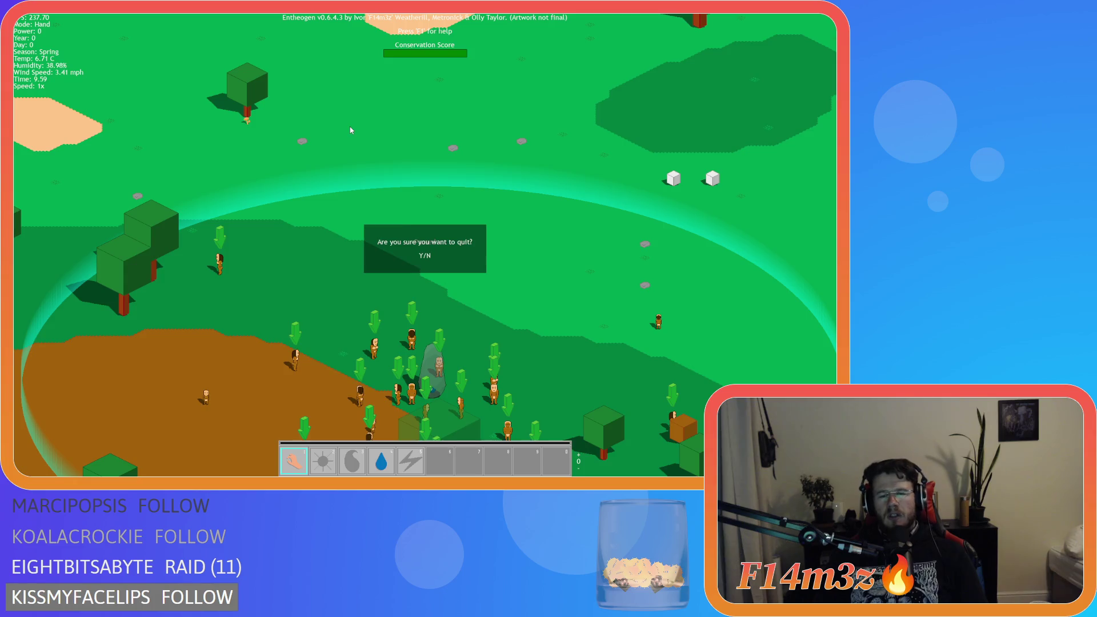
{"action": "key", "text": "y"}
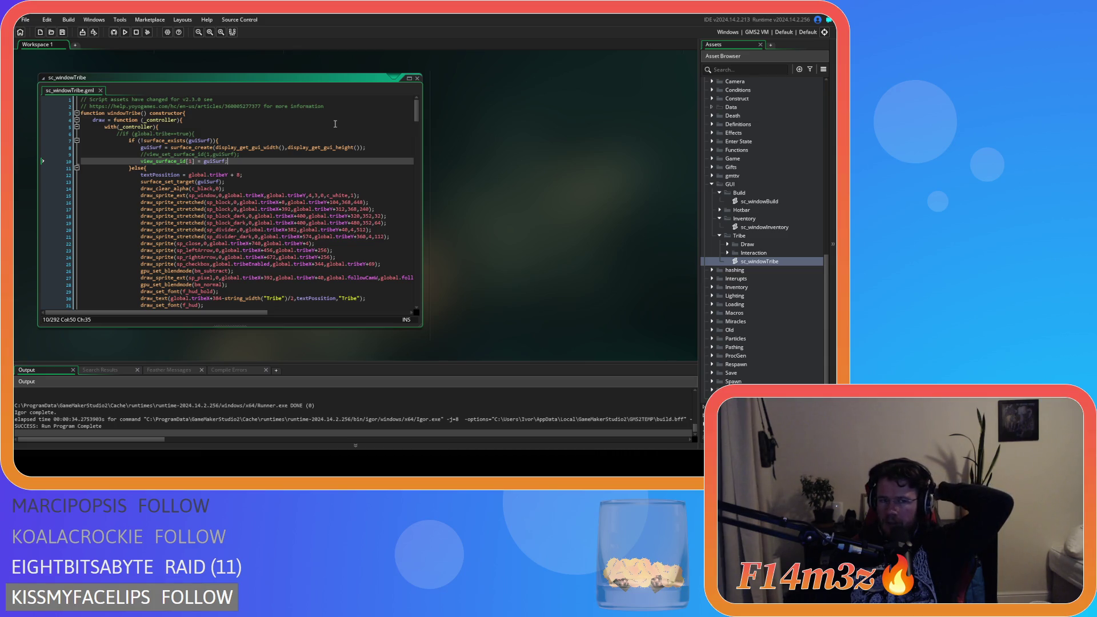
Scroll through sc_windowTribe's draw code below the view_surface_id[1] = guiSurf assignment.
{"action": "mouse_move", "coordinate": [142, 245]}
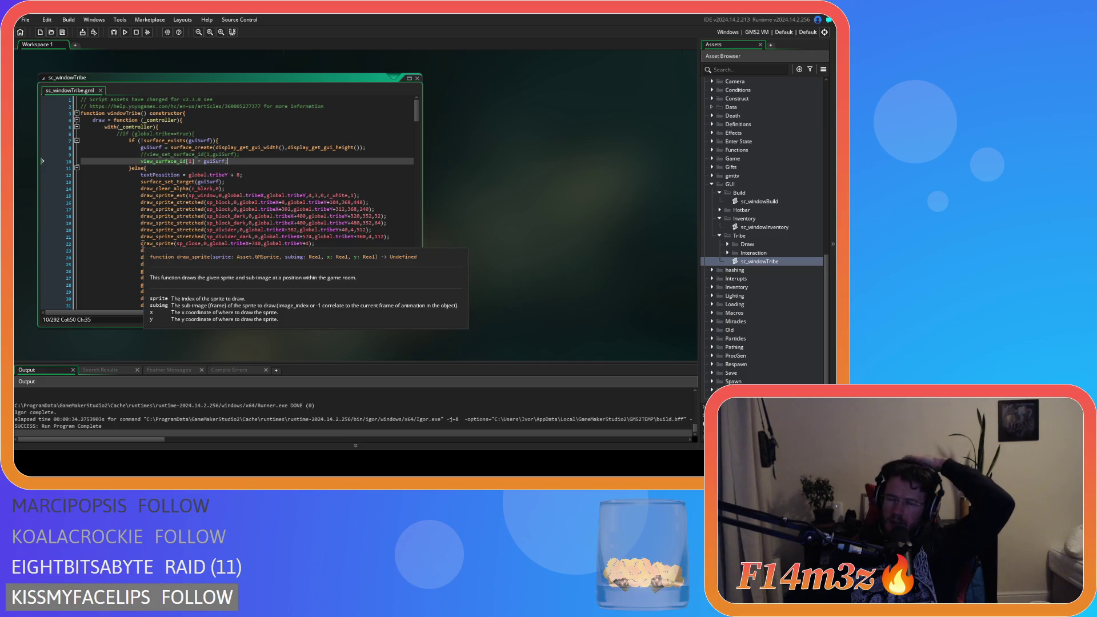
{"action": "scroll", "coordinate": [184, 231], "scroll_direction": "down", "scroll_amount": 4}
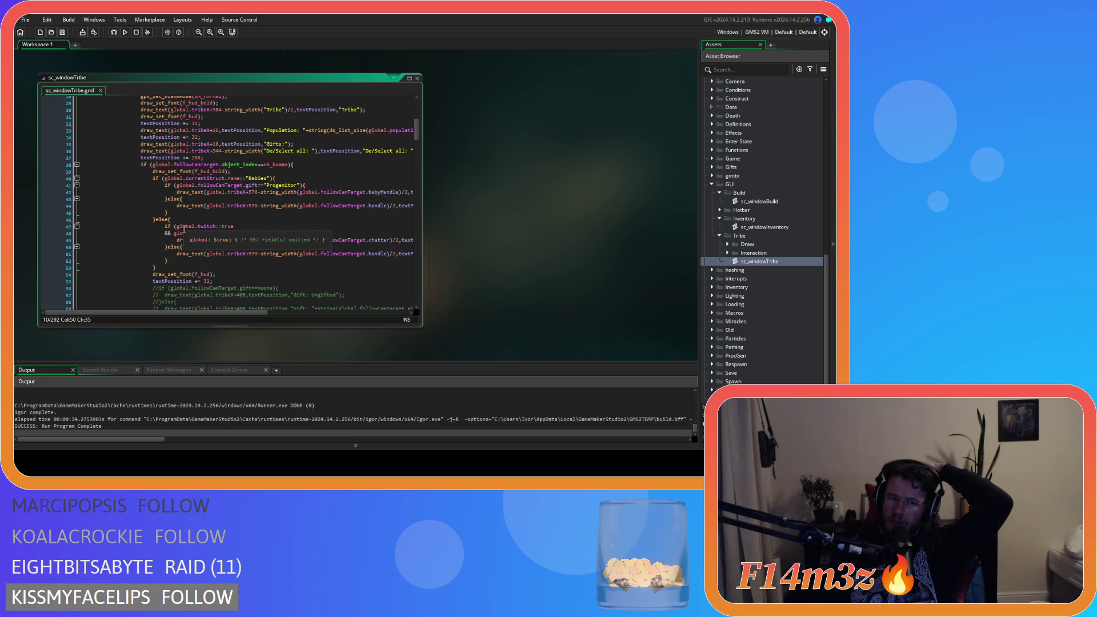
{"action": "scroll", "coordinate": [184, 231], "scroll_direction": "up", "scroll_amount": 3}
{"action": "double_click", "coordinate": [167, 144]}
{"action": "mouse_move", "coordinate": [223, 146]}
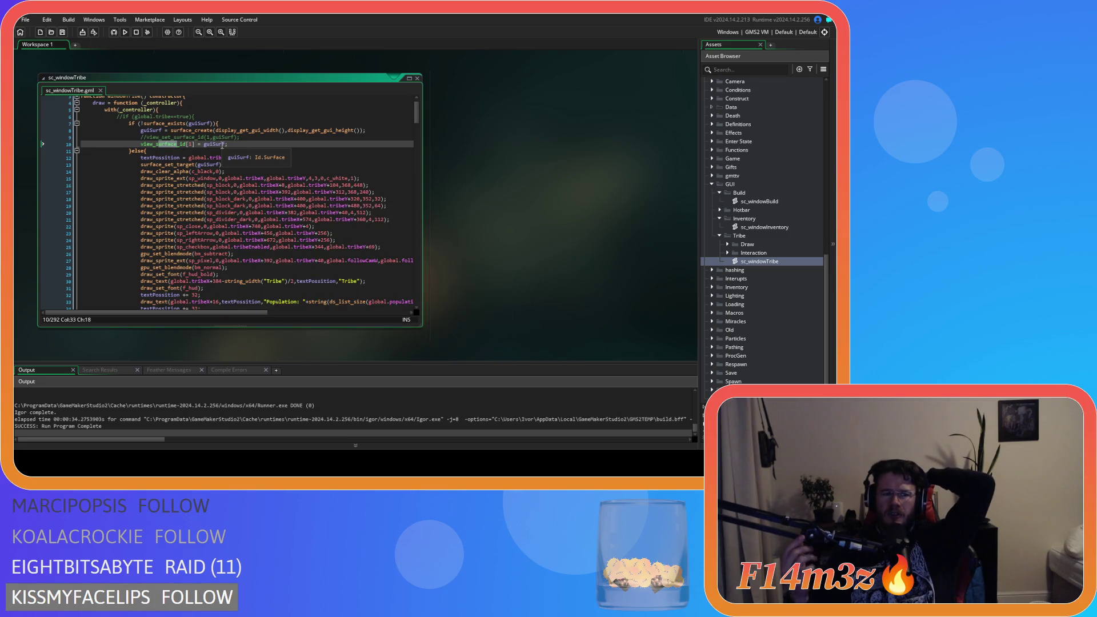
{"action": "scroll", "coordinate": [223, 146], "scroll_direction": "down", "scroll_amount": 14}
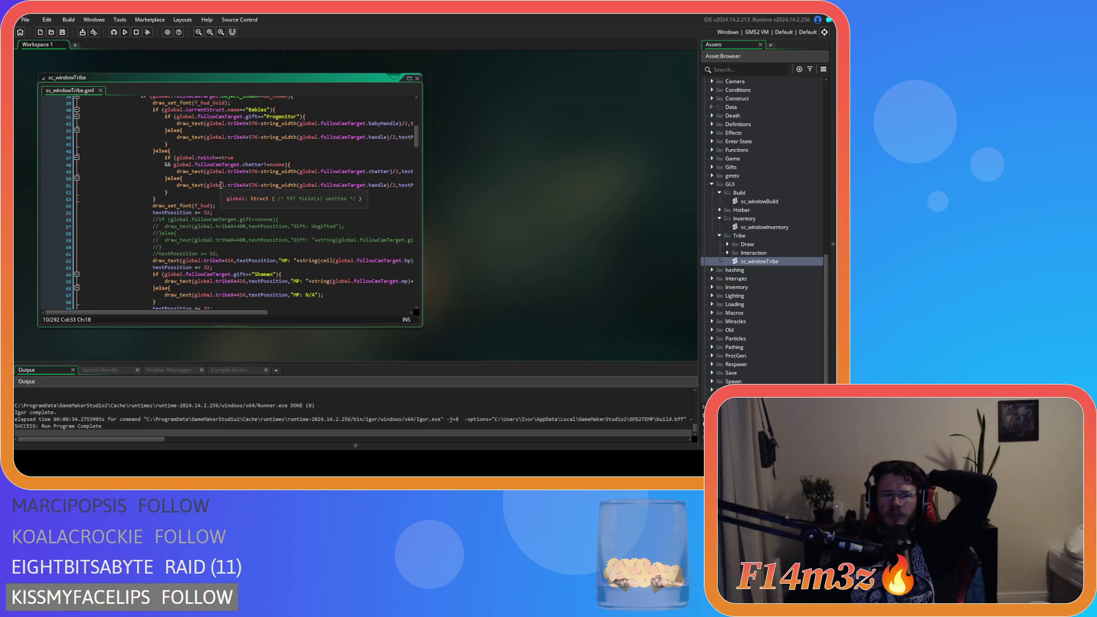
{"action": "scroll", "coordinate": [221, 185], "scroll_direction": "down", "scroll_amount": 5}
{"action": "mouse_move", "coordinate": [265, 202]}
{"action": "scroll", "coordinate": [264, 203], "scroll_direction": "down", "scroll_amount": 2}
Make line 92's call draw_surface(guiSurf, 0, 0); after surface_reset_target().
{"action": "left_click", "coordinate": [151, 261]}
{"action": "left_click_drag", "start_coordinate": [150, 263], "coordinate": [206, 264]}
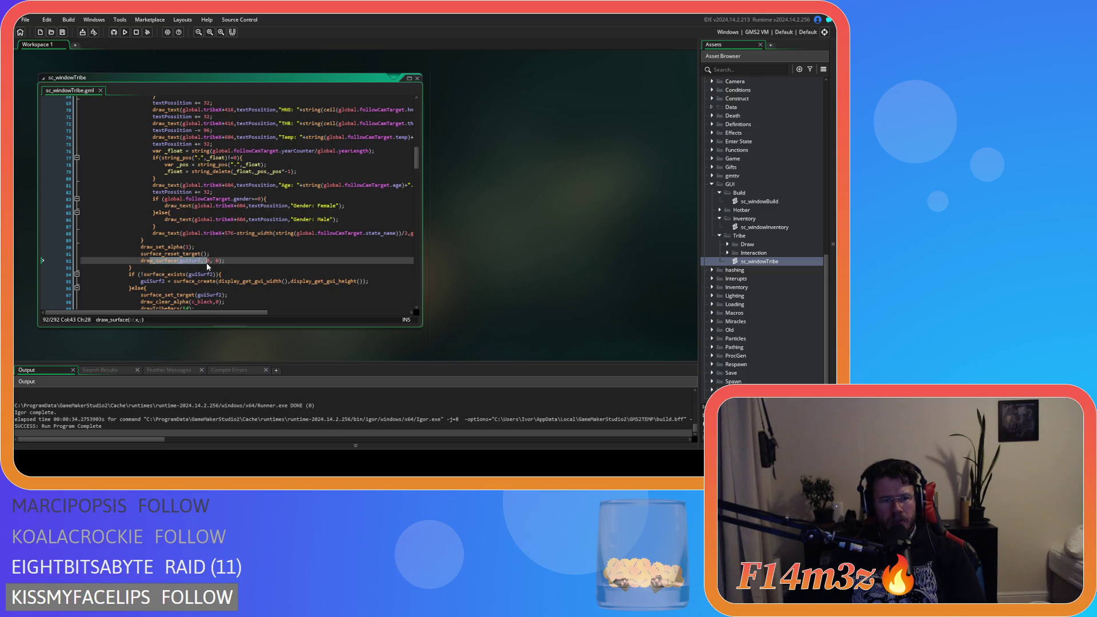
{"action": "left_click", "coordinate": [216, 262]}
{"action": "left_click", "coordinate": [231, 261]}
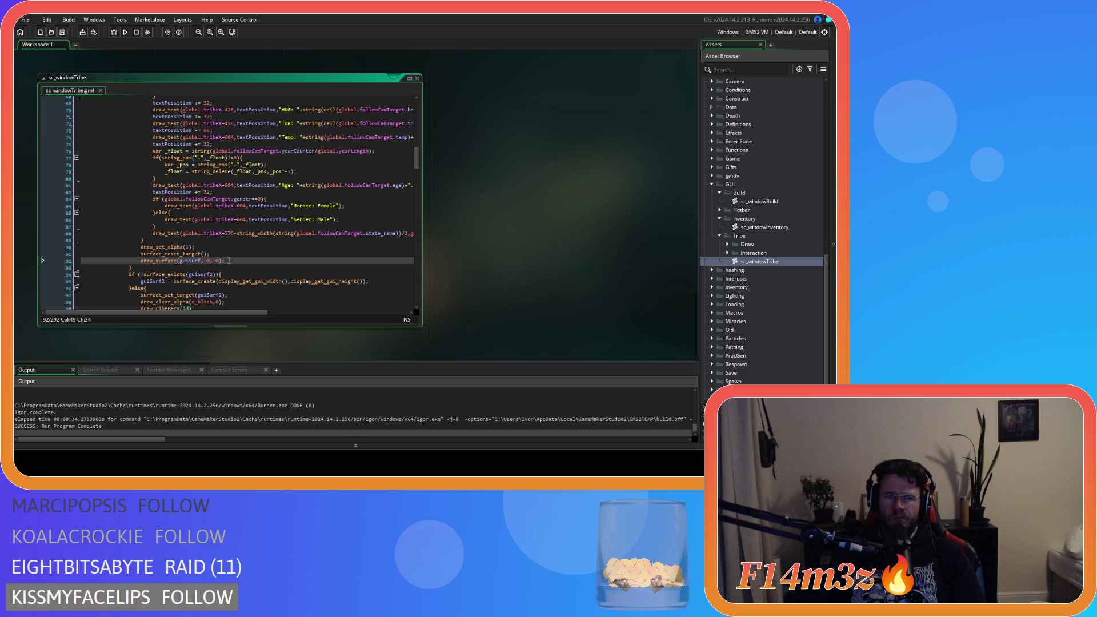
{"action": "scroll", "coordinate": [229, 260], "scroll_direction": "down", "scroll_amount": 3}
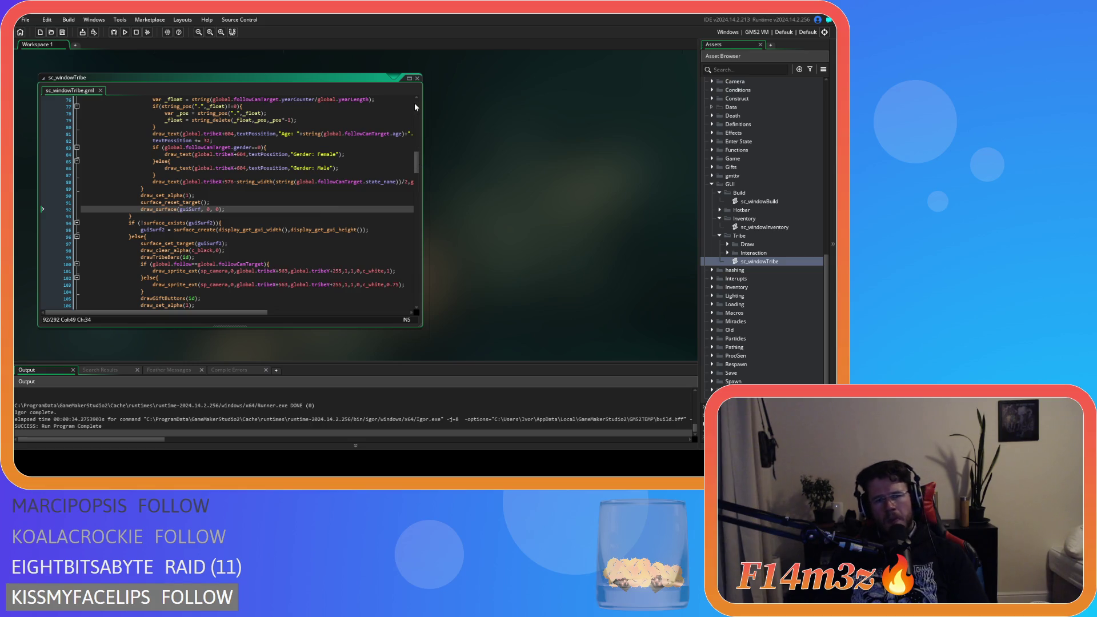
{"action": "left_click_drag", "start_coordinate": [416, 163], "coordinate": [418, 109]}
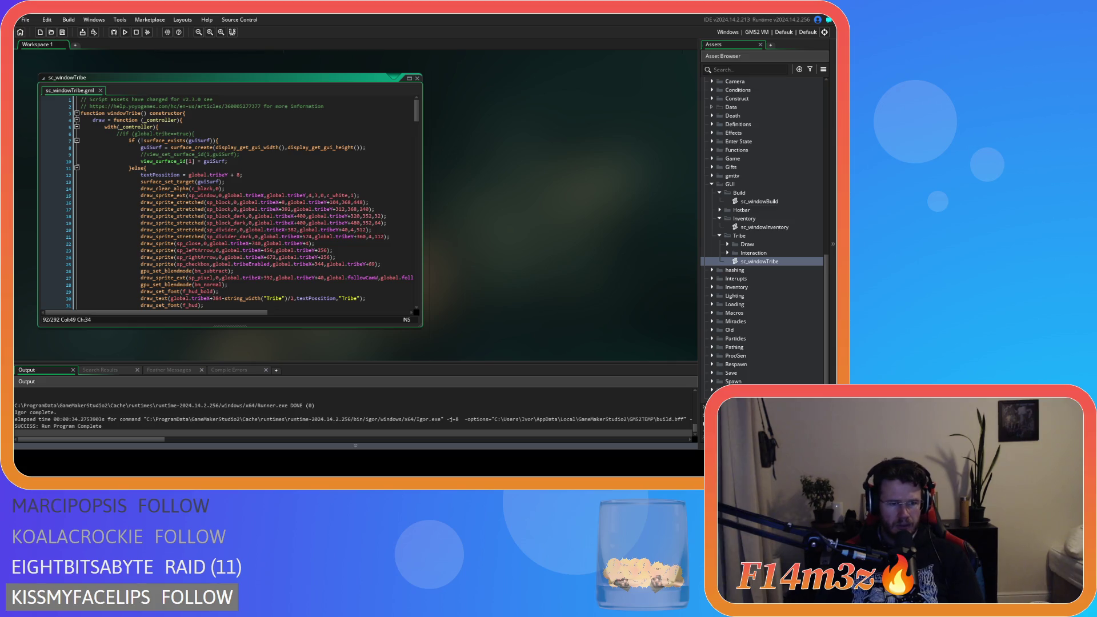
Open the MainMenu room from the project's Rooms list.
{"action": "scroll", "coordinate": [745, 293], "scroll_direction": "down", "scroll_amount": 2}
{"action": "scroll", "coordinate": [719, 222], "scroll_direction": "up", "scroll_amount": 4}
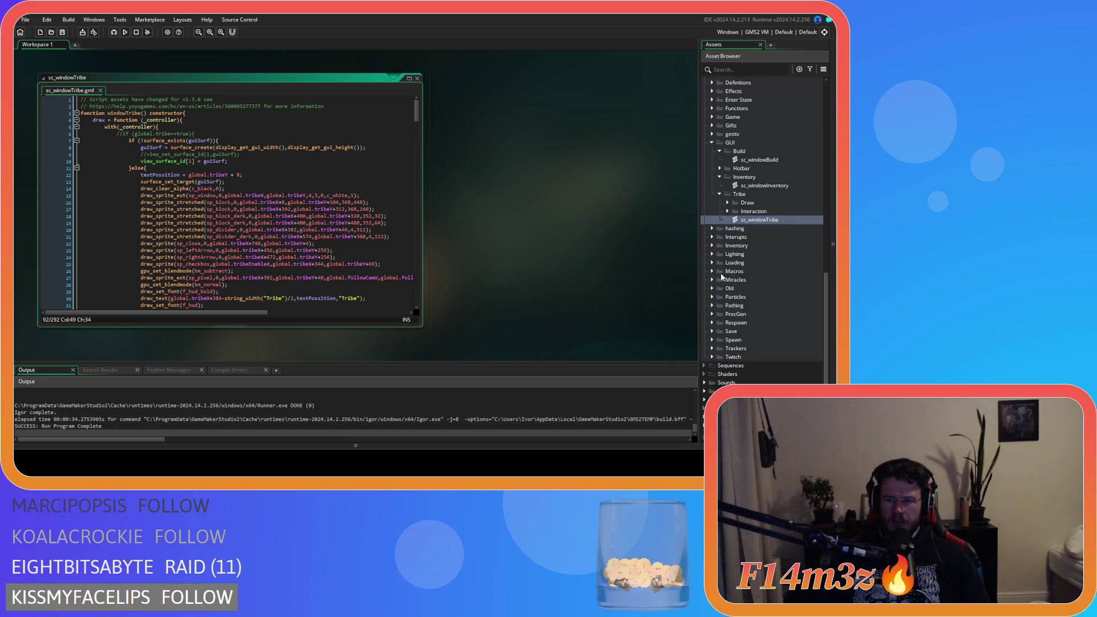
{"action": "scroll", "coordinate": [719, 223], "scroll_direction": "down", "scroll_amount": 4}
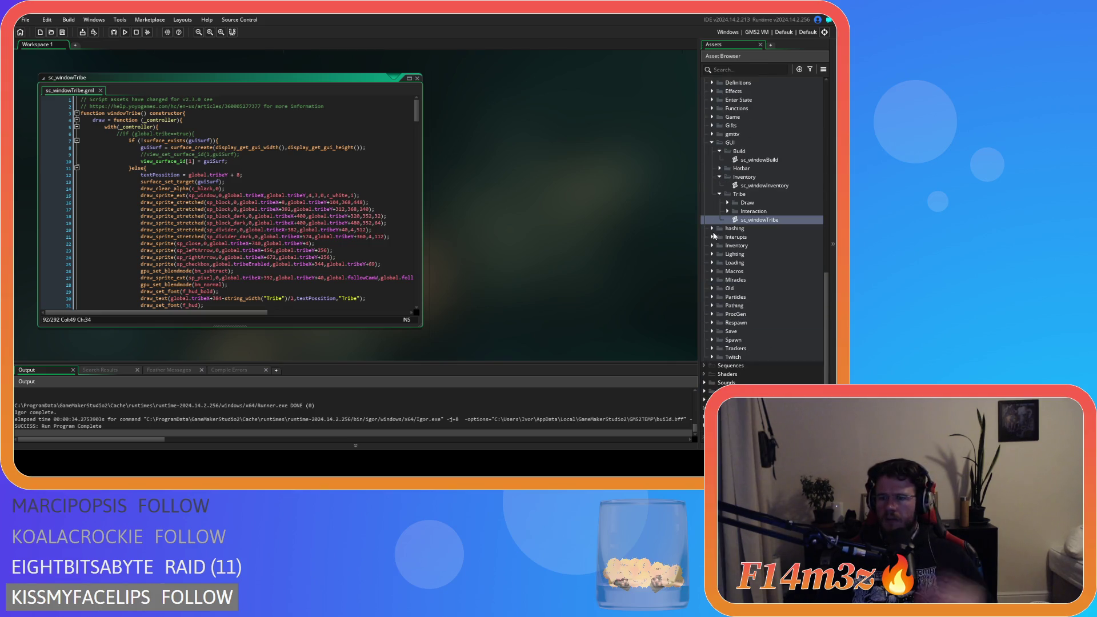
{"action": "scroll", "coordinate": [715, 235], "scroll_direction": "up", "scroll_amount": 8}
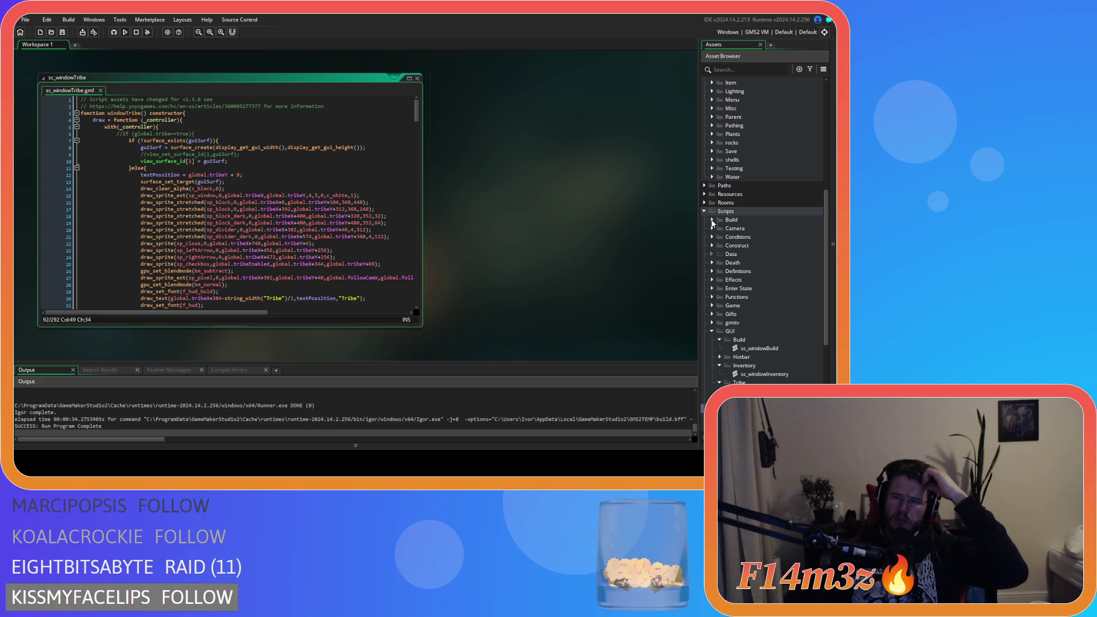
{"action": "left_click", "coordinate": [705, 203]}
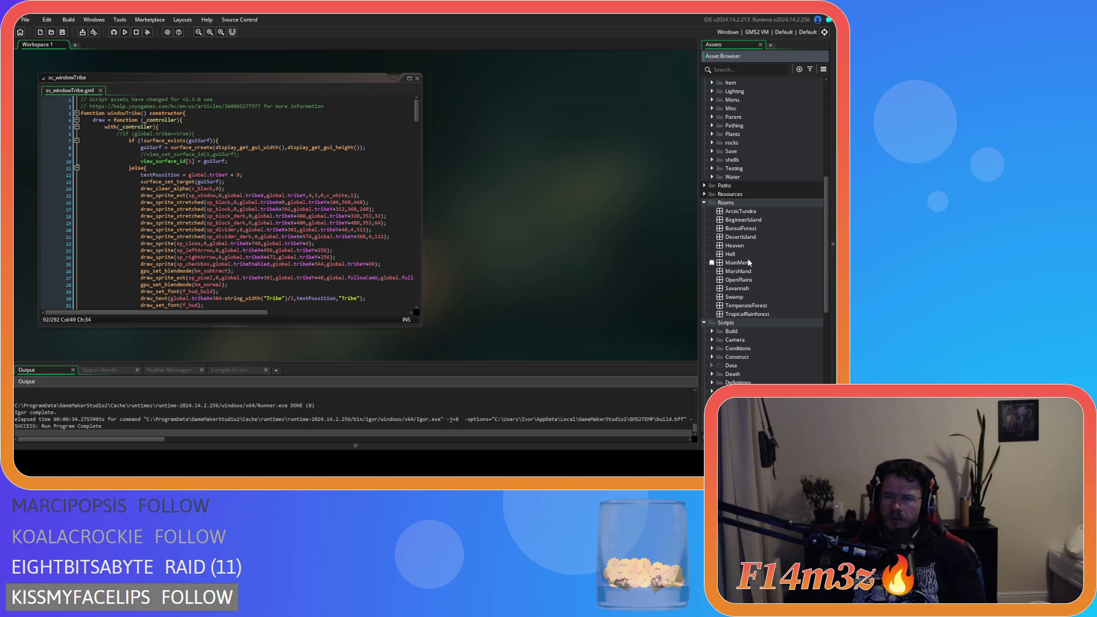
{"action": "left_click", "coordinate": [731, 264]}
{"action": "double_click", "coordinate": [731, 265]}
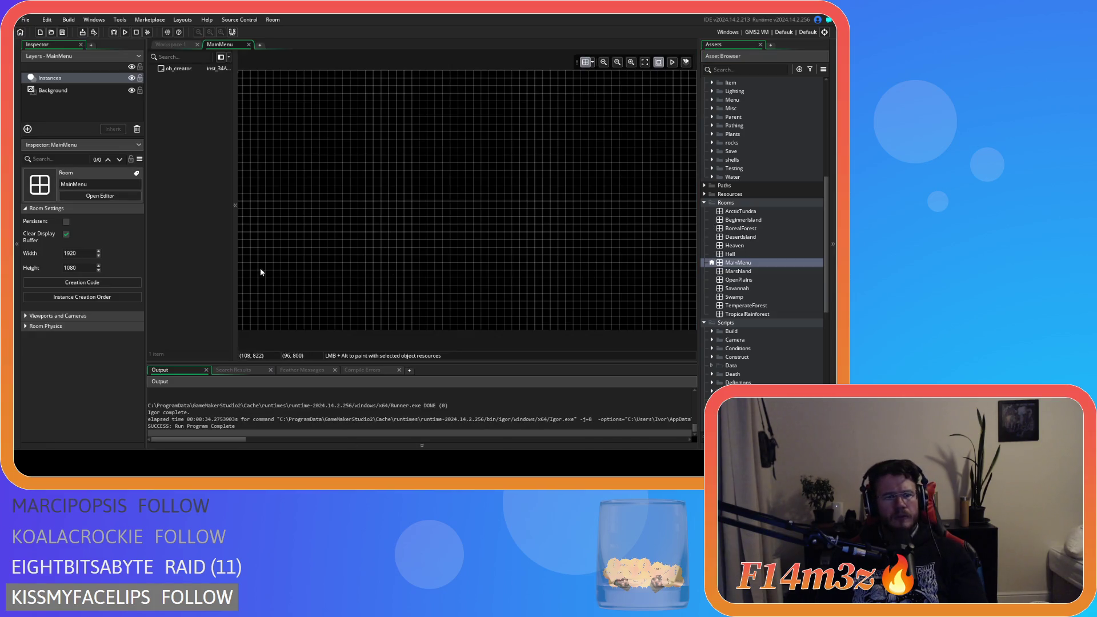
Compare the Viewports and Cameras settings of MainMenu and BeginnerIsland.
{"action": "left_click", "coordinate": [27, 316]}
{"action": "scroll", "coordinate": [75, 325], "scroll_direction": "down", "scroll_amount": 1}
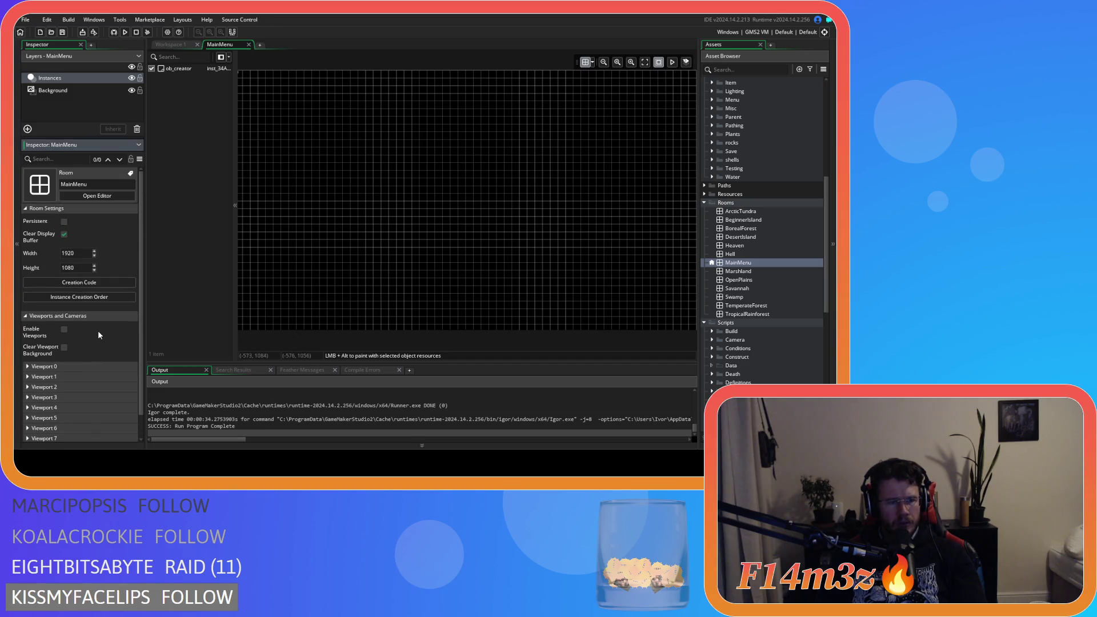
{"action": "left_click", "coordinate": [29, 295]}
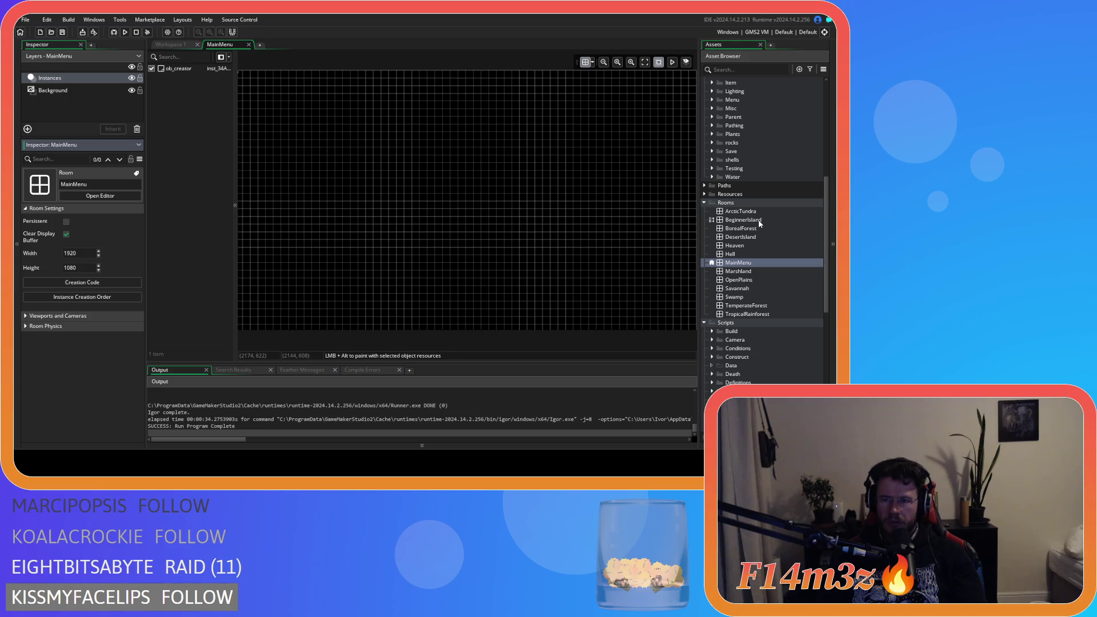
{"action": "double_click", "coordinate": [760, 220]}
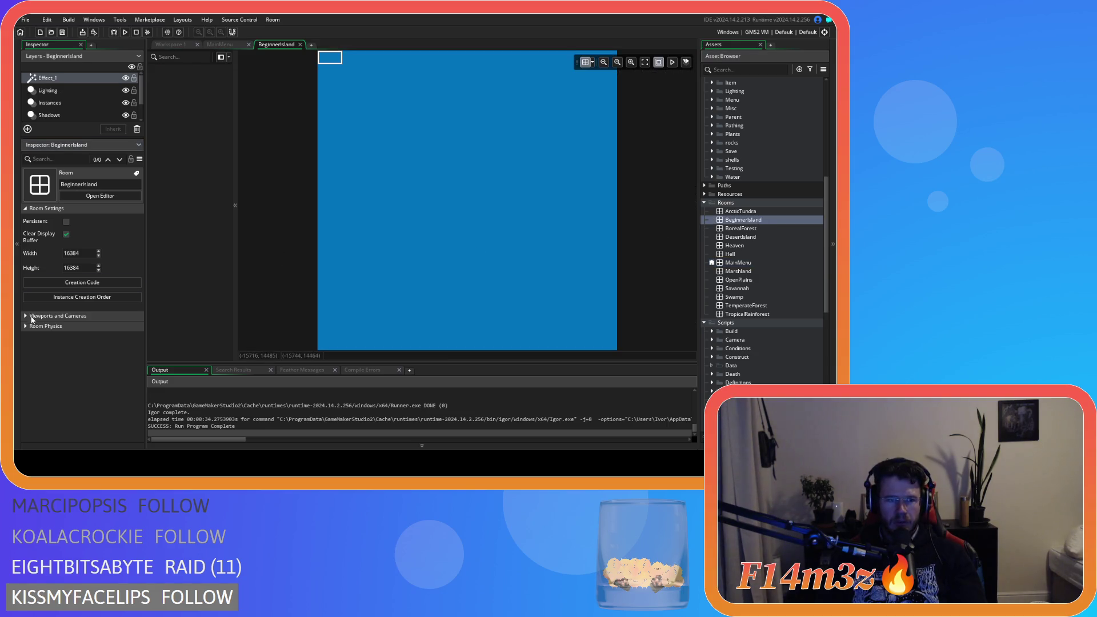
{"action": "left_click", "coordinate": [32, 317]}
{"action": "left_click", "coordinate": [31, 319]}
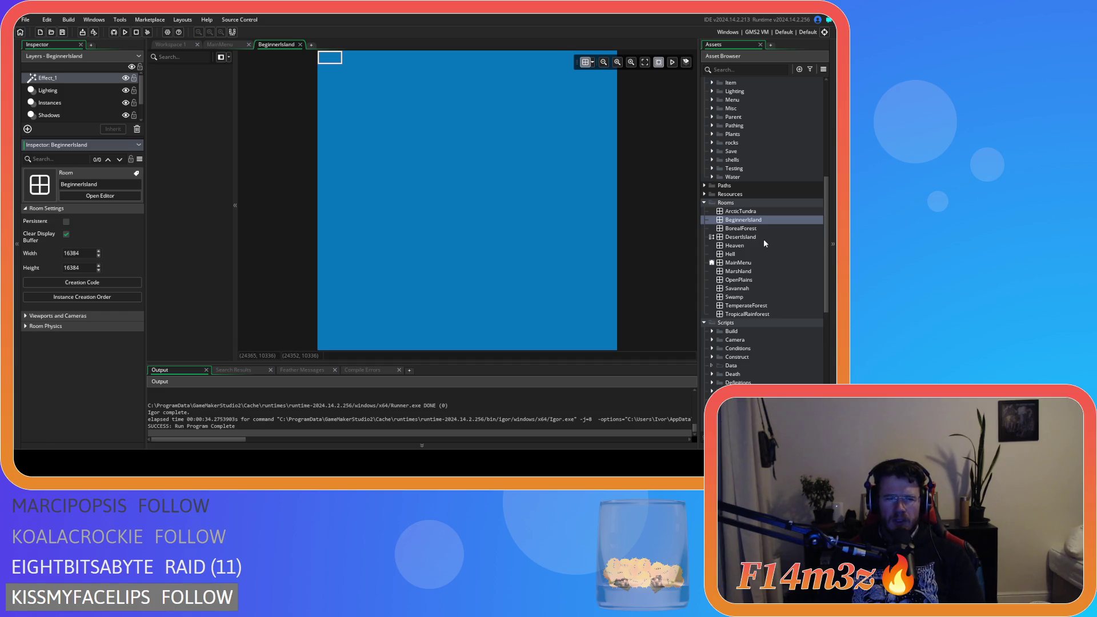
Tick Enable Viewports and Clear Viewport Background in the MainMenu room.
{"action": "double_click", "coordinate": [740, 263]}
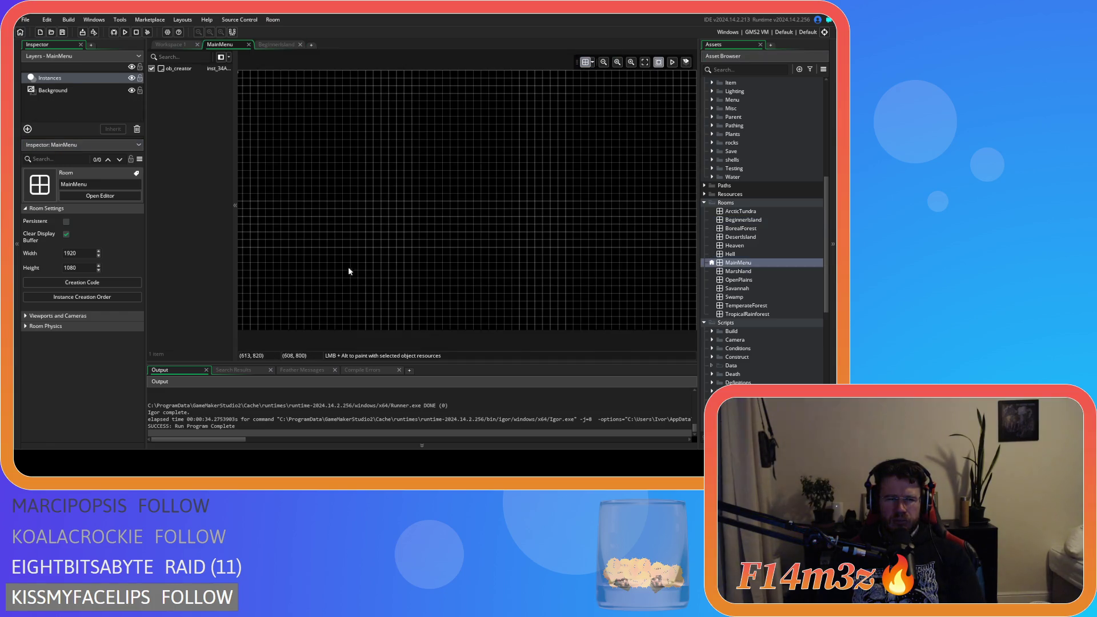
{"action": "left_click", "coordinate": [18, 286]}
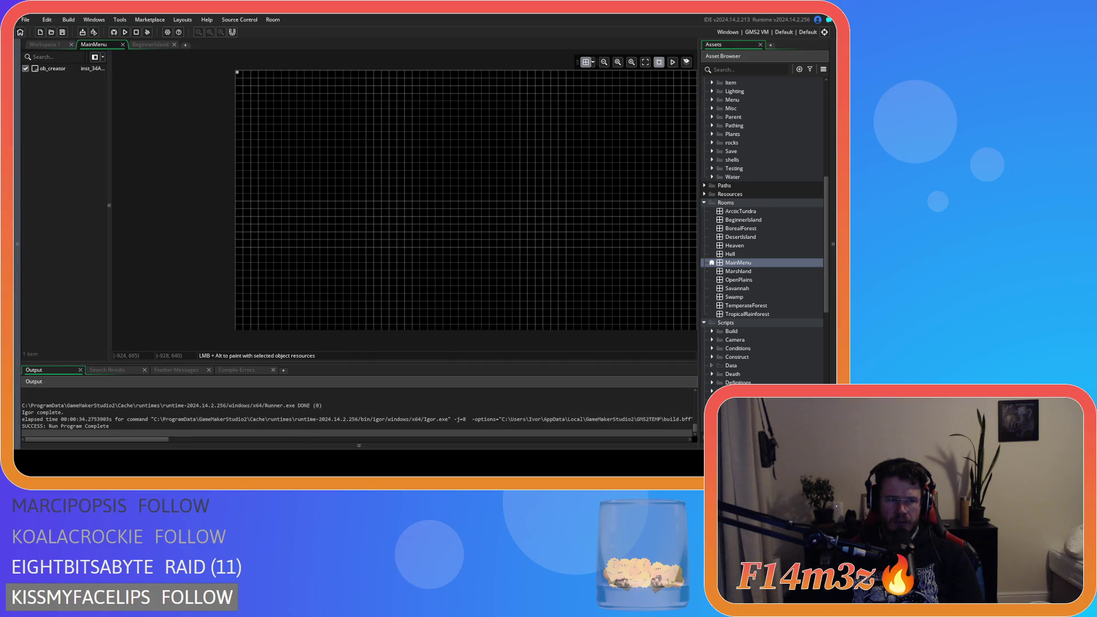
{"action": "left_click", "coordinate": [18, 240]}
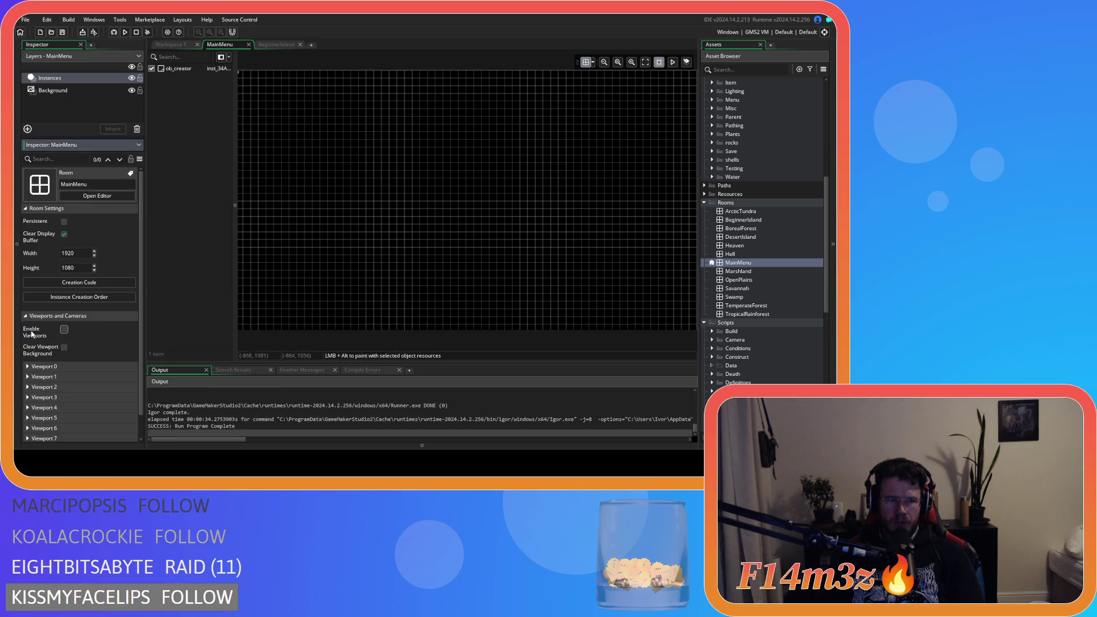
{"action": "left_click", "coordinate": [64, 329]}
{"action": "left_click", "coordinate": [64, 347]}
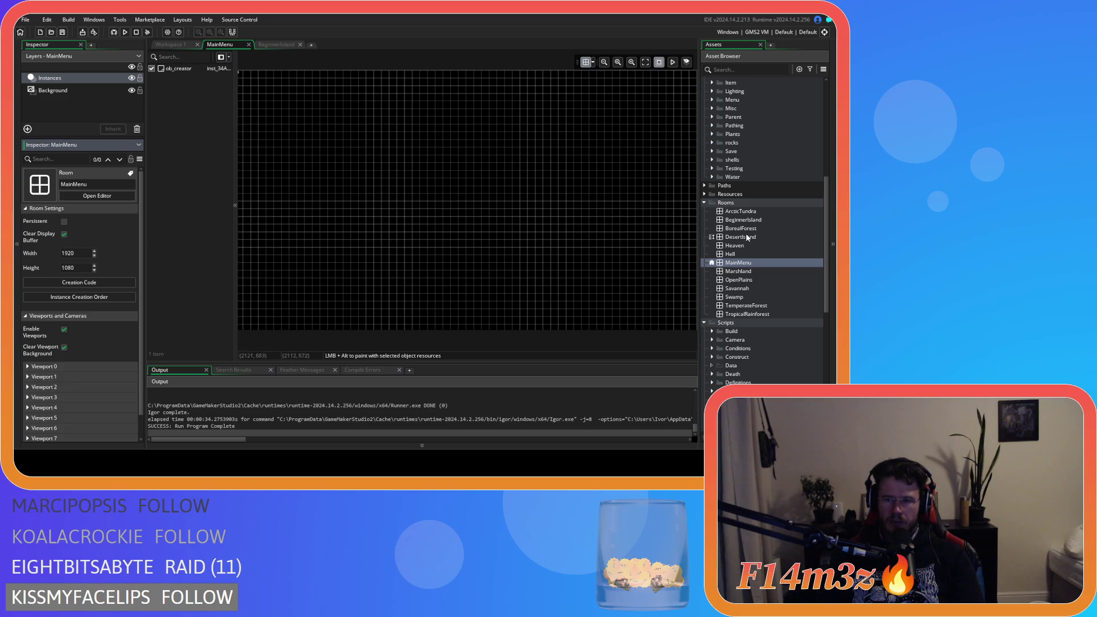
{"action": "double_click", "coordinate": [743, 220]}
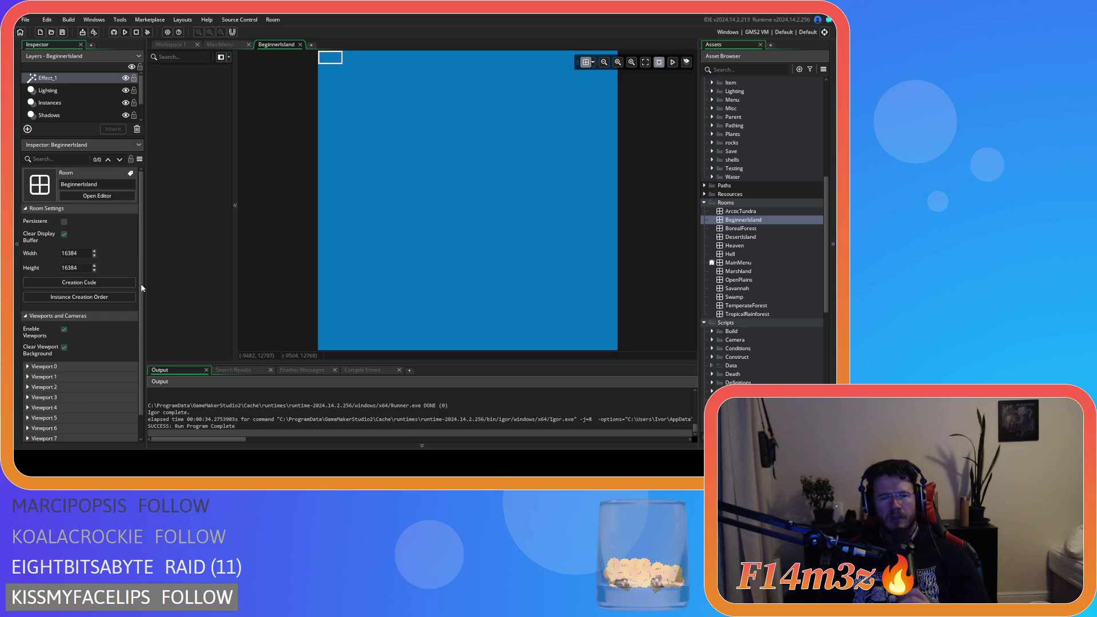
{"action": "left_click", "coordinate": [755, 263]}
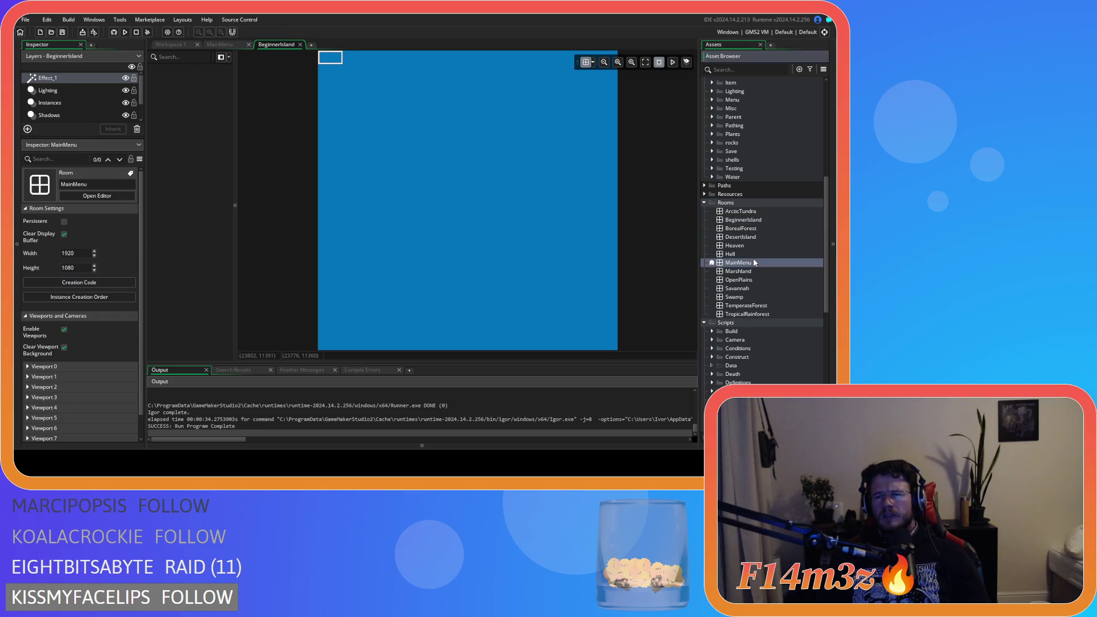
{"action": "double_click", "coordinate": [754, 263]}
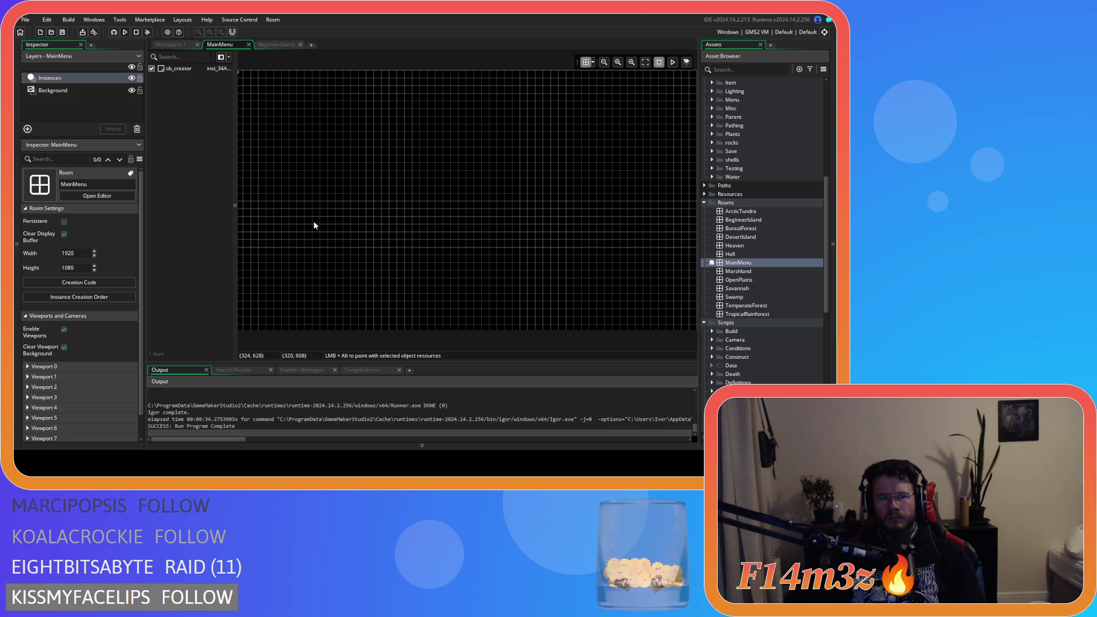
Start a test run and expand MainMenu's Viewport 0 and Viewport 1 settings.
{"action": "key", "text": "F5"}
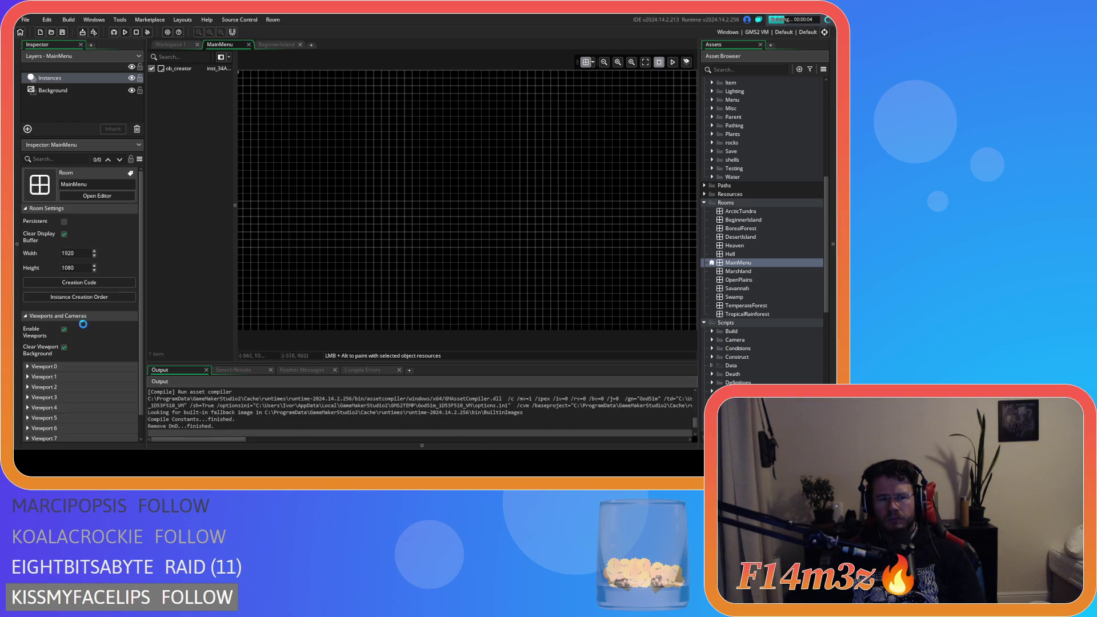
{"action": "left_click", "coordinate": [30, 369]}
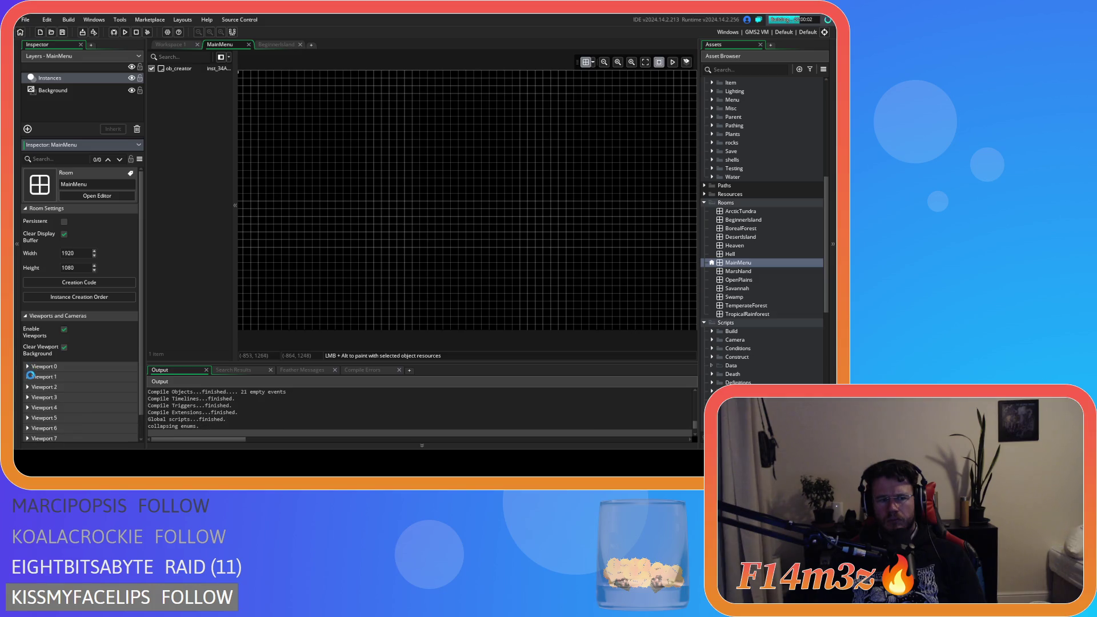
{"action": "left_click", "coordinate": [31, 377]}
{"action": "scroll", "coordinate": [31, 376], "scroll_direction": "down", "scroll_amount": 2}
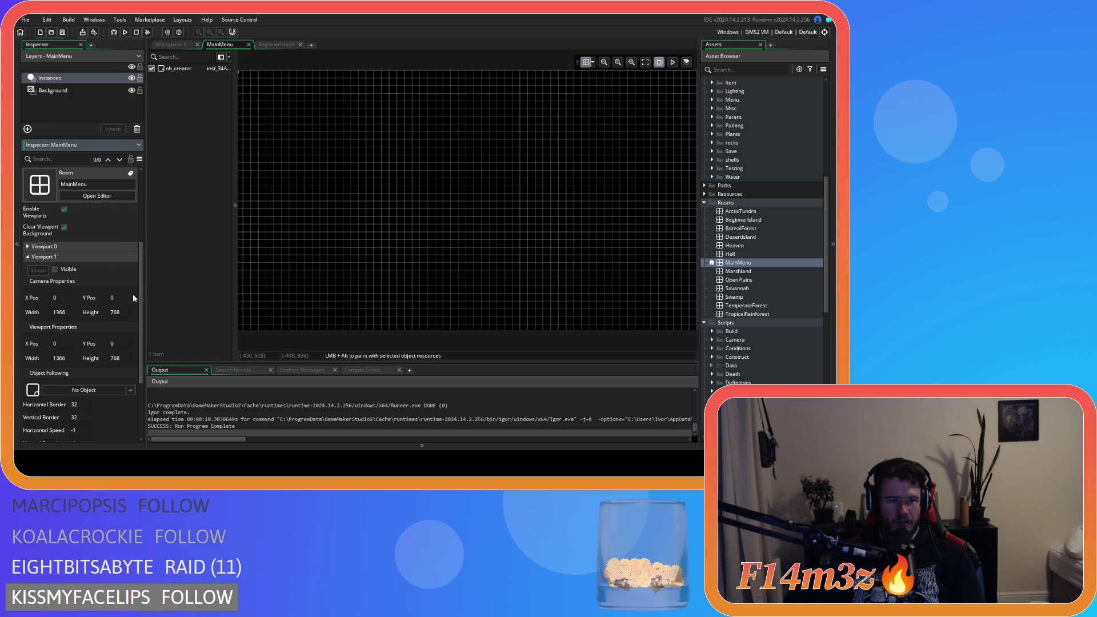
Collapse Viewport 1, then collapse and re-expand the Viewports and Cameras section.
{"action": "left_click", "coordinate": [27, 258]}
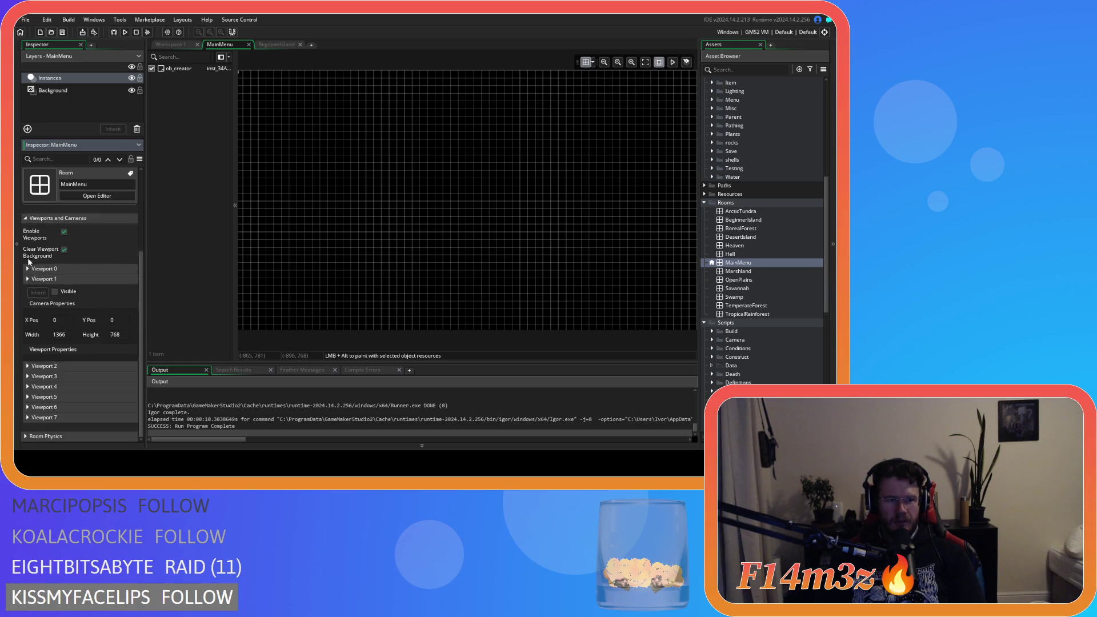
{"action": "scroll", "coordinate": [40, 316], "scroll_direction": "up", "scroll_amount": 1}
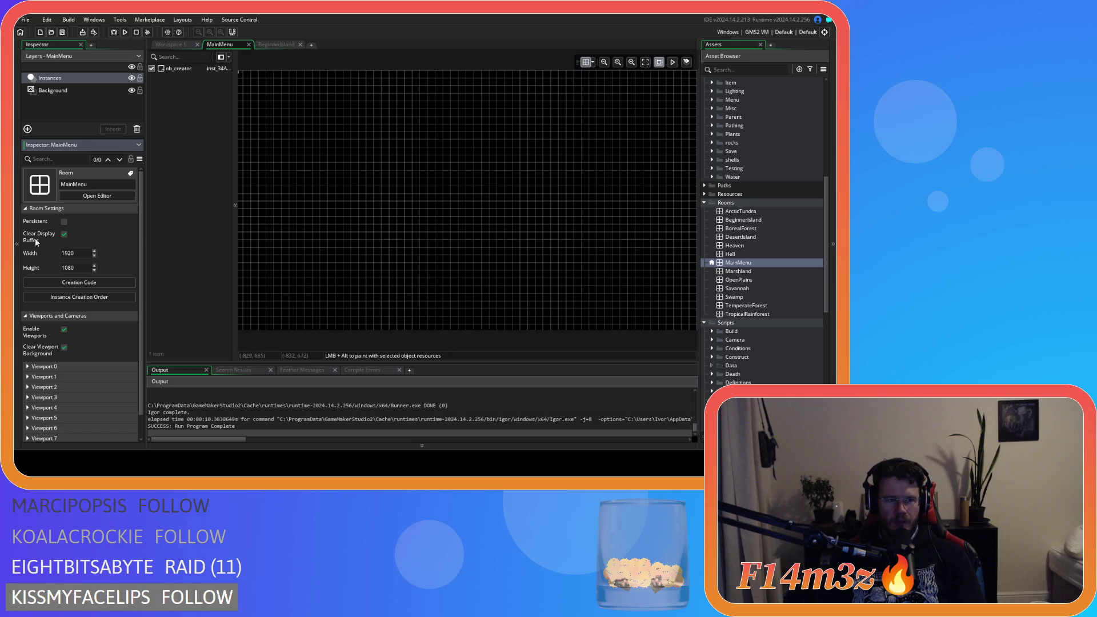
{"action": "left_click", "coordinate": [26, 317]}
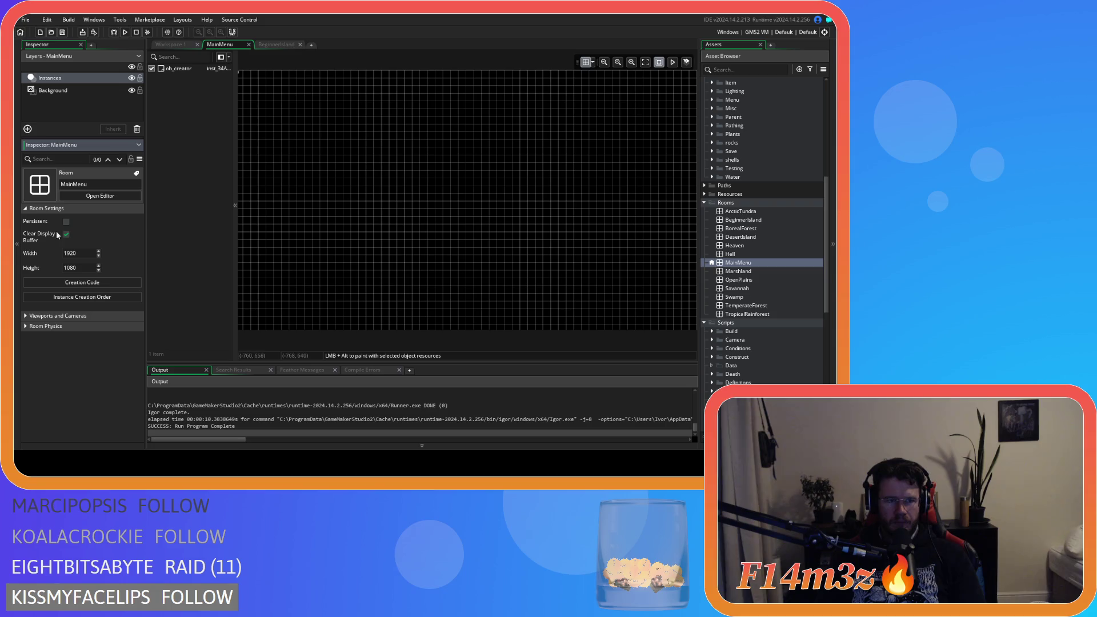
{"action": "left_click", "coordinate": [301, 45]}
{"action": "left_click", "coordinate": [27, 316]}
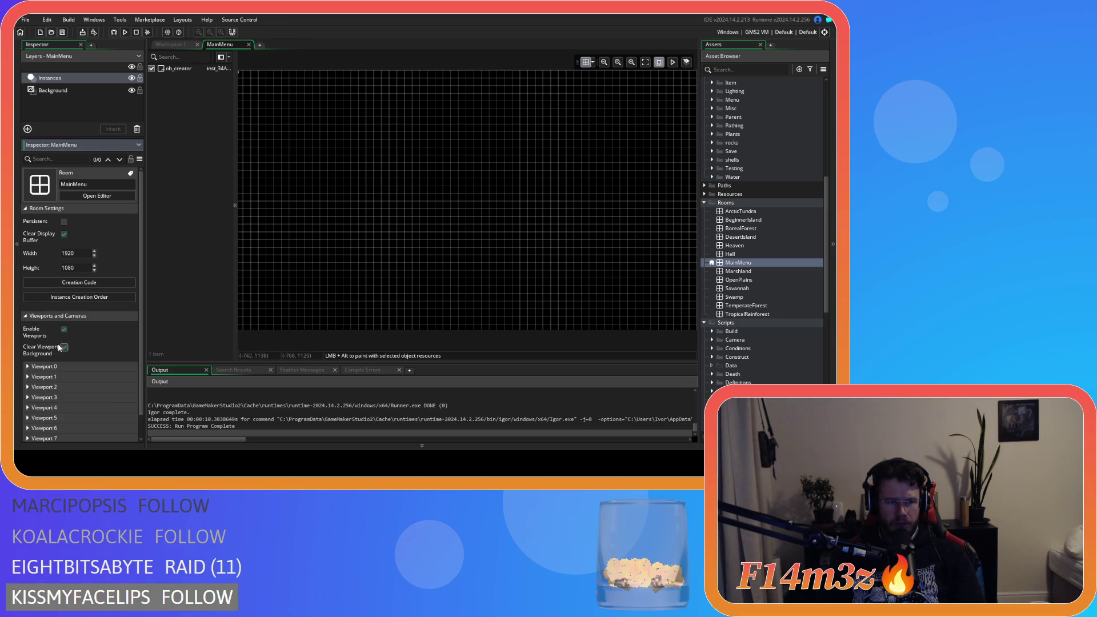
Run the game, move the Tribe window down, close it and quit the test.
{"action": "key", "text": "F5"}
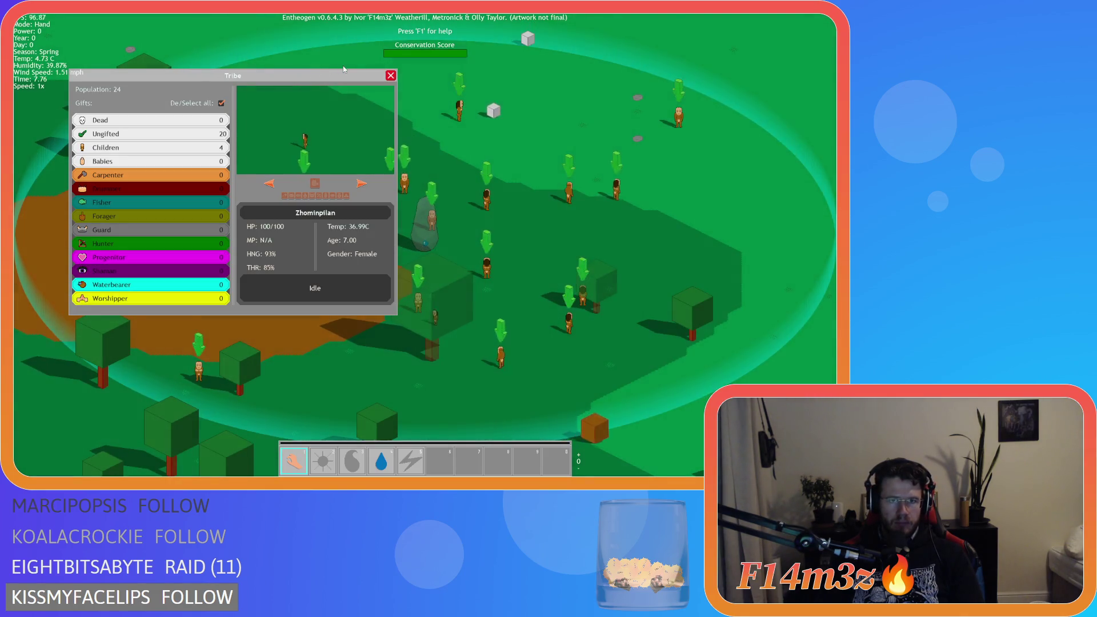
{"action": "mouse_move", "coordinate": [318, 77]}
{"action": "left_mouse_down"}
{"action": "mouse_move", "coordinate": [297, 89]}
{"action": "mouse_move", "coordinate": [297, 103]}
{"action": "left_mouse_up"}
{"action": "key", "text": "Escape"}
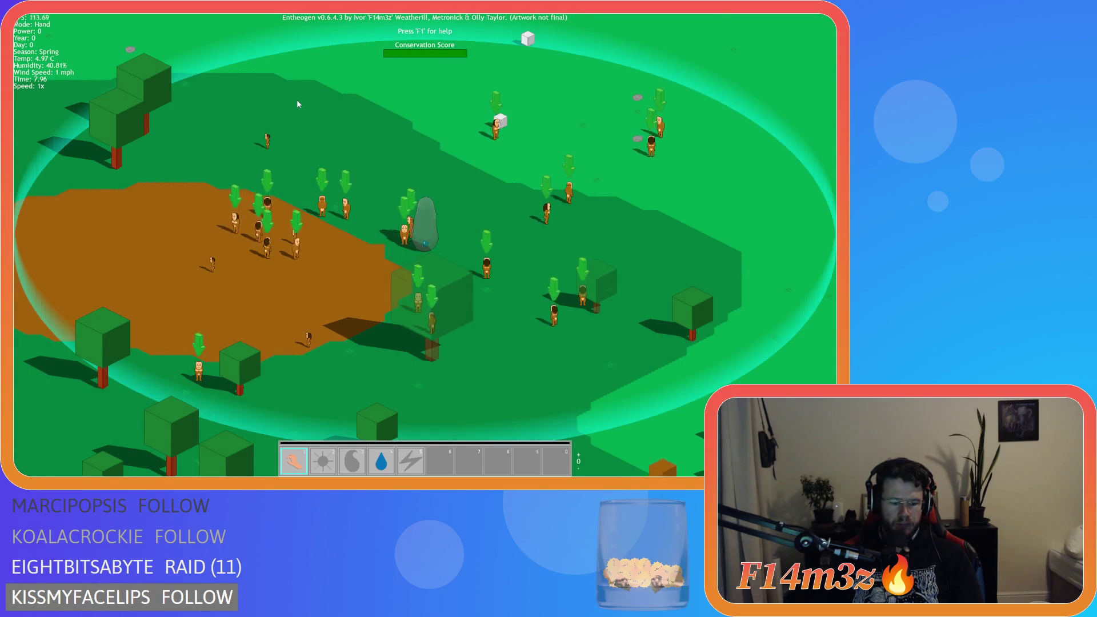
{"action": "key", "text": "Escape"}
{"action": "key", "text": "Return"}
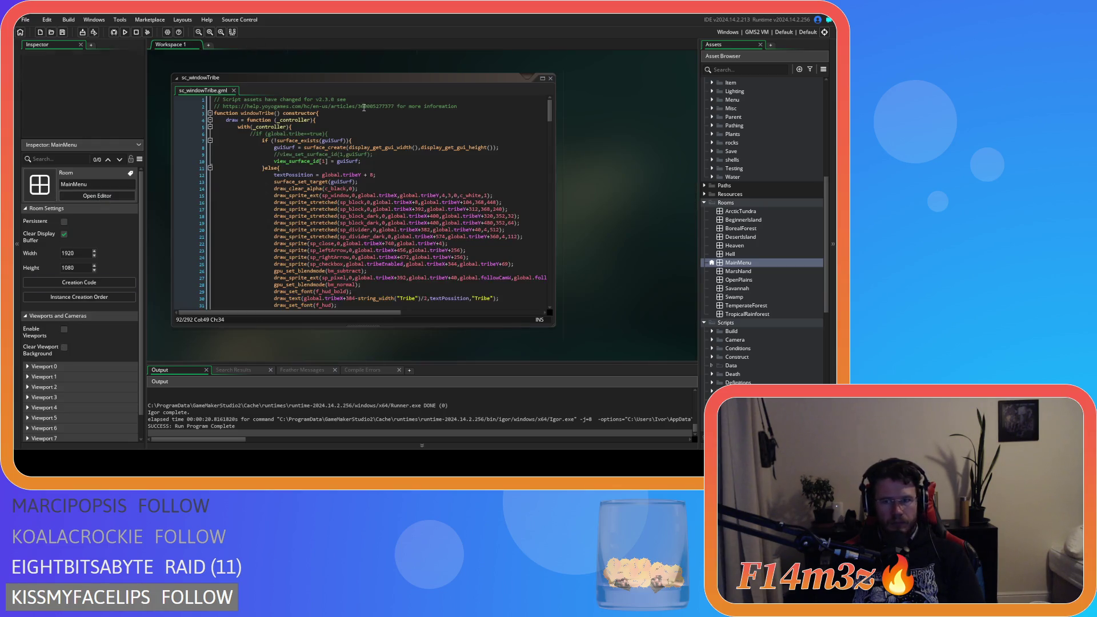
Close the MainMenu room and open BeginnerIsland in the room editor.
{"action": "left_click", "coordinate": [249, 44]}
{"action": "left_click", "coordinate": [80, 45]}
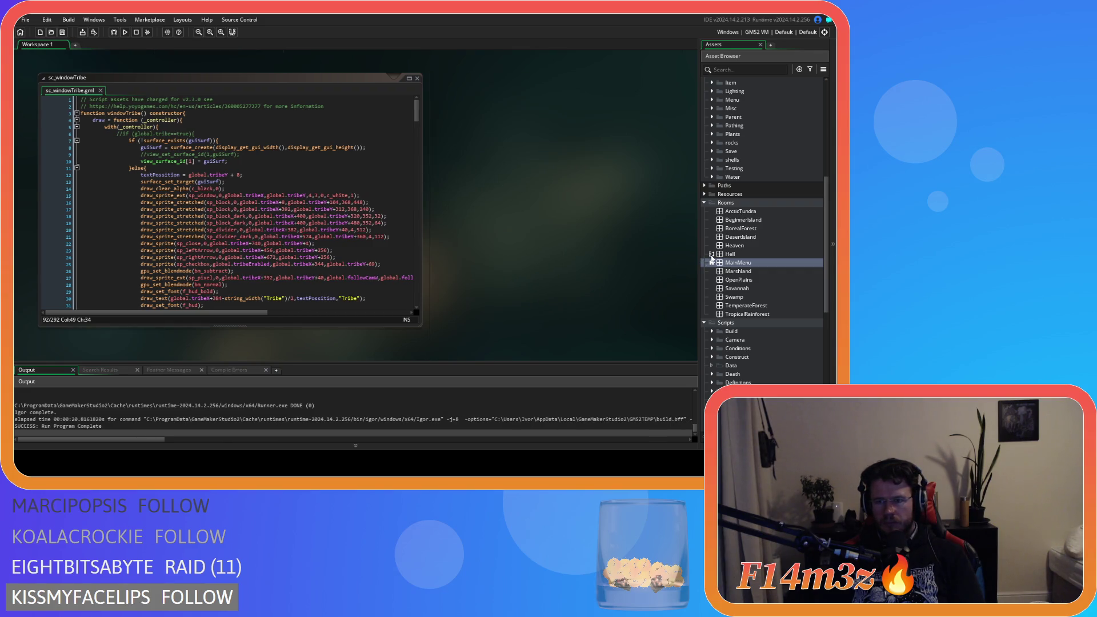
{"action": "left_click", "coordinate": [760, 224]}
{"action": "double_click", "coordinate": [744, 220]}
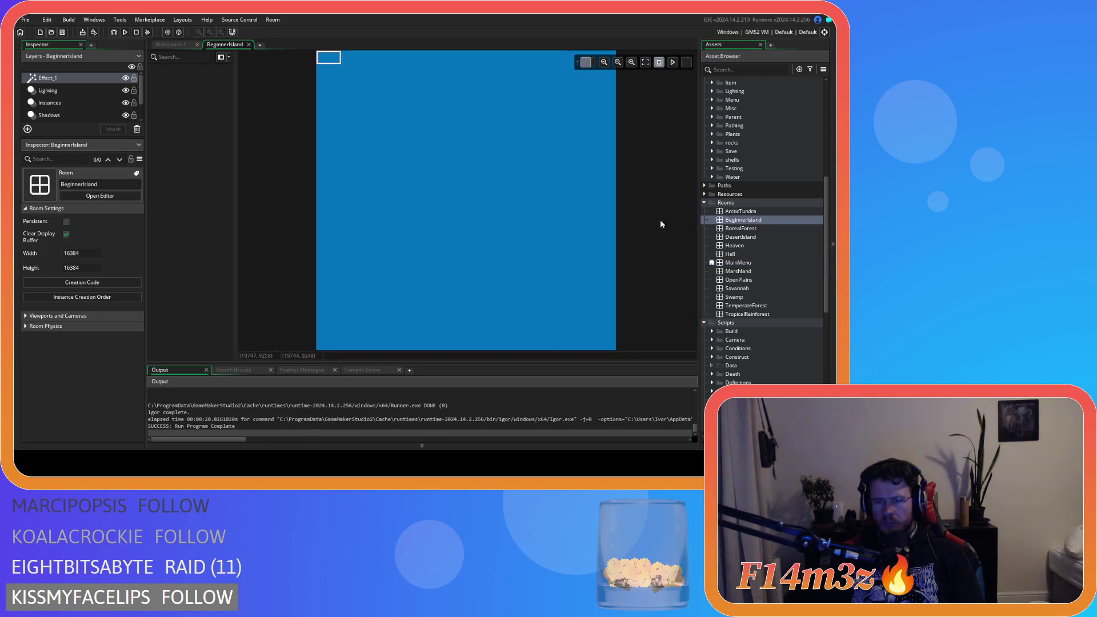
Turn on BeginnerIsland's Clear Display Buffer and Enable Viewports, then run a new build.
{"action": "left_click", "coordinate": [50, 314]}
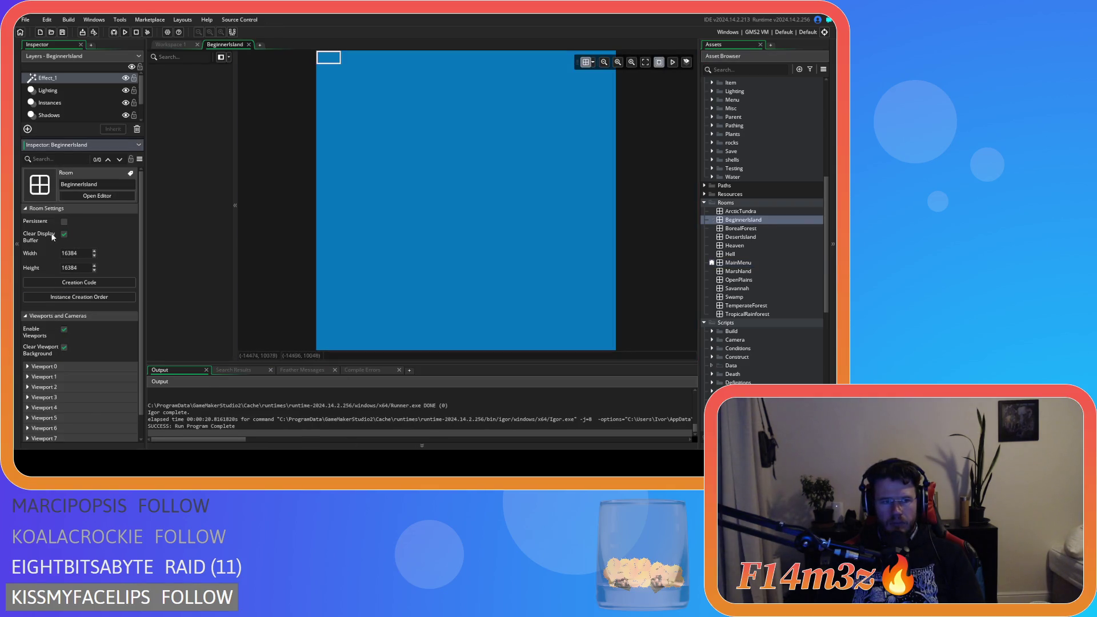
{"action": "mouse_move", "coordinate": [64, 236]}
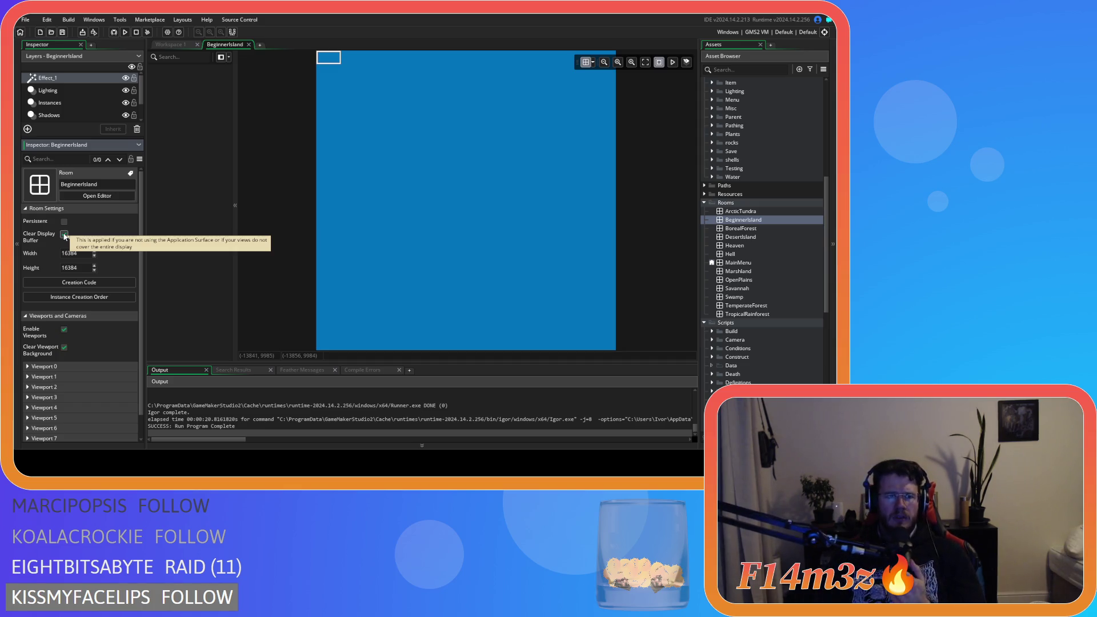
{"action": "left_click", "coordinate": [64, 236]}
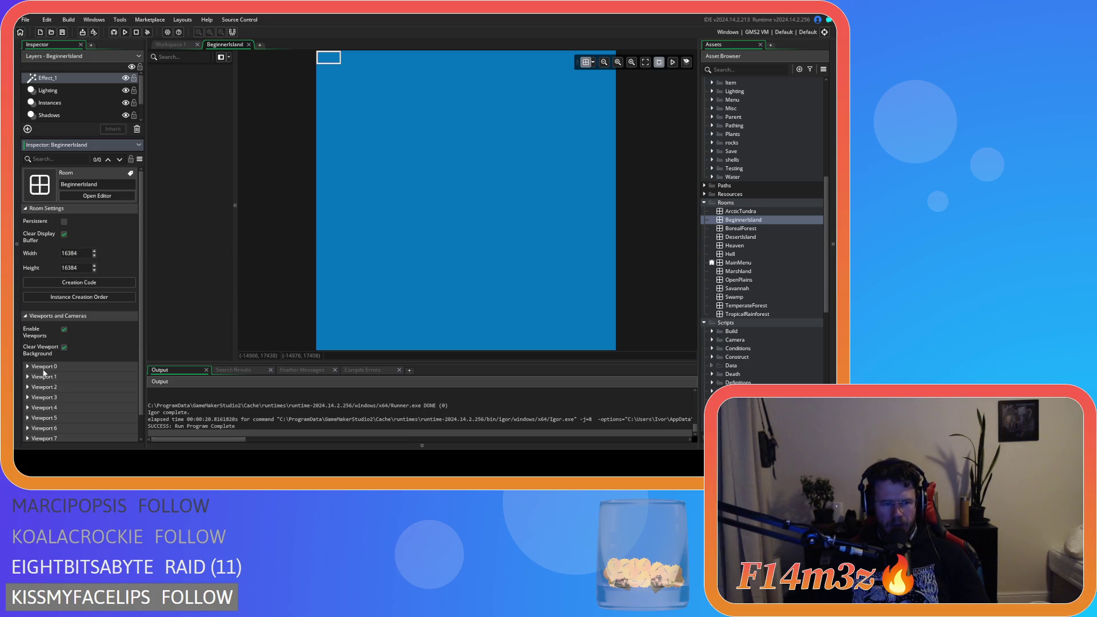
{"action": "left_click", "coordinate": [64, 330]}
{"action": "left_click", "coordinate": [64, 347]}
{"action": "left_click", "coordinate": [64, 330]}
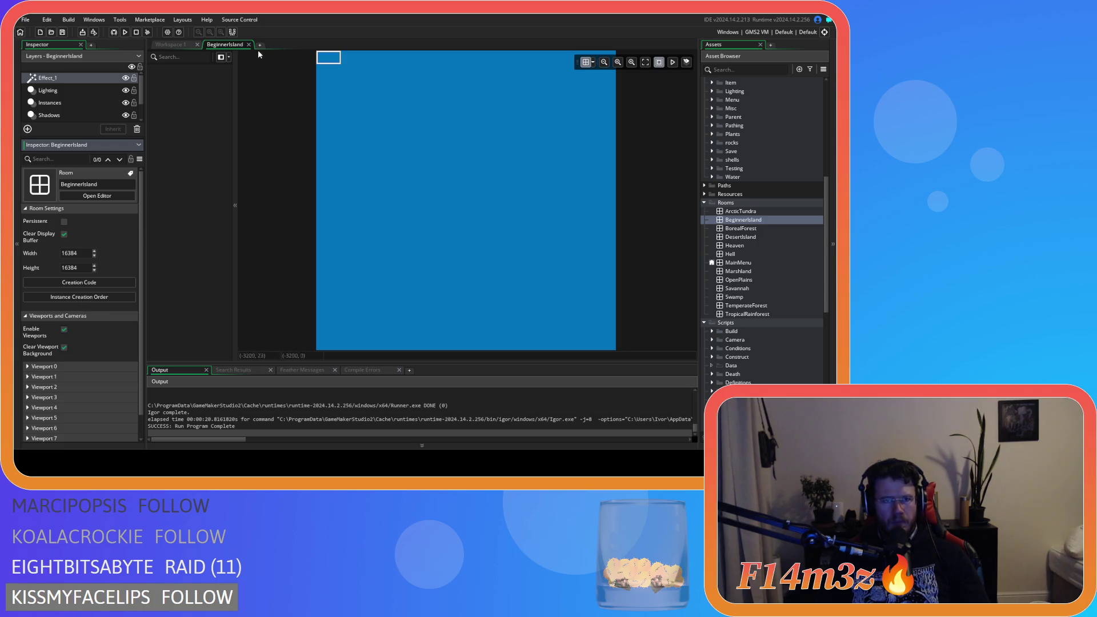
{"action": "left_click", "coordinate": [125, 32]}
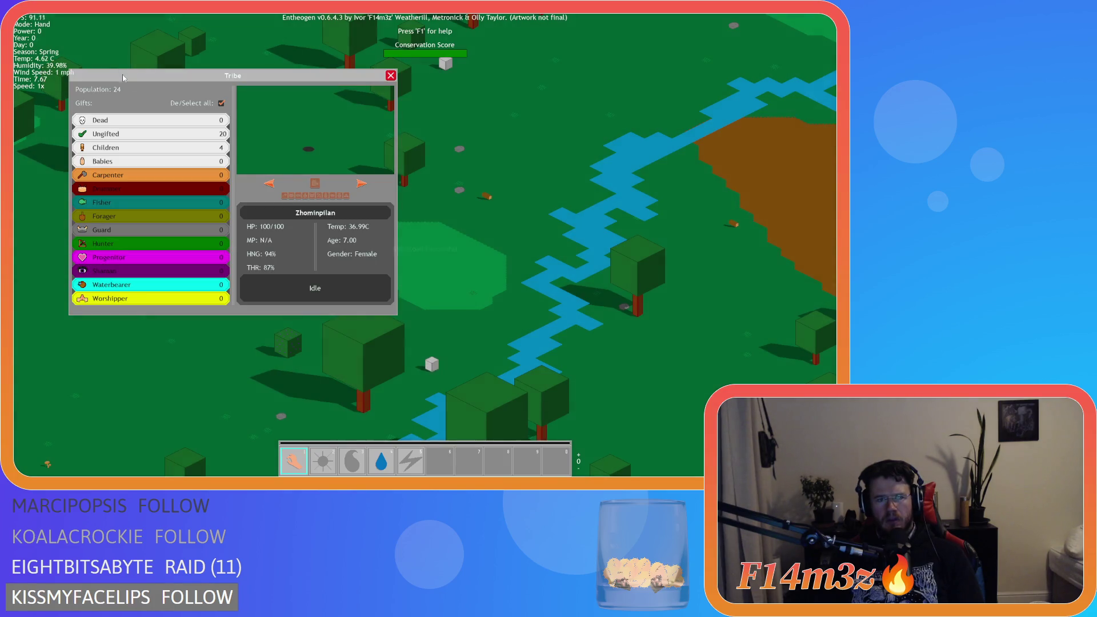
Move the Tribe window, quit the game, and untick BeginnerIsland's Clear Display Buffer.
{"action": "mouse_move", "coordinate": [277, 80]}
{"action": "left_mouse_down"}
{"action": "mouse_move", "coordinate": [380, 146]}
{"action": "mouse_move", "coordinate": [350, 94]}
{"action": "left_mouse_up"}
{"action": "key", "text": "Escape"}
{"action": "key", "text": "Escape"}
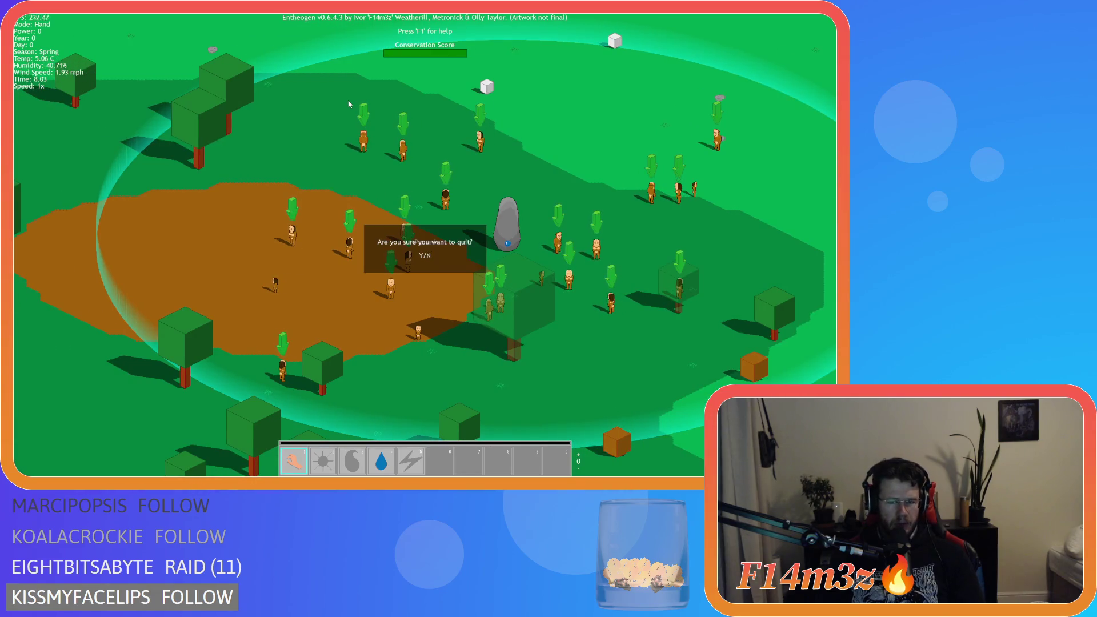
{"action": "key", "text": "y"}
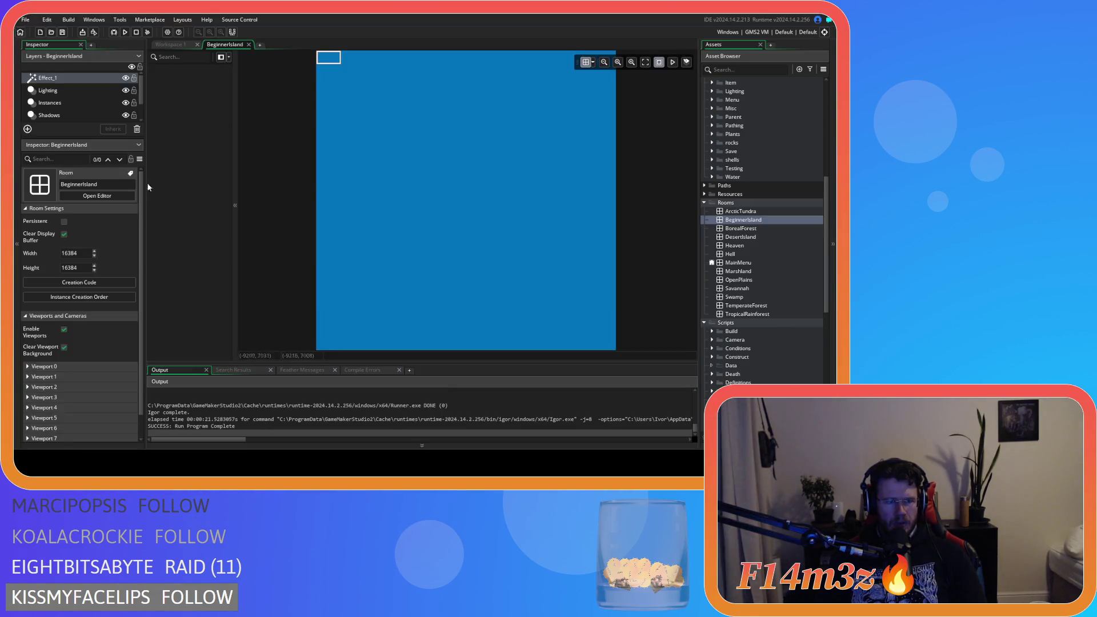
{"action": "left_click", "coordinate": [64, 234]}
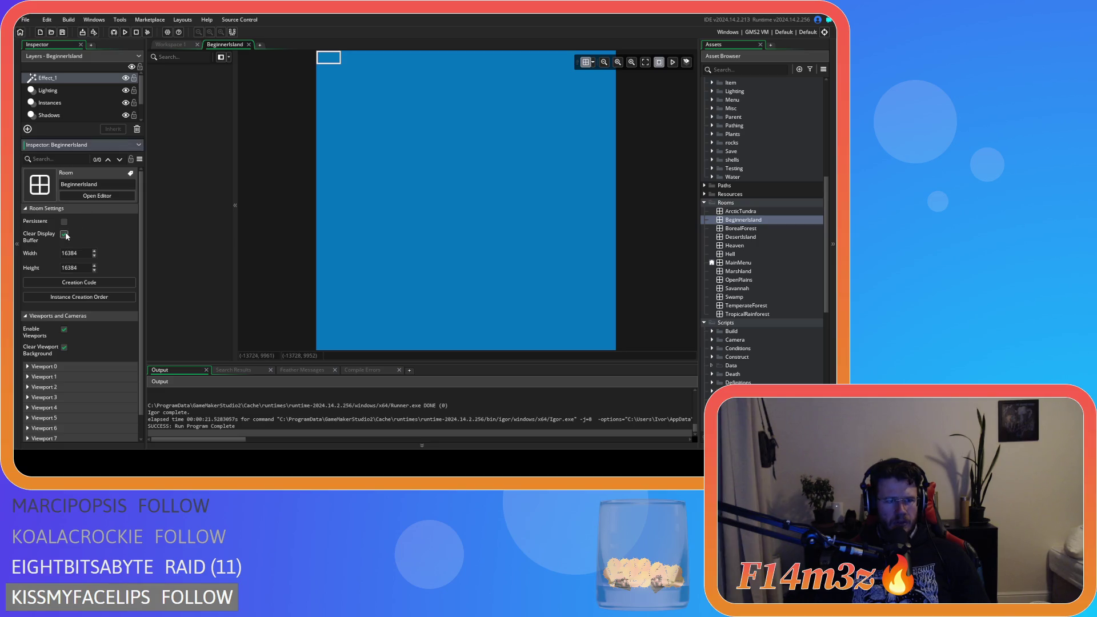
Test the game without Clear Display Buffer, moving the Tribe window, then quit.
{"action": "key", "text": "F5"}
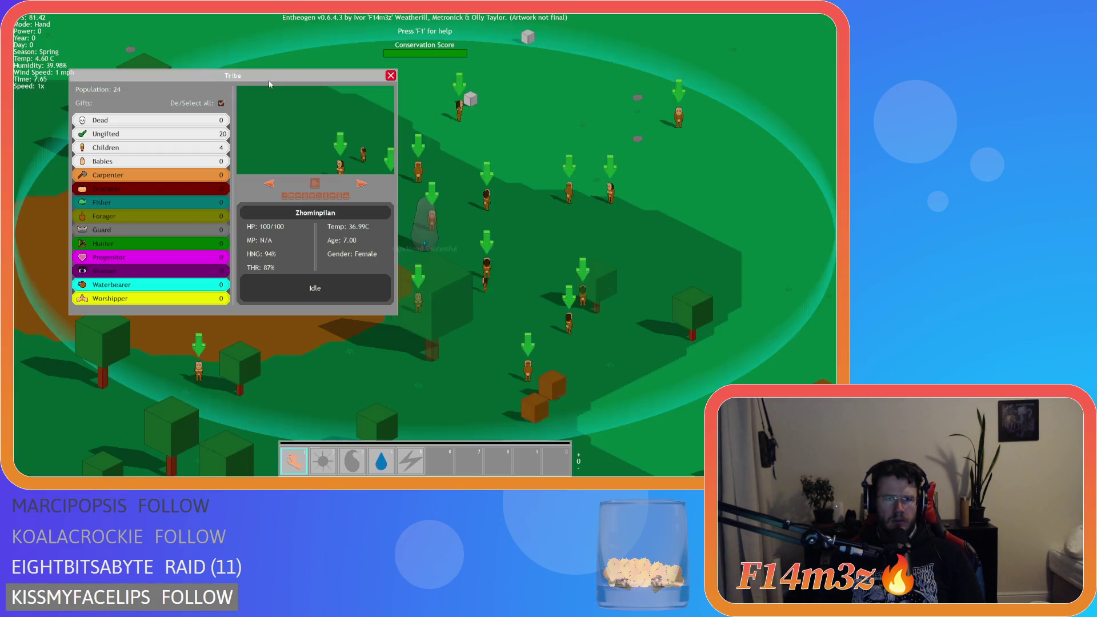
{"action": "mouse_move", "coordinate": [253, 82]}
{"action": "left_mouse_down"}
{"action": "mouse_move", "coordinate": [302, 150]}
{"action": "mouse_move", "coordinate": [308, 144]}
{"action": "left_mouse_up"}
{"action": "key", "text": "Escape"}
{"action": "key", "text": "Escape"}
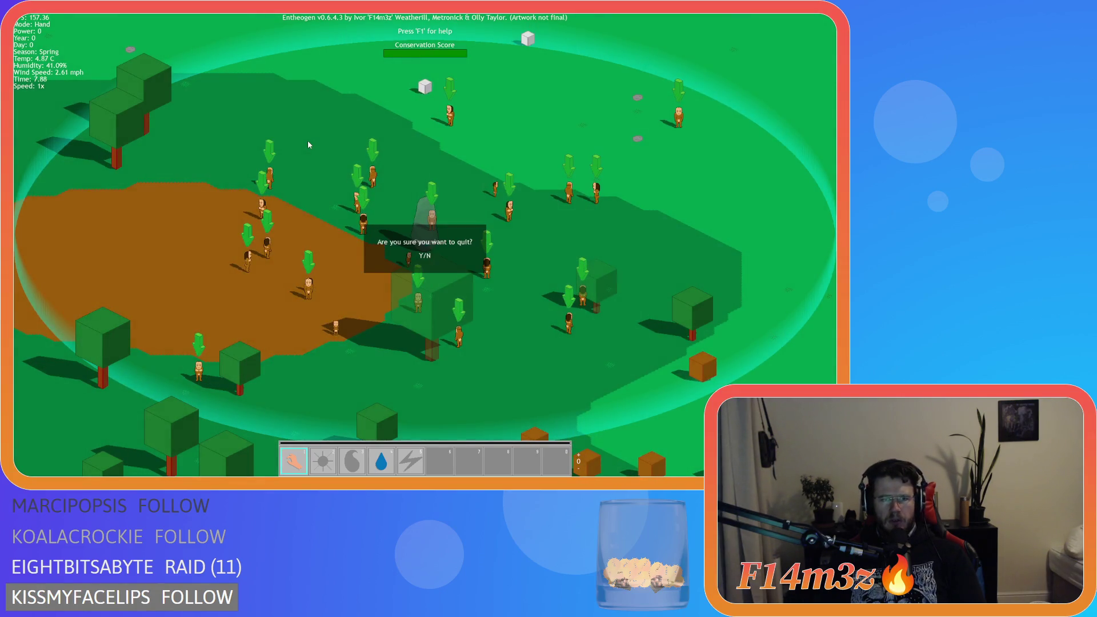
{"action": "key", "text": "Return"}
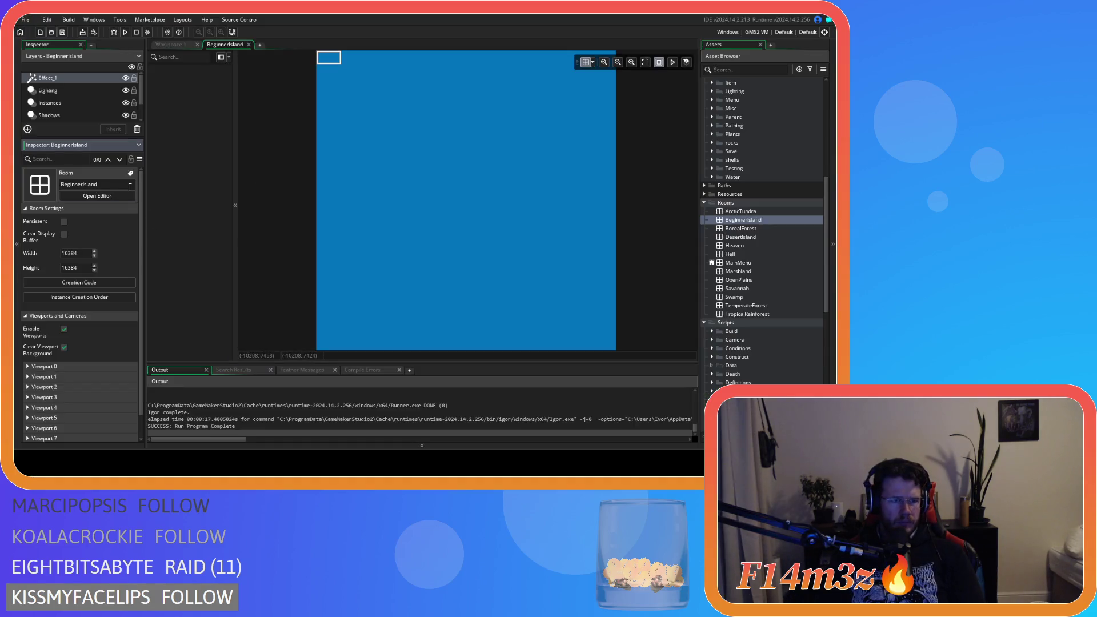
Re-enable Clear Display Buffer, then close the BeginnerIsland editor and the Inspector.
{"action": "left_click", "coordinate": [64, 234]}
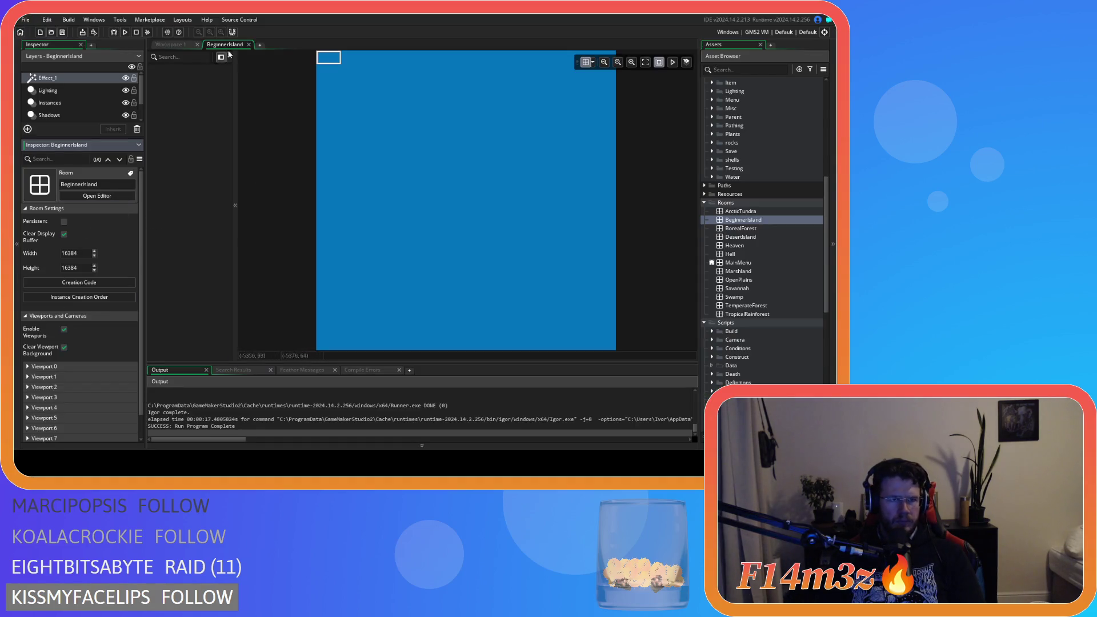
{"action": "left_click", "coordinate": [245, 45]}
{"action": "left_click", "coordinate": [248, 45]}
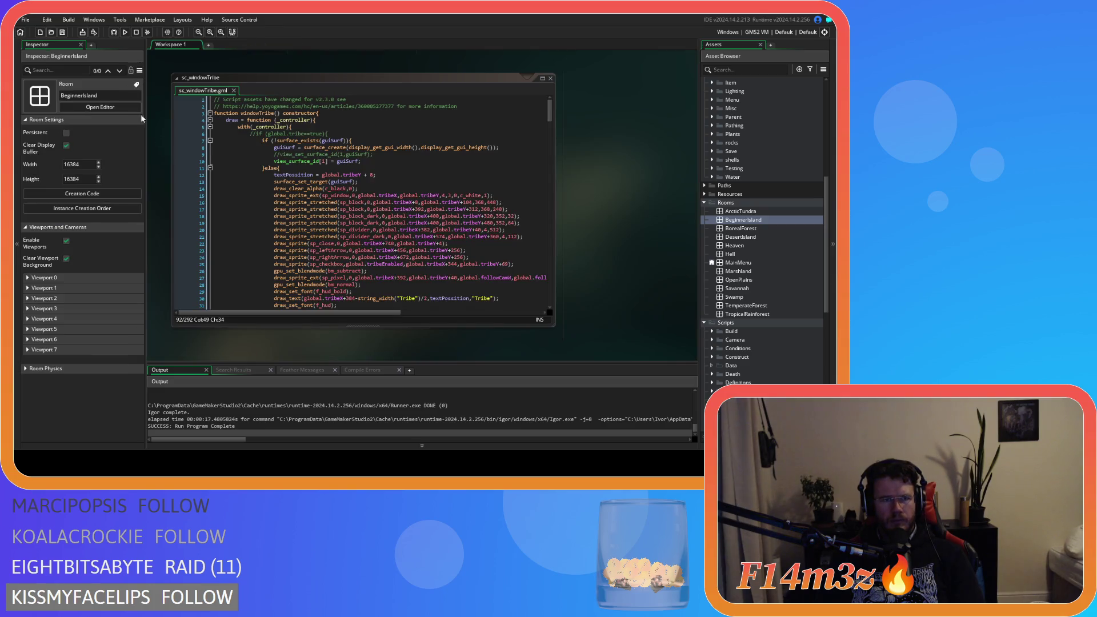
{"action": "left_click", "coordinate": [81, 44]}
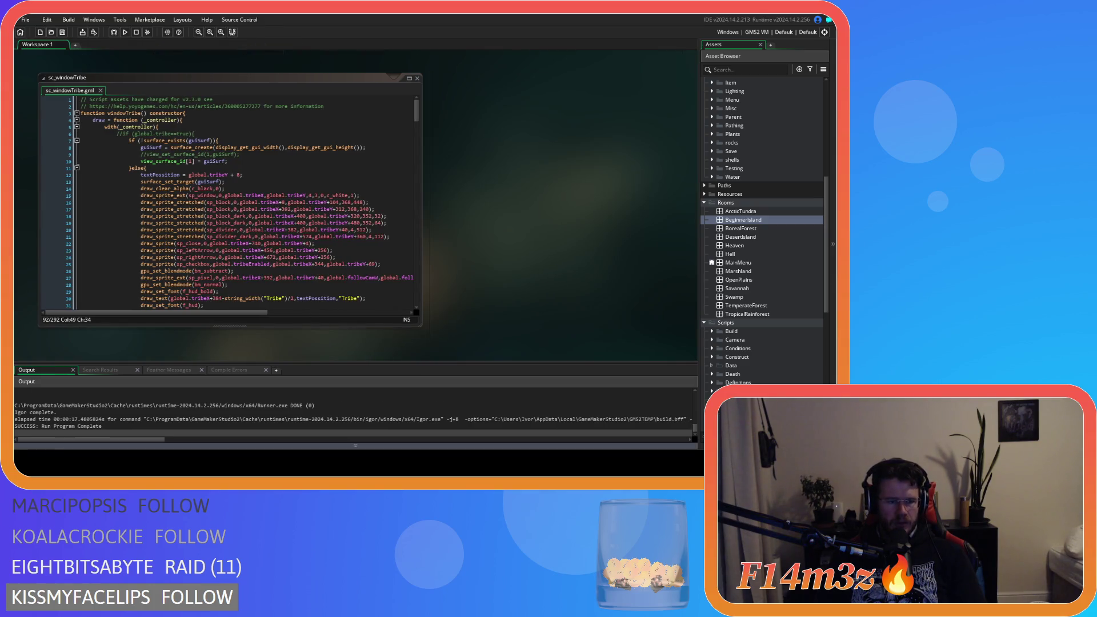
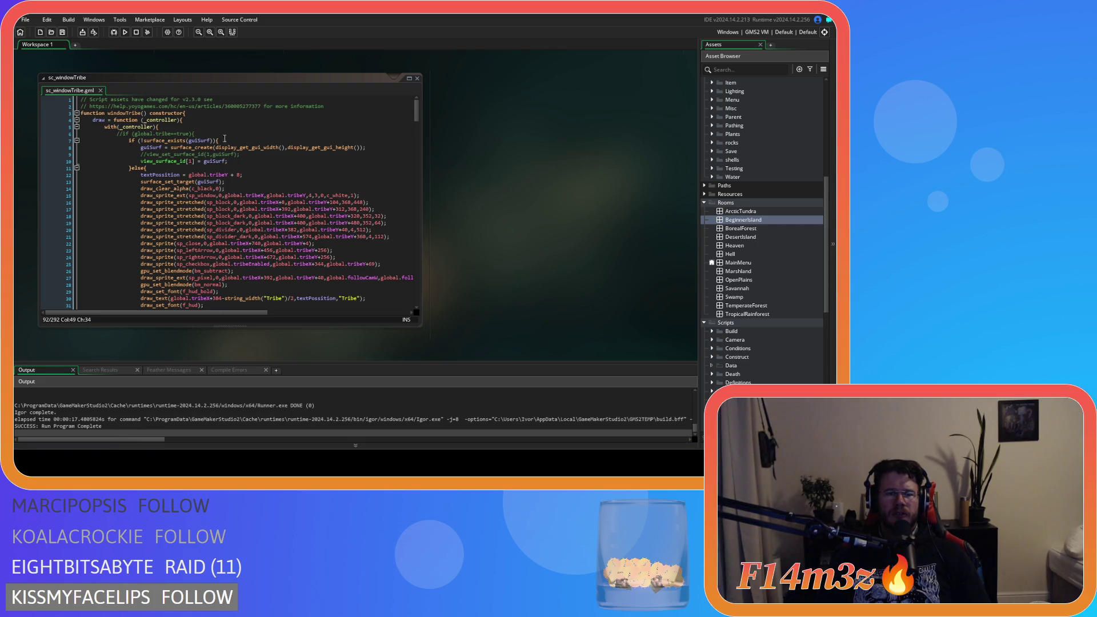
Add a blank line after surface_set_target(guiSurf) on line 13 of sc_windowTribe.
{"action": "left_click", "coordinate": [255, 148]}
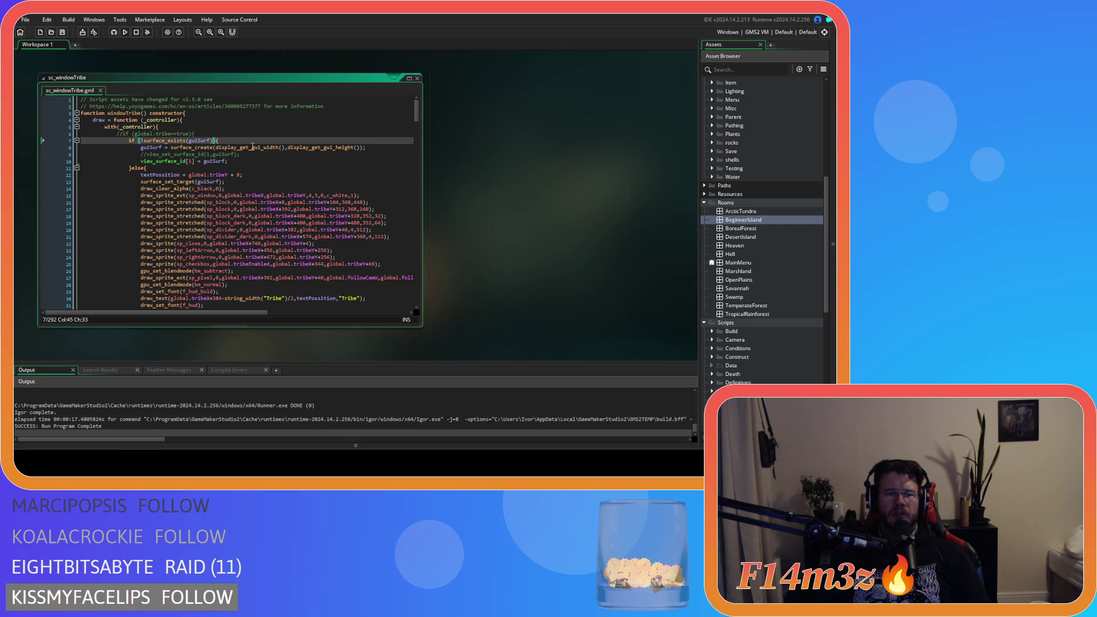
{"action": "left_click", "coordinate": [277, 160]}
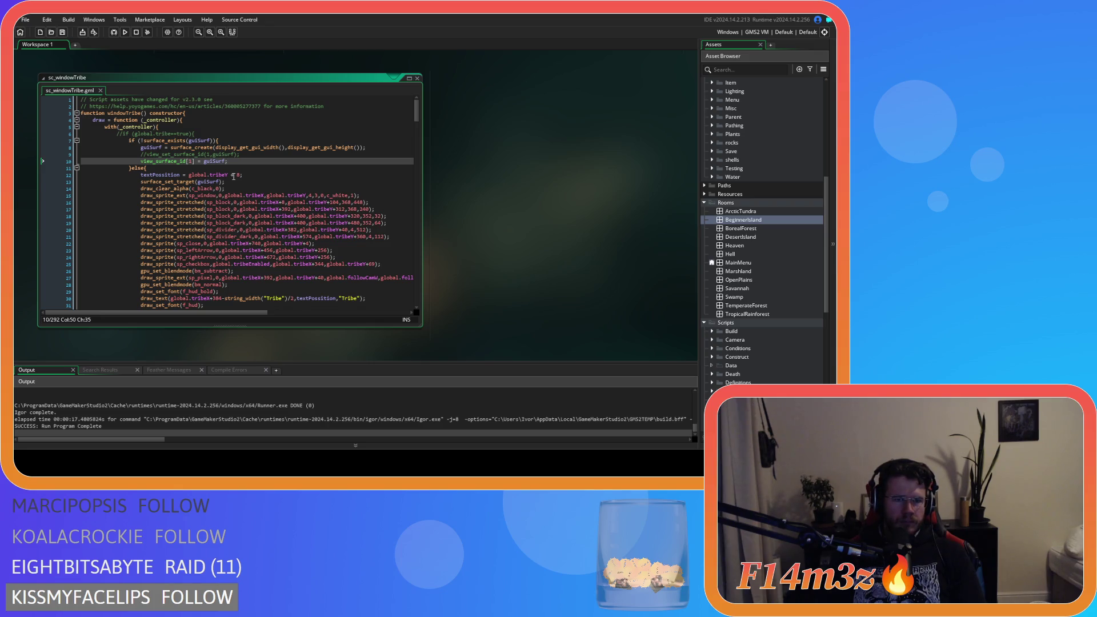
{"action": "left_click", "coordinate": [259, 171]}
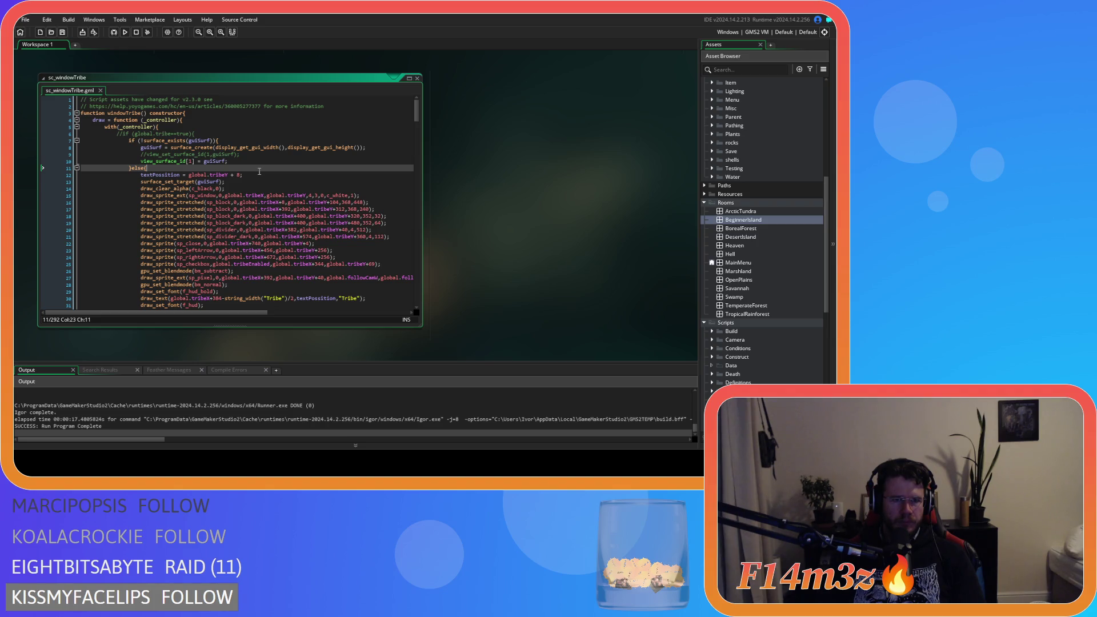
{"action": "left_click", "coordinate": [259, 172]}
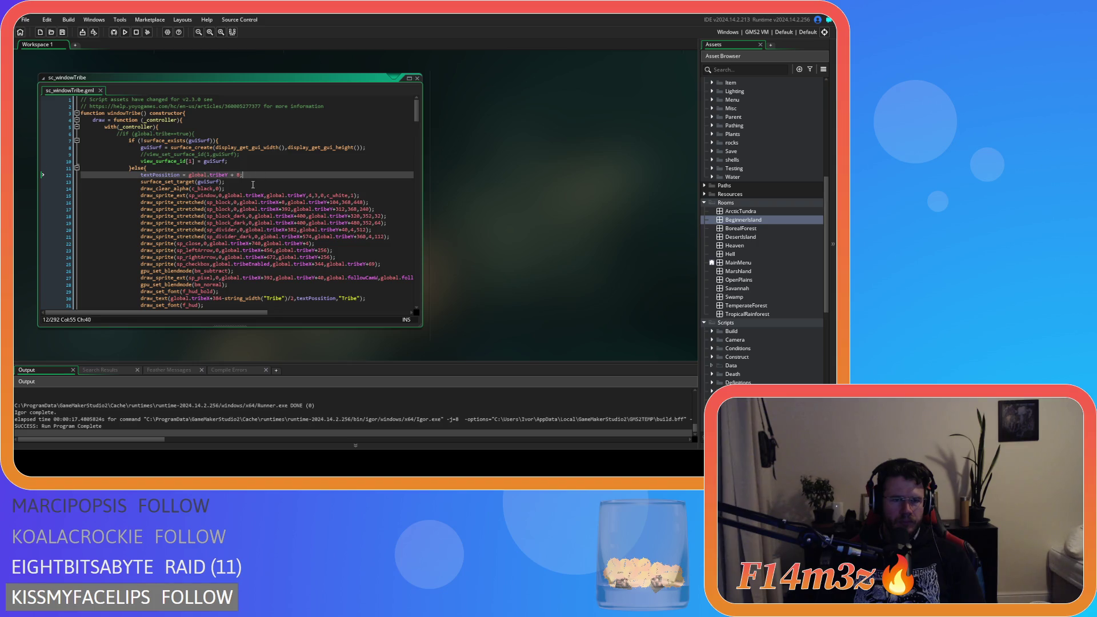
{"action": "left_click", "coordinate": [254, 183]}
{"action": "key", "text": "Return"}
Start a draw_ call on line 14 and browse the draw_ function suggestions.
{"action": "type", "text": "draw_view"}
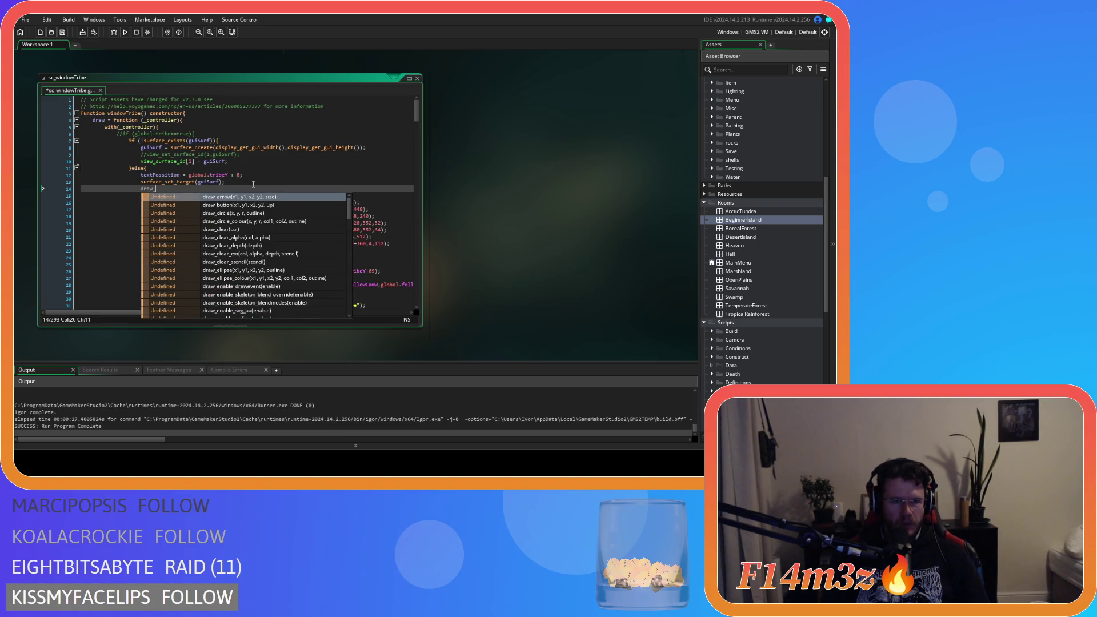
{"action": "key", "text": "BackSpace"}
{"action": "key", "text": "BackSpace"}
{"action": "key", "text": "BackSpace"}
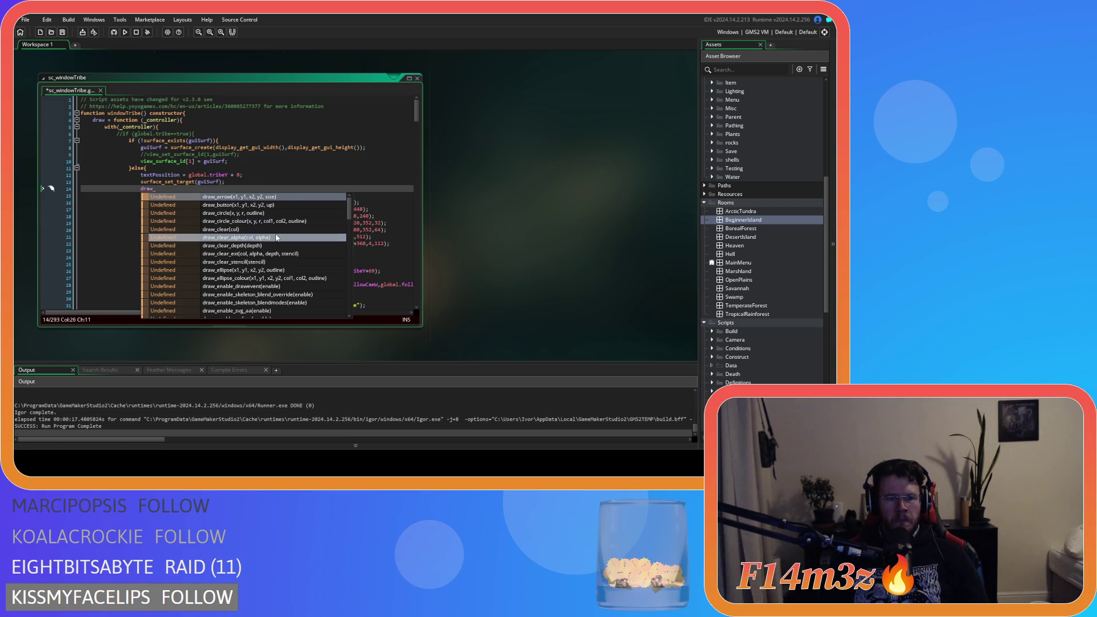
{"action": "scroll", "coordinate": [277, 237], "scroll_direction": "down", "scroll_amount": 2}
{"action": "scroll", "coordinate": [277, 237], "scroll_direction": "down", "scroll_amount": 1}
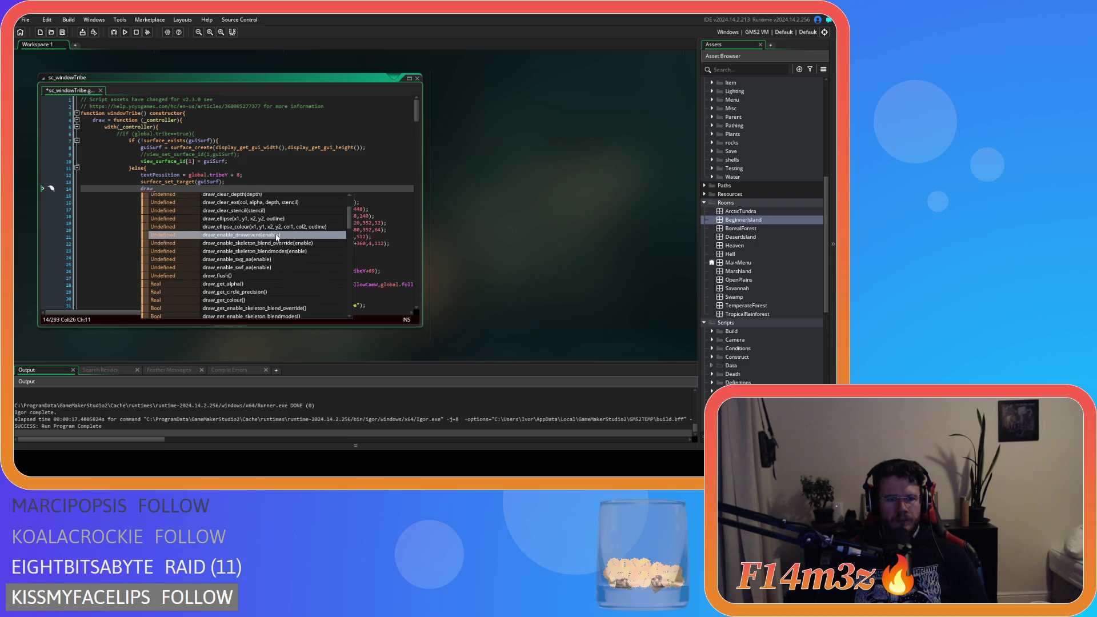
{"action": "scroll", "coordinate": [278, 238], "scroll_direction": "down", "scroll_amount": 3}
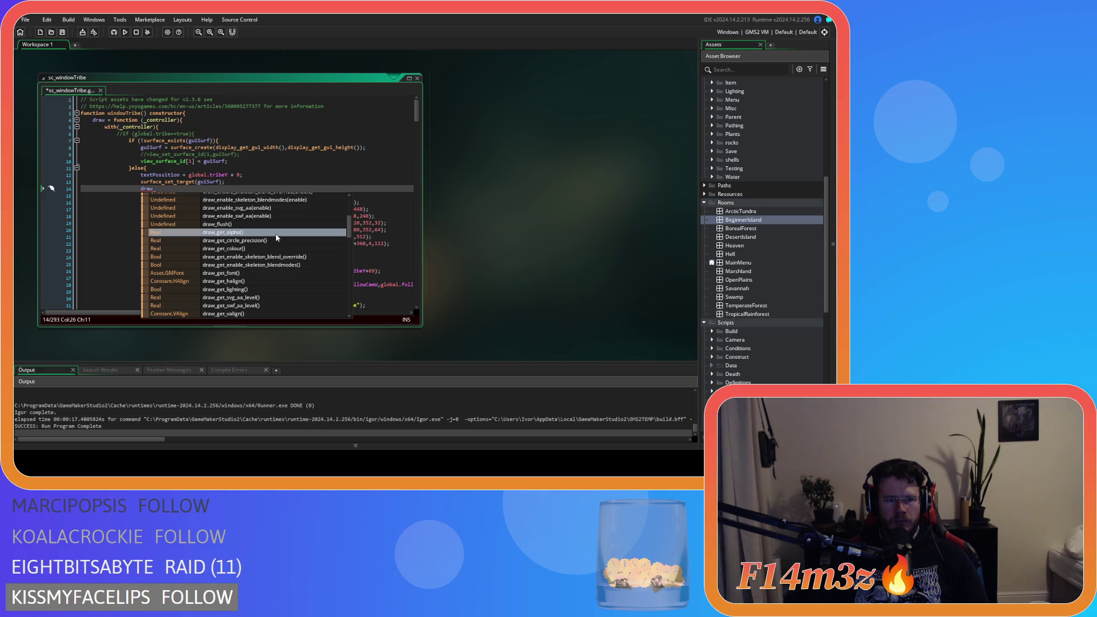
{"action": "scroll", "coordinate": [277, 237], "scroll_direction": "down", "scroll_amount": 4}
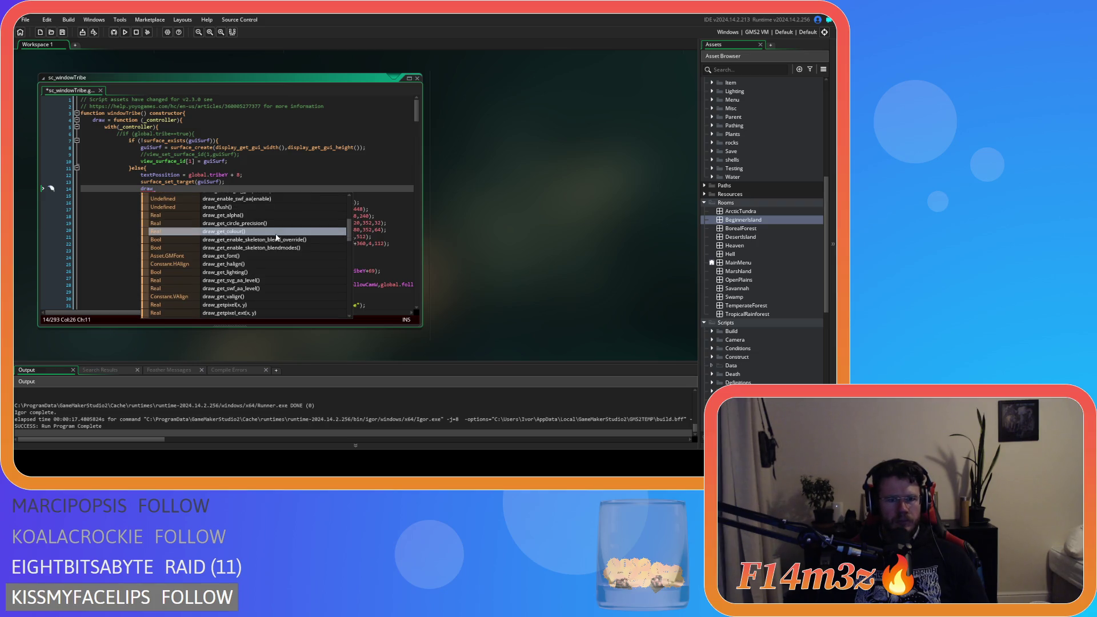
{"action": "scroll", "coordinate": [277, 238], "scroll_direction": "down", "scroll_amount": 15}
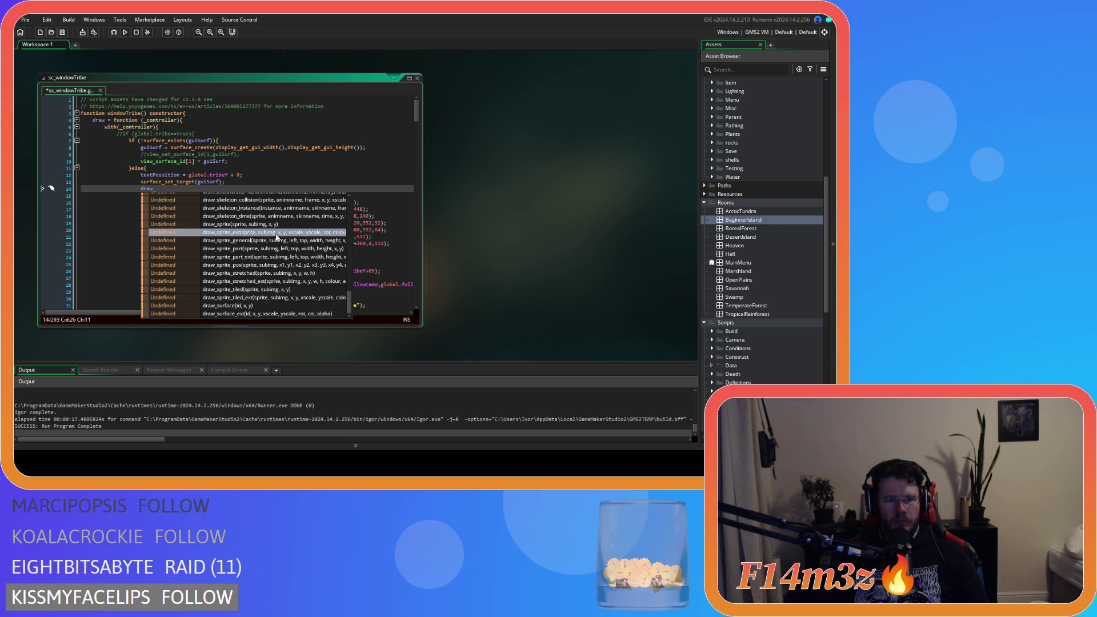
{"action": "scroll", "coordinate": [277, 237], "scroll_direction": "up", "scroll_amount": 1}
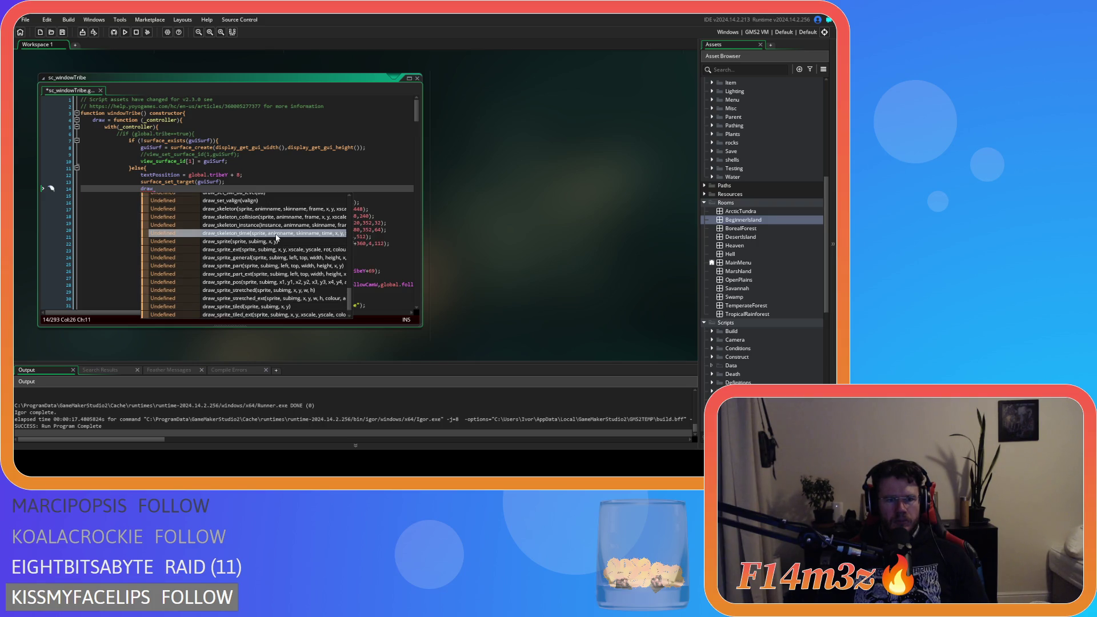
{"action": "left_click", "coordinate": [214, 186]}
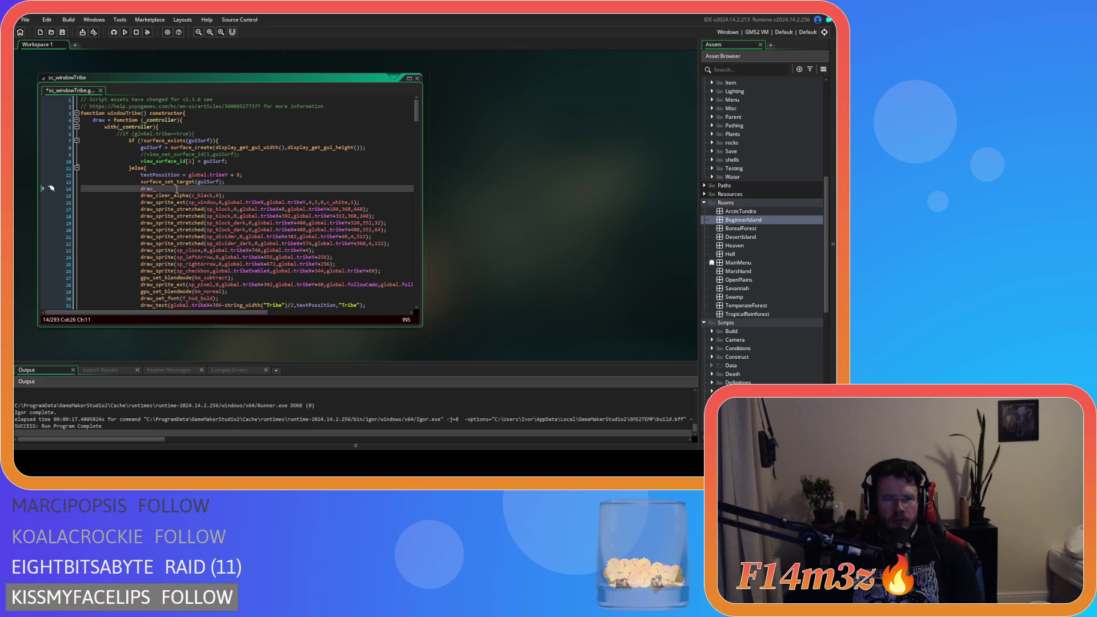
Remove the unfinished draw_ text from line 14 and save sc_windowTribe.
{"action": "left_click_drag", "start_coordinate": [176, 189], "coordinate": [35, 195]}
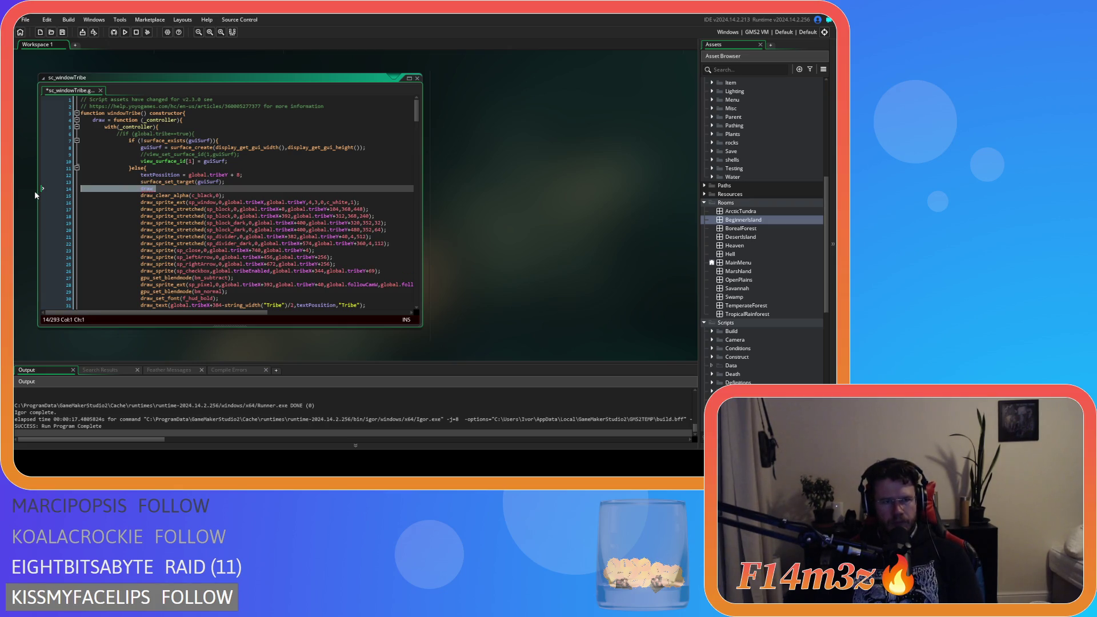
{"action": "key", "text": "BackSpace"}
{"action": "key", "text": "BackSpace"}
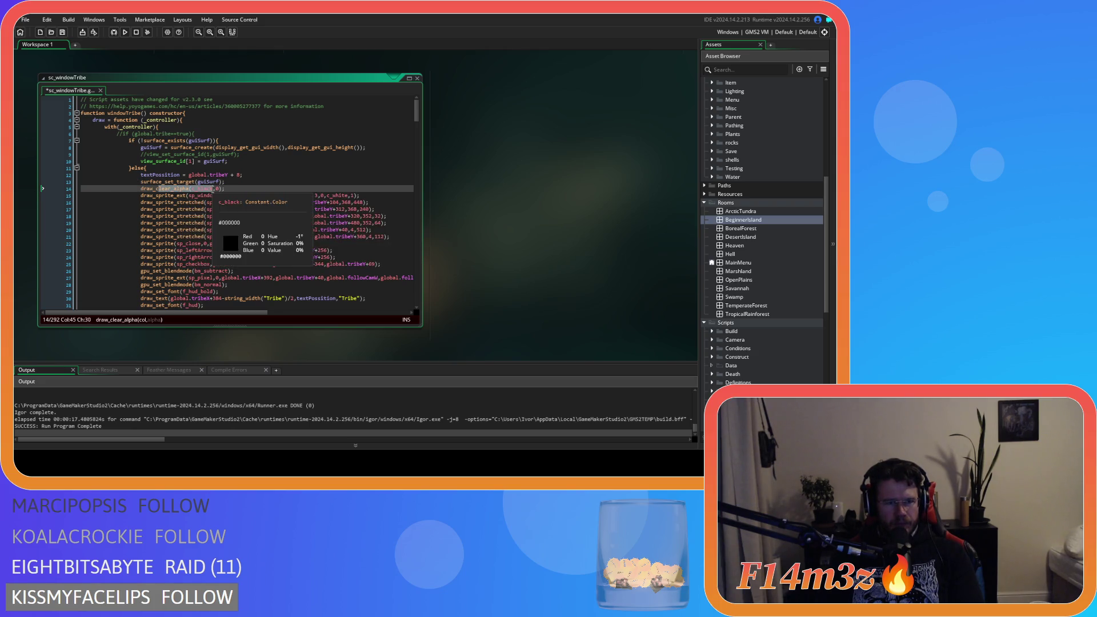
{"action": "left_click", "coordinate": [229, 188]}
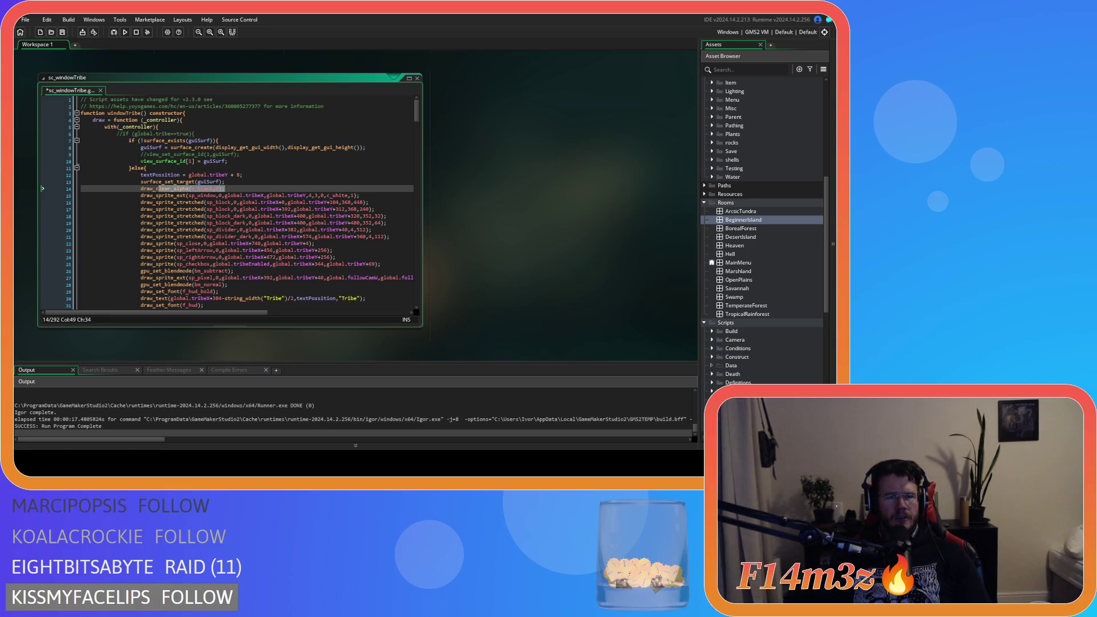
{"action": "left_click", "coordinate": [245, 189]}
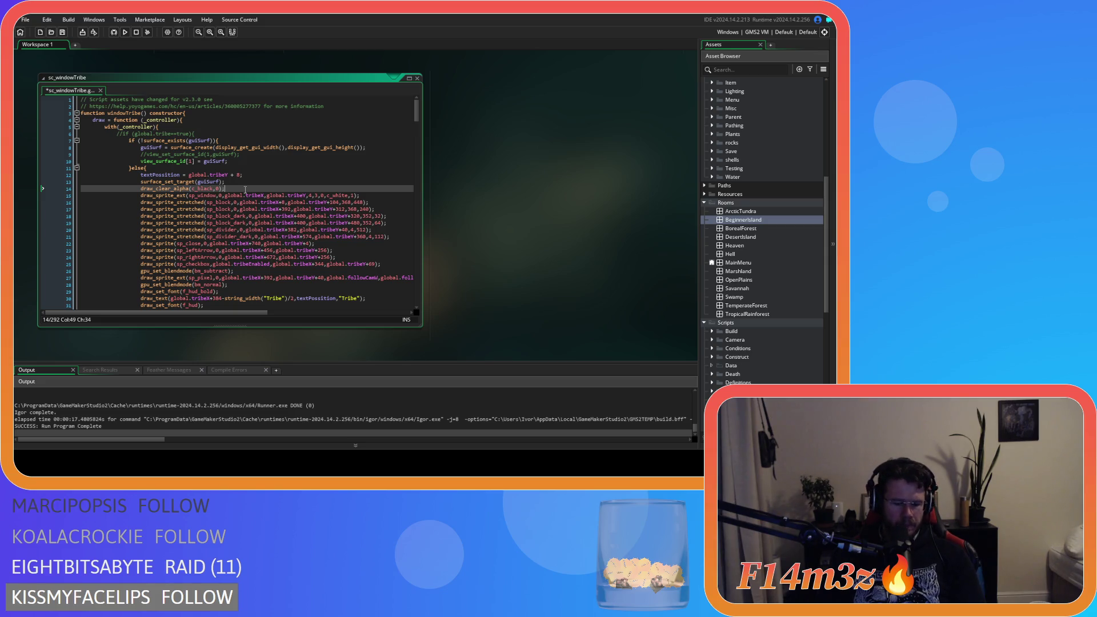
{"action": "triple_click", "coordinate": [245, 189]}
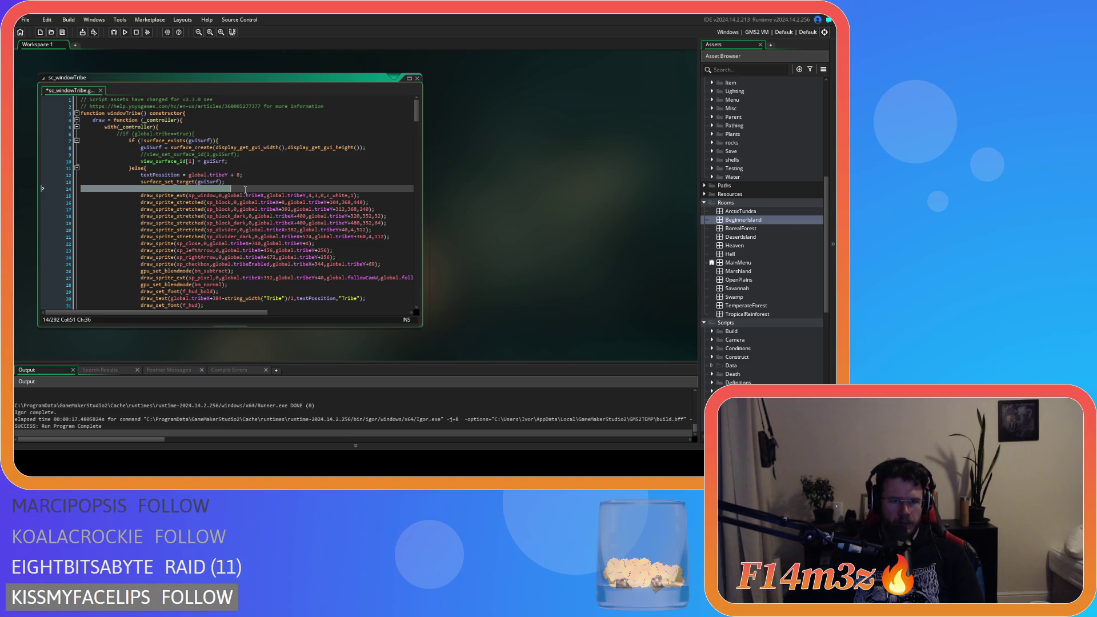
{"action": "left_click", "coordinate": [245, 189]}
{"action": "type", "text": "draw_clear_alpha(c_black,0);"}
{"action": "key", "text": "ctrl+s"}
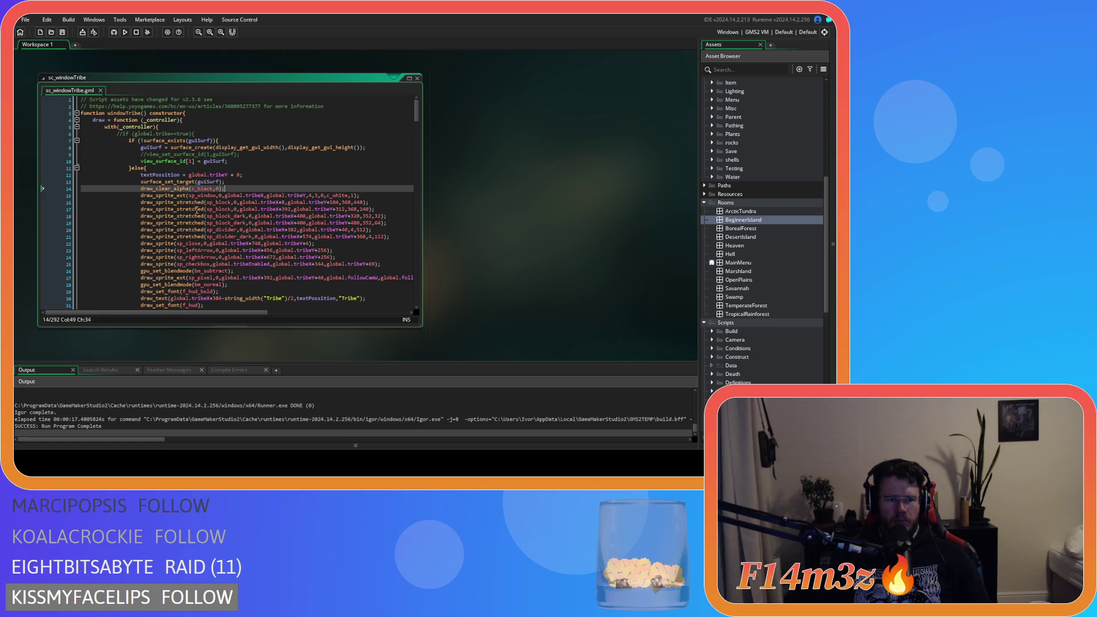
{"action": "key", "text": "ctrl+z"}
{"action": "key", "text": "ctrl+z"}
{"action": "key", "text": "ctrl+z"}
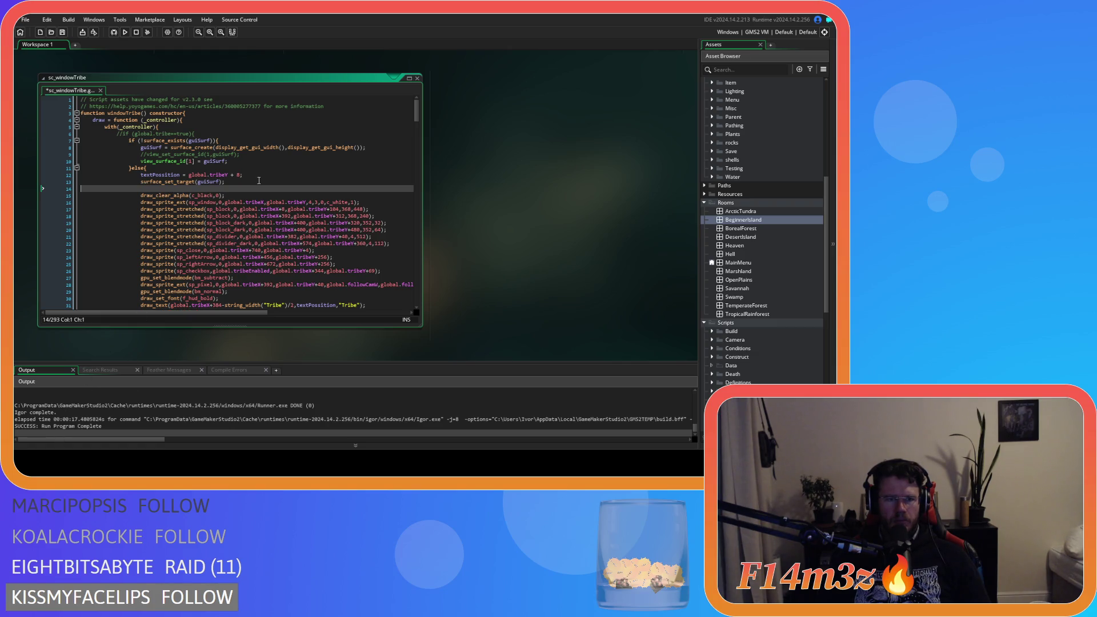
Undo back to the view_current==1 version, then return to the saved view_surface_id[1] = guiSurf code.
{"action": "key", "text": "ctrl+z"}
{"action": "key", "text": "ctrl+z"}
{"action": "key", "text": "ctrl+z"}
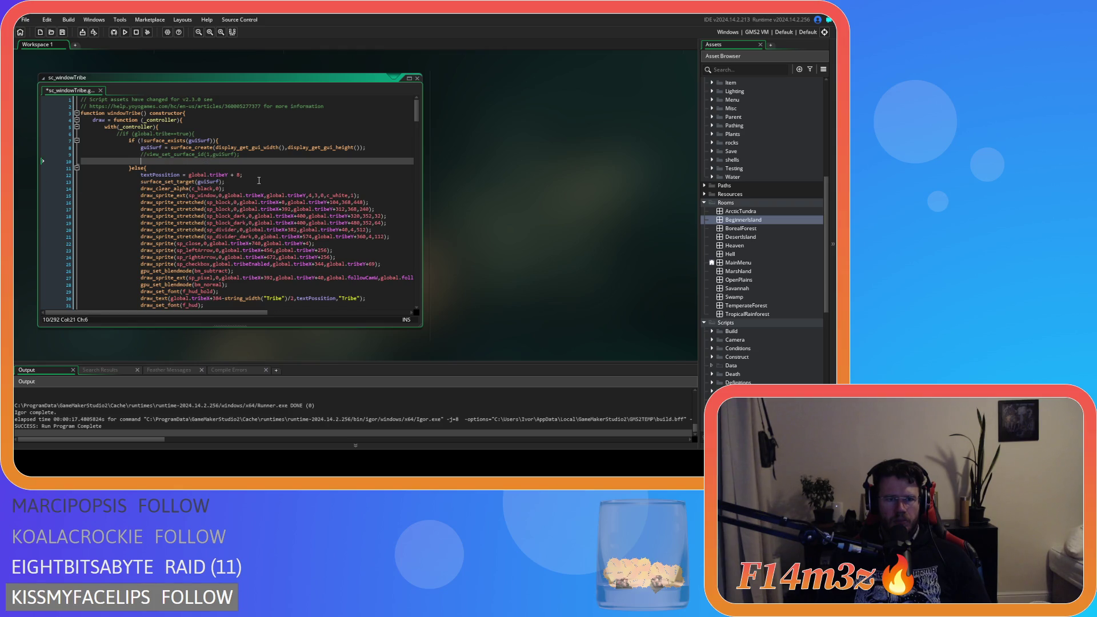
{"action": "key", "text": "ctrl+z"}
{"action": "key", "text": "ctrl+z"}
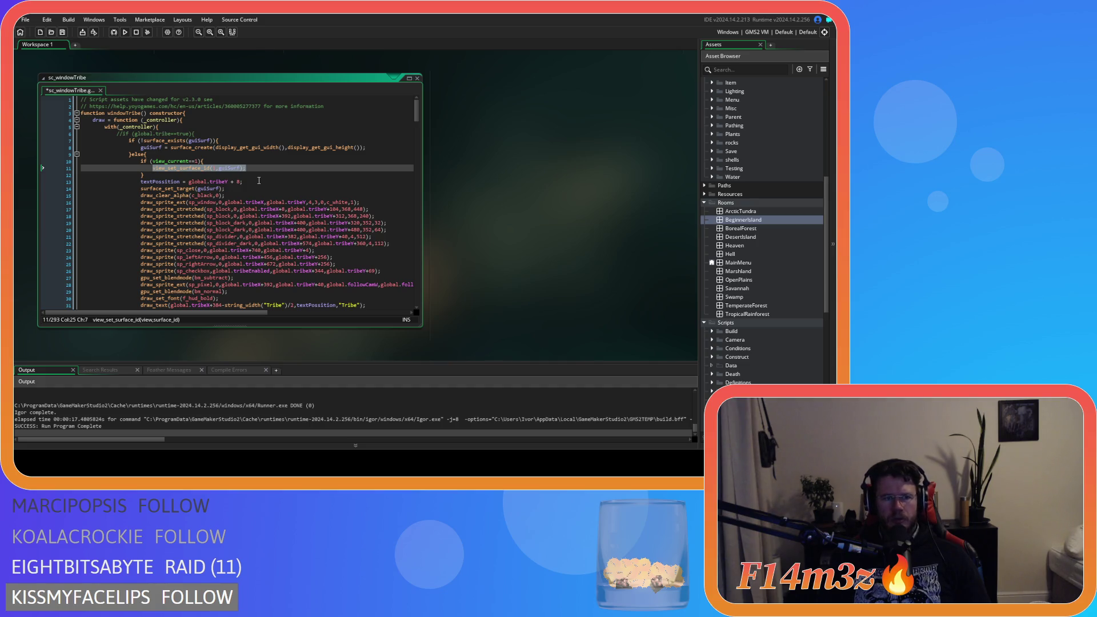
{"action": "key", "text": "ctrl+z"}
{"action": "type", "text": "1"}
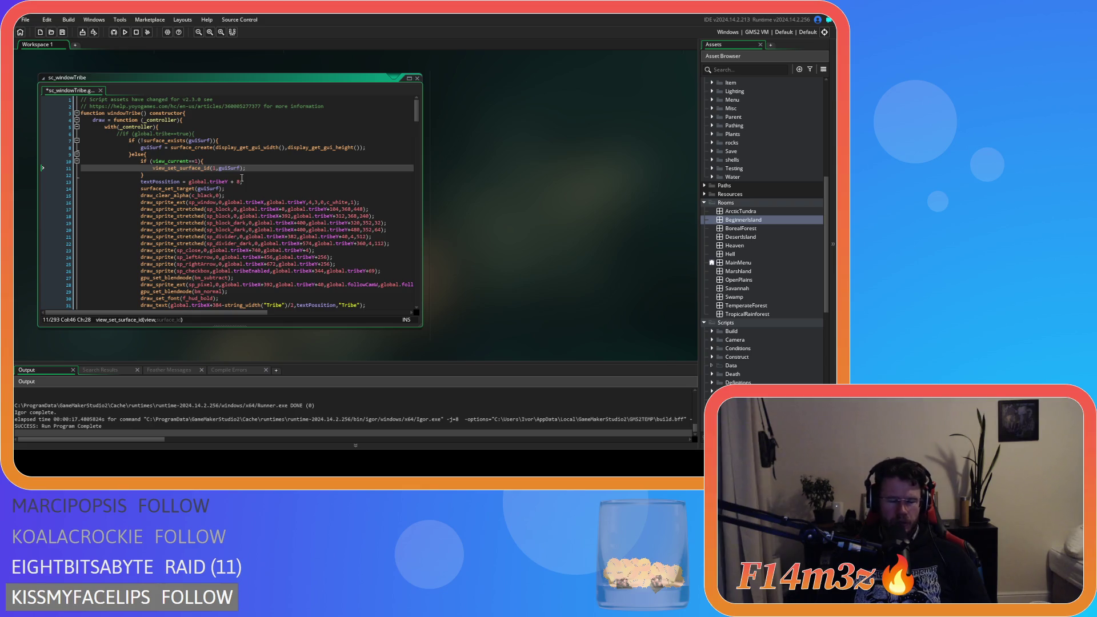
{"action": "key", "text": "ctrl+z"}
{"action": "key", "text": "ctrl+z"}
{"action": "key", "text": "ctrl+z"}
{"action": "key", "text": "ctrl+z"}
{"action": "key", "text": "ctrl+z"}
{"action": "key", "text": "ctrl+z"}
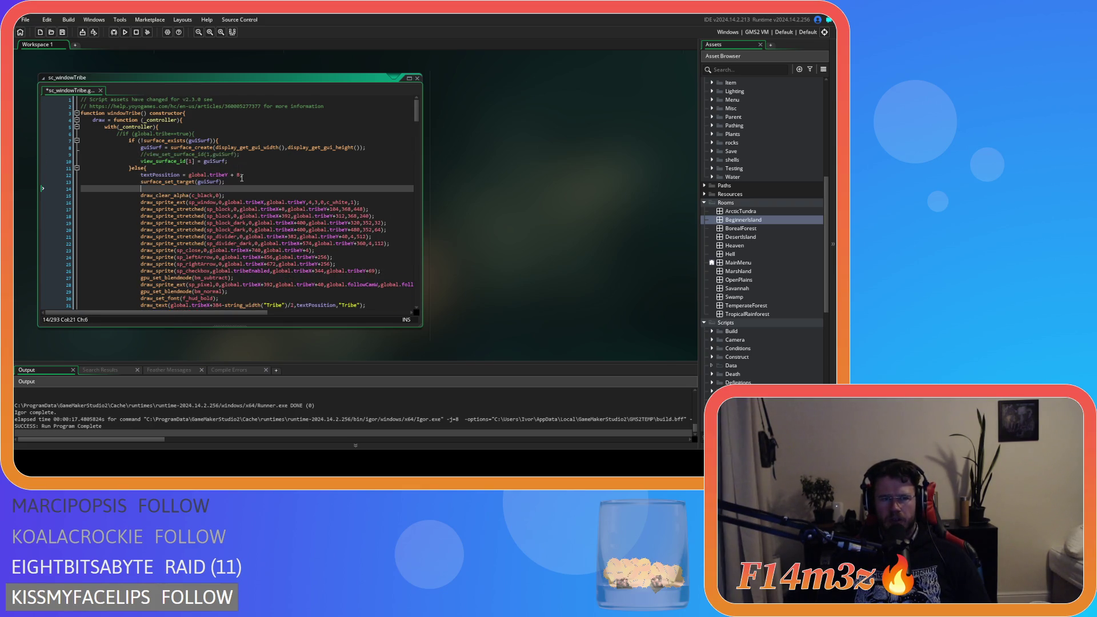
{"action": "key", "text": "ctrl+z"}
{"action": "key", "text": "ctrl+z"}
Check the view_surface_id and draw_clear_alpha lines, then build and run the game.
{"action": "left_click", "coordinate": [244, 161]}
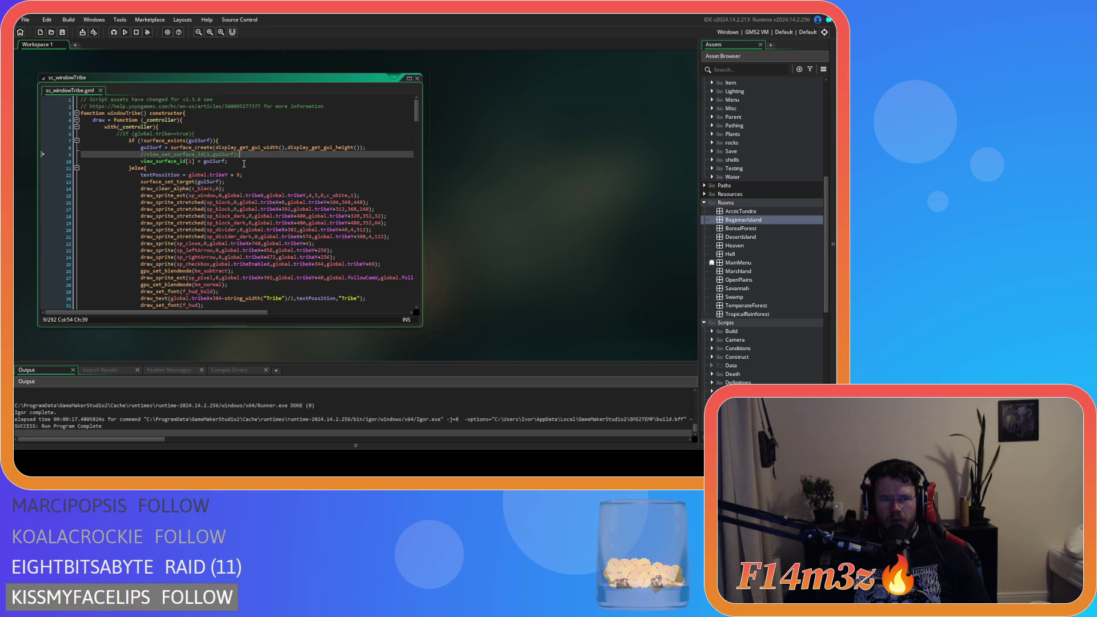
{"action": "left_click", "coordinate": [243, 174]}
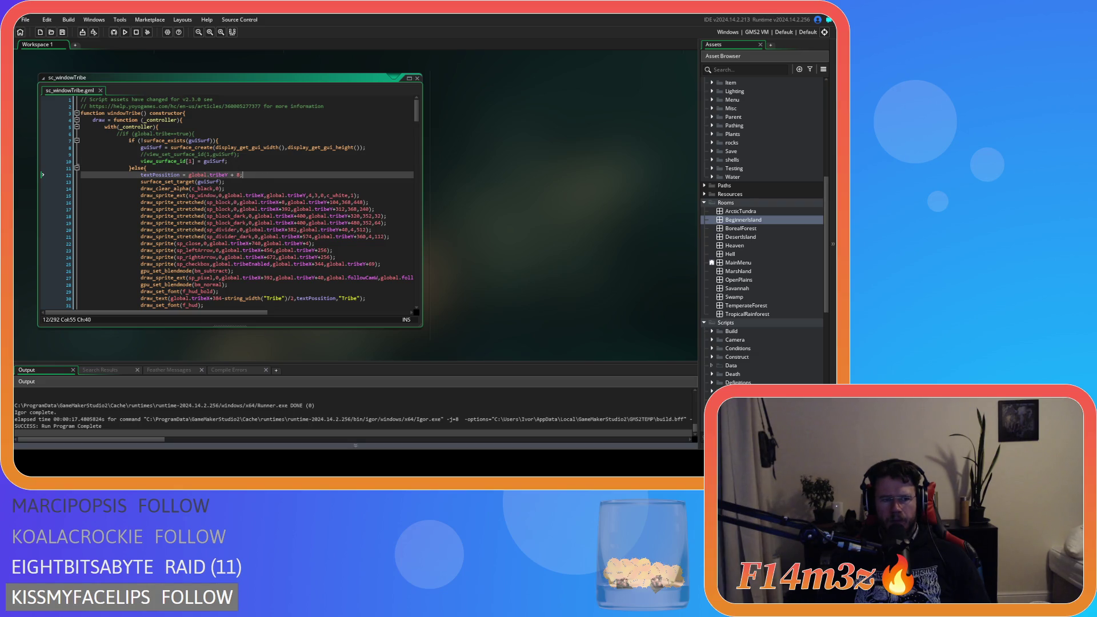
{"action": "left_click", "coordinate": [240, 223]}
{"action": "left_click", "coordinate": [236, 188]}
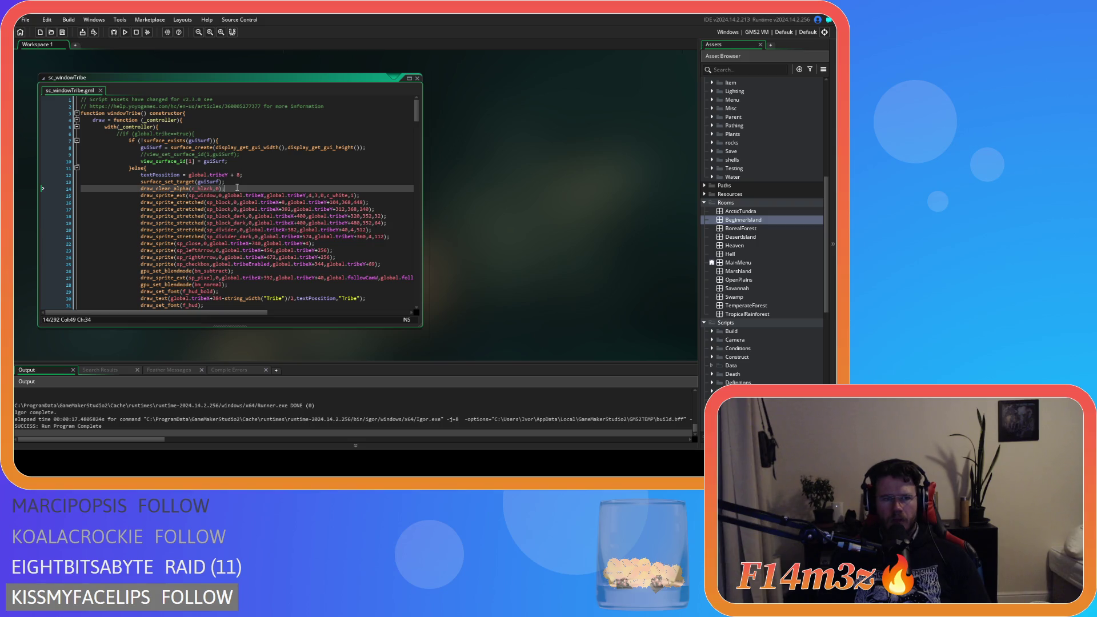
{"action": "triple_click", "coordinate": [237, 187]}
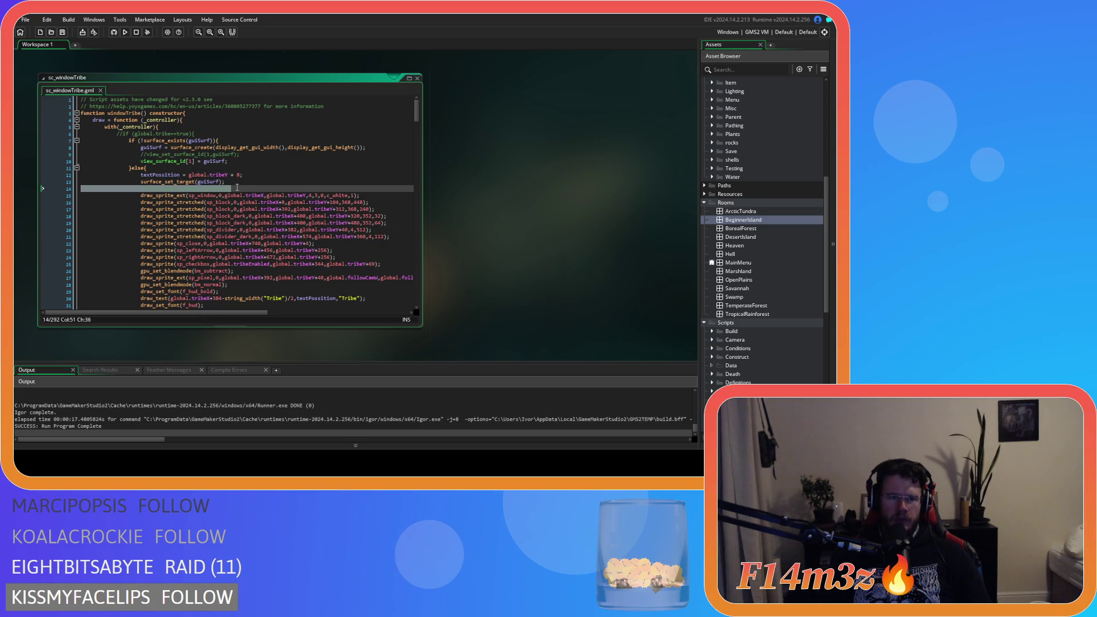
{"action": "key", "text": "F5"}
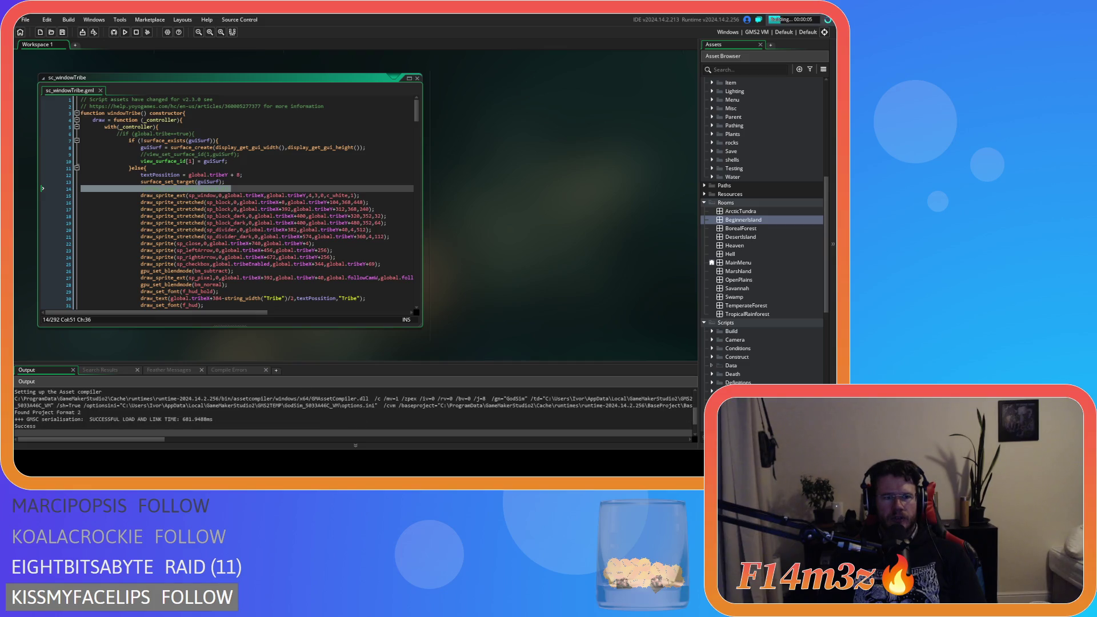
Let the build finish and view the game's Tribe window with its camera preview and job list.
{"action": "mouse_move", "coordinate": [217, 230]}
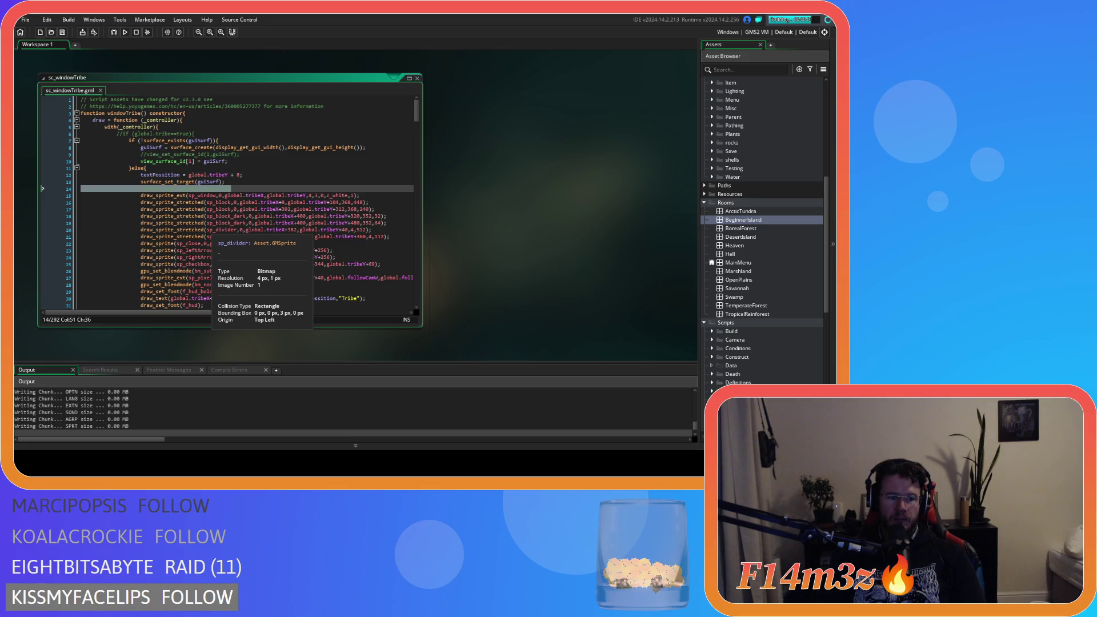
{"action": "mouse_move", "coordinate": [295, 231]}
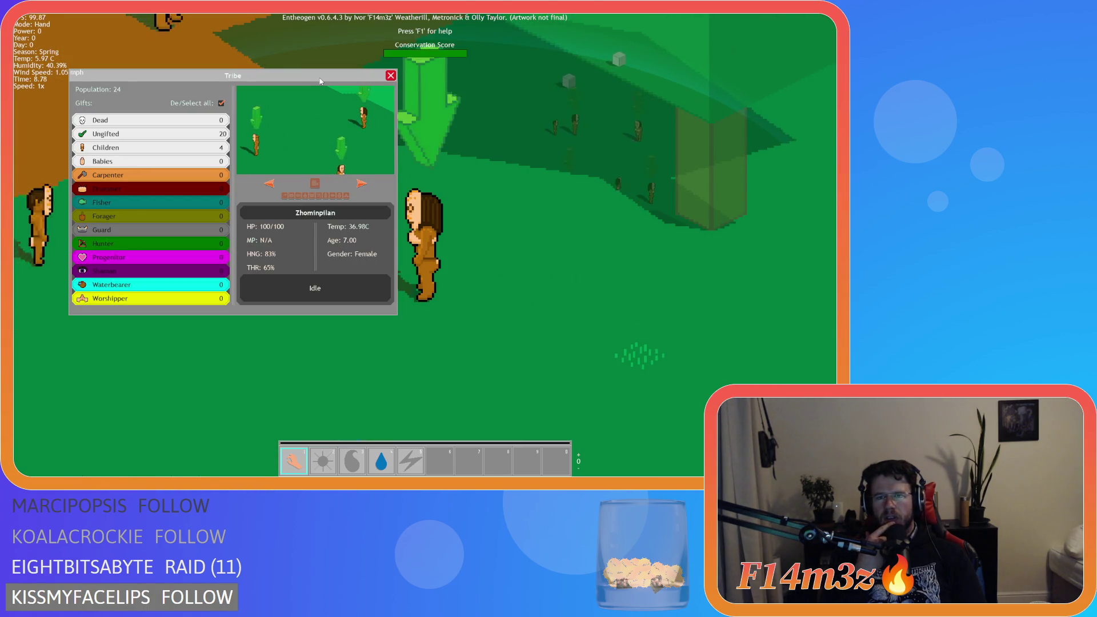
Close the Tribe window, quit the game confirming with Y, and return to line 14 of sc_windowTribe.
{"action": "key", "text": "Escape"}
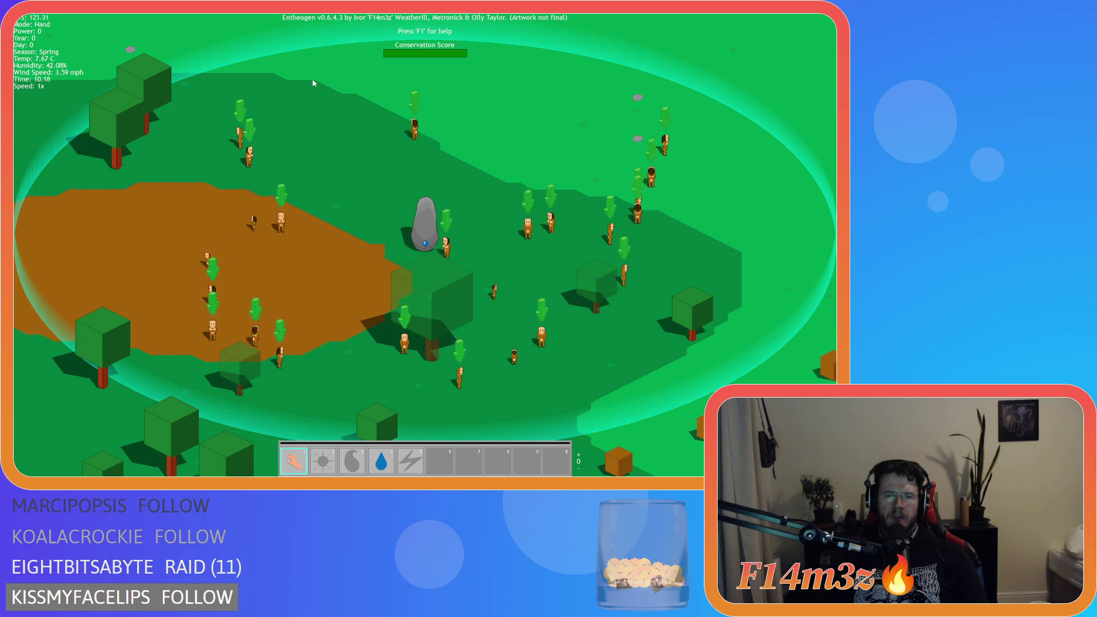
{"action": "key", "text": "Escape"}
{"action": "key", "text": "y"}
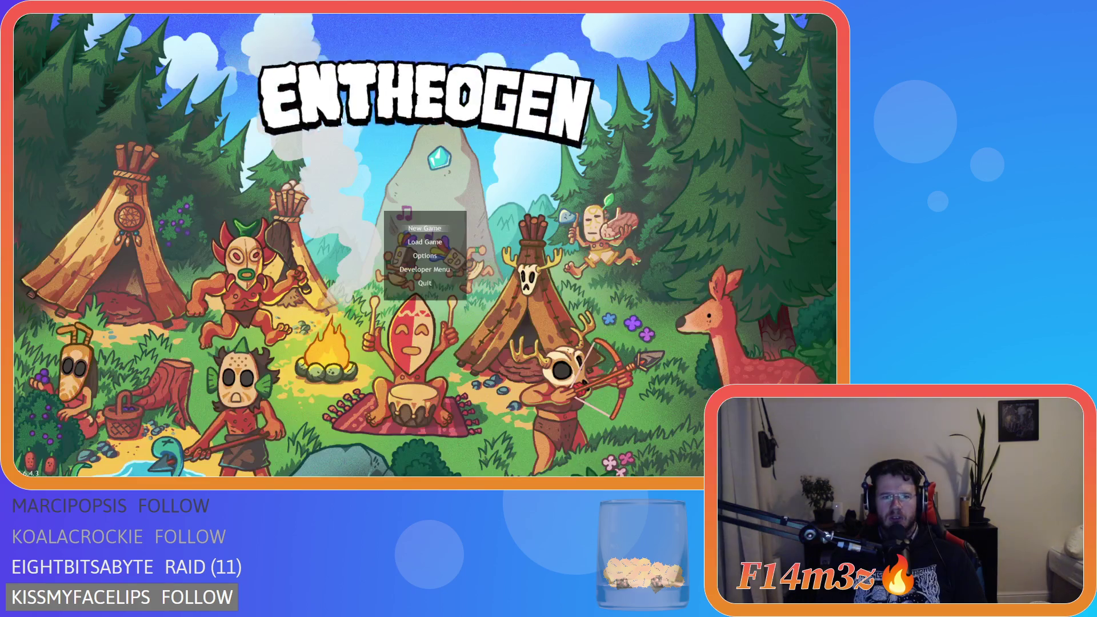
{"action": "left_click", "coordinate": [264, 186]}
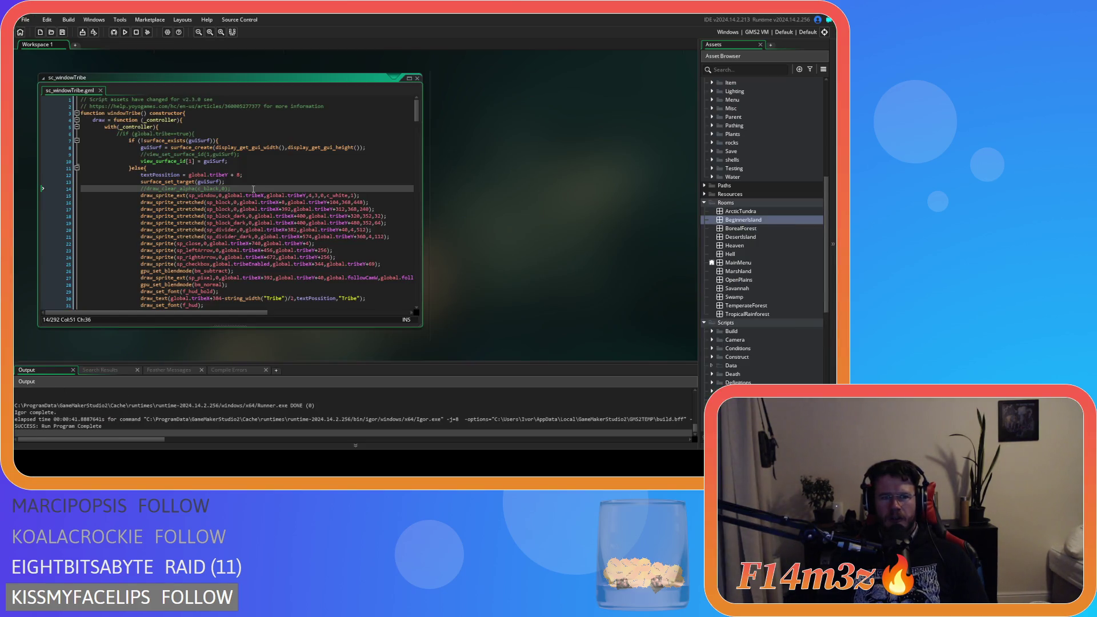
Uncomment draw_clear_alpha(c_black,0) on line 14 with Ctrl+K.
{"action": "key", "text": "ctrl+k"}
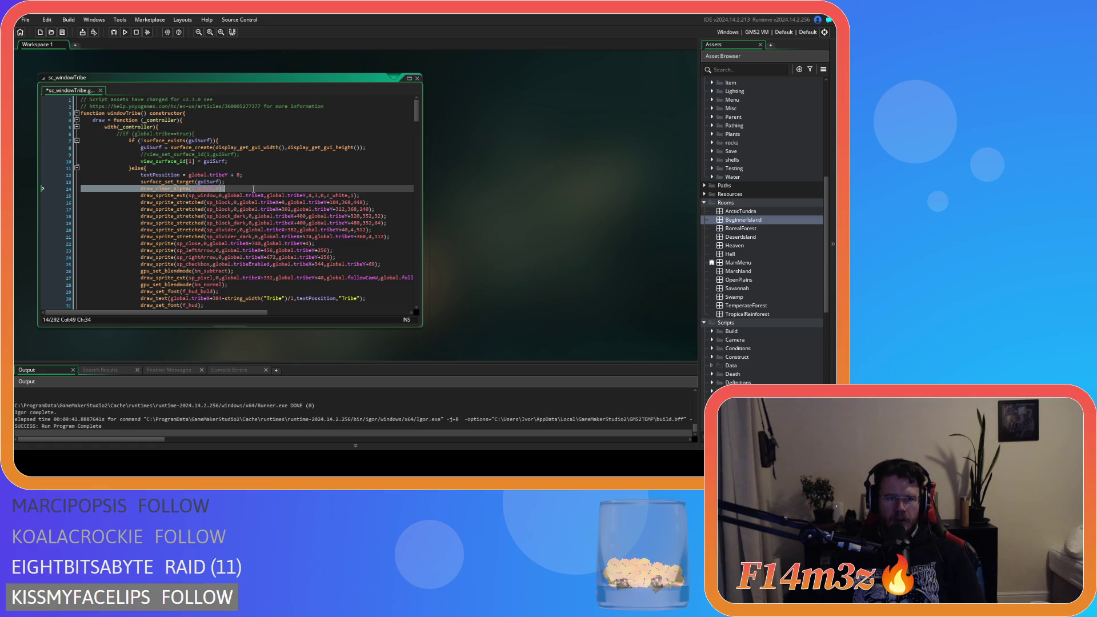
{"action": "left_click", "coordinate": [251, 182]}
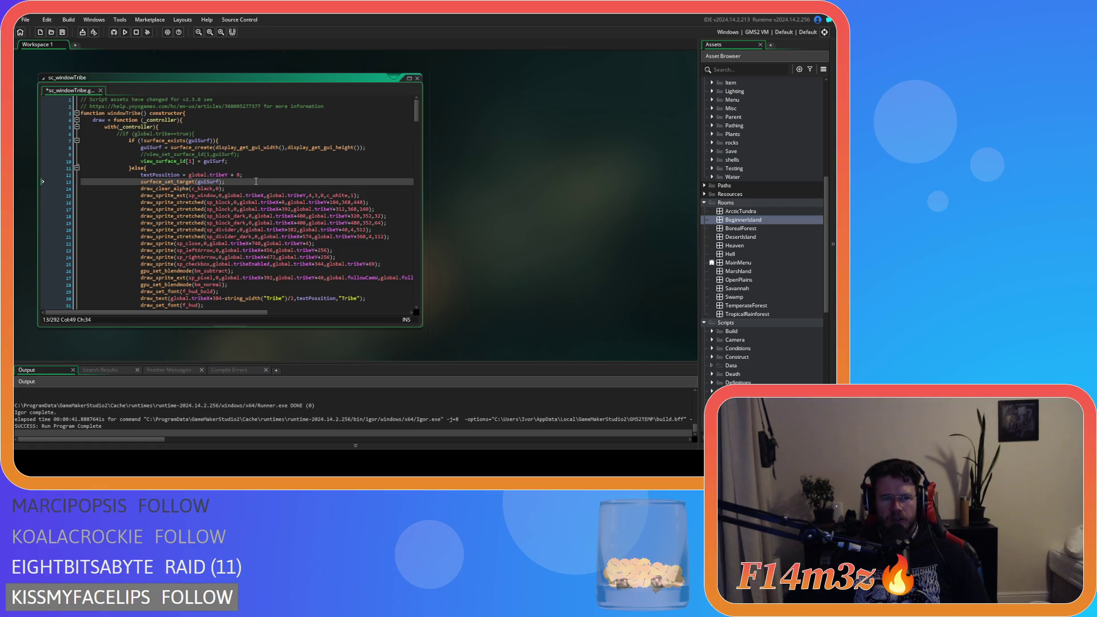
{"action": "scroll", "coordinate": [257, 181], "scroll_direction": "down", "scroll_amount": 12}
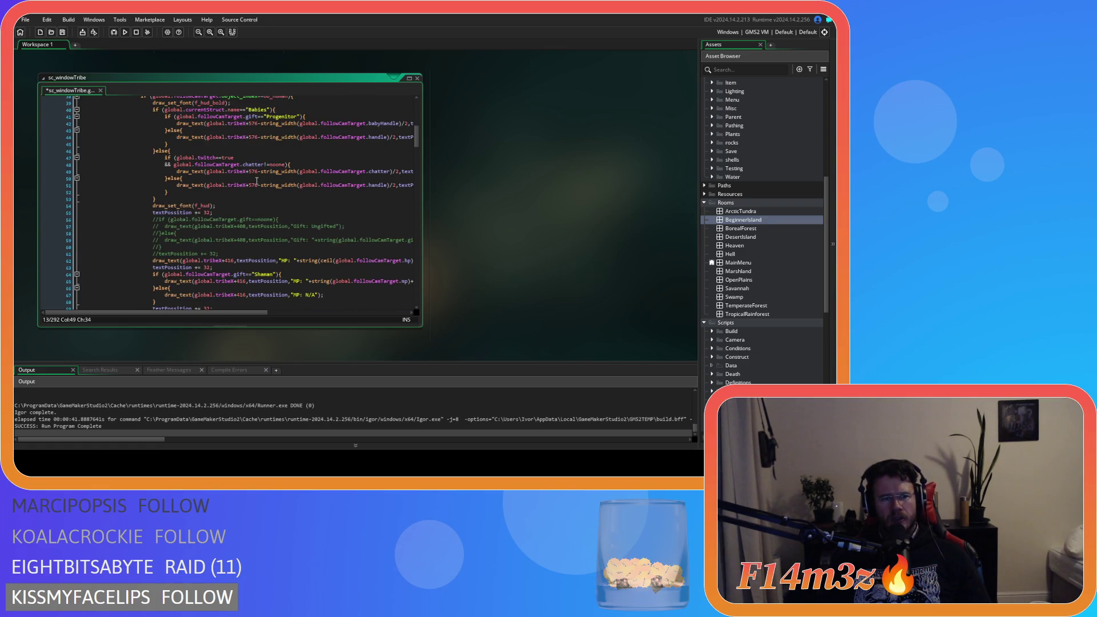
{"action": "scroll", "coordinate": [256, 182], "scroll_direction": "down", "scroll_amount": 4}
{"action": "scroll", "coordinate": [256, 182], "scroll_direction": "down", "scroll_amount": 4}
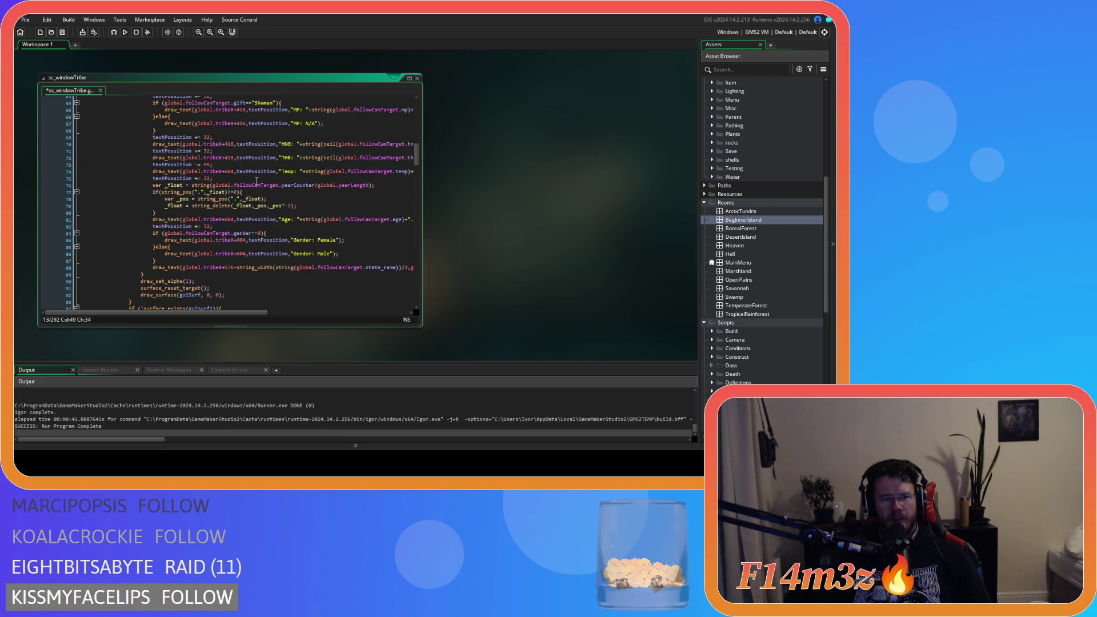
Review the draw function, including both draw_set_alpha(1) calls.
{"action": "left_click", "coordinate": [186, 281]}
{"action": "scroll", "coordinate": [297, 280], "scroll_direction": "down", "scroll_amount": 4}
{"action": "scroll", "coordinate": [297, 280], "scroll_direction": "down", "scroll_amount": 3}
{"action": "left_click", "coordinate": [213, 236]}
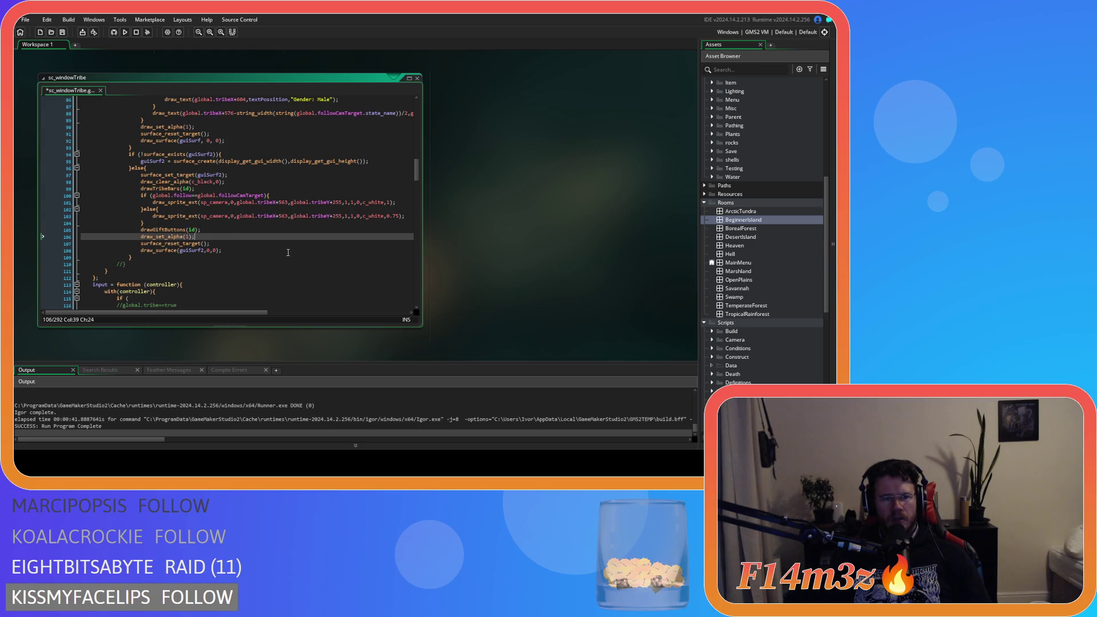
{"action": "scroll", "coordinate": [288, 252], "scroll_direction": "up", "scroll_amount": 3}
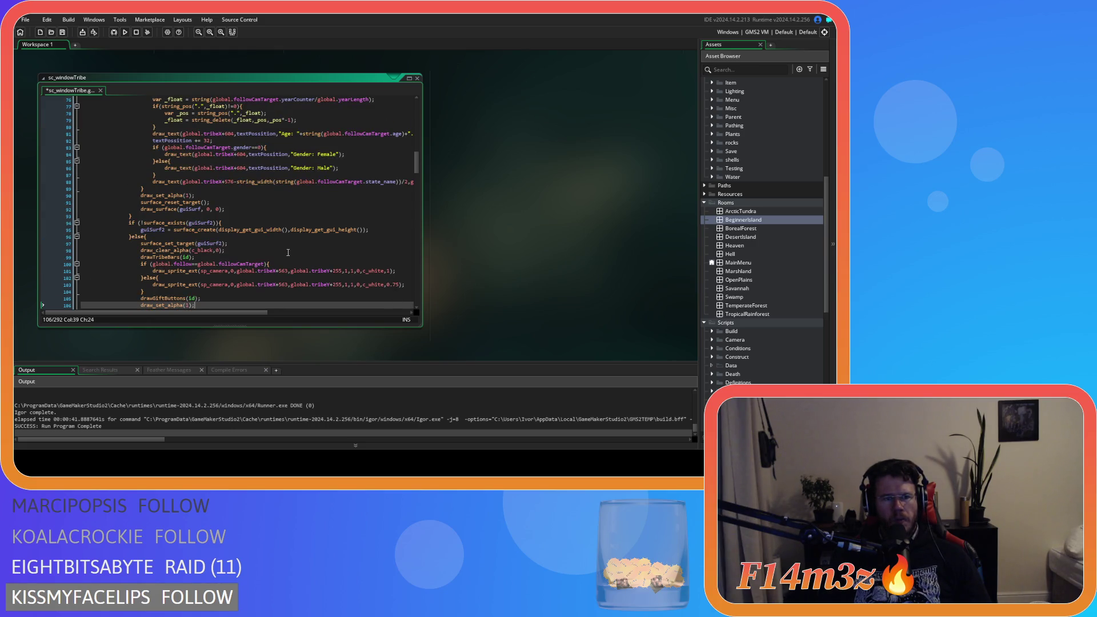
{"action": "scroll", "coordinate": [288, 252], "scroll_direction": "up", "scroll_amount": 5}
{"action": "scroll", "coordinate": [288, 252], "scroll_direction": "up", "scroll_amount": 8}
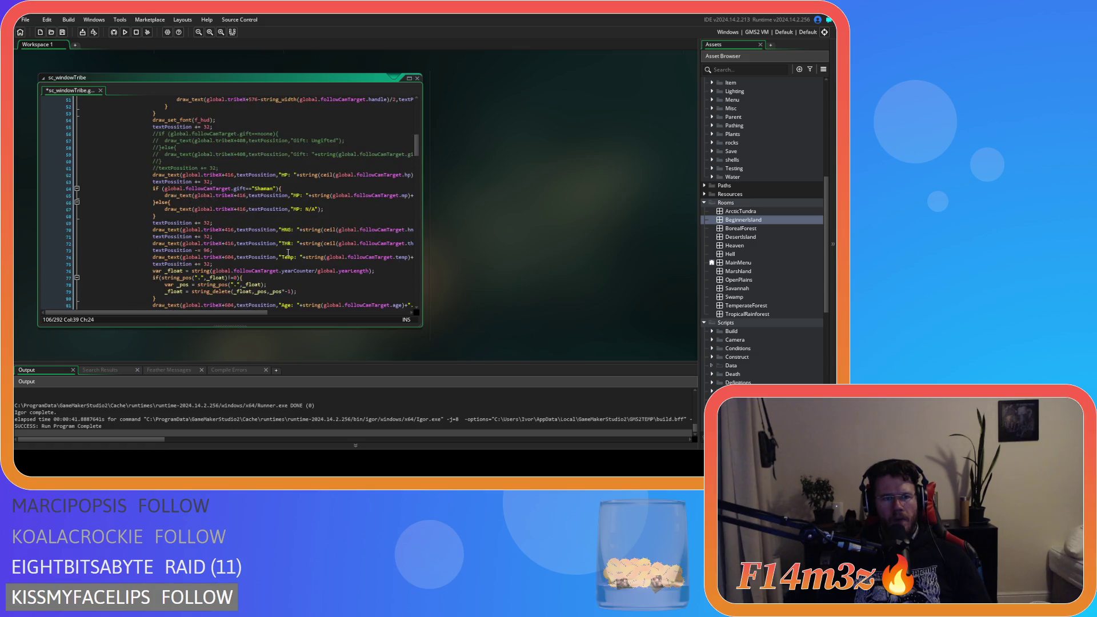
{"action": "scroll", "coordinate": [288, 252], "scroll_direction": "up", "scroll_amount": 1}
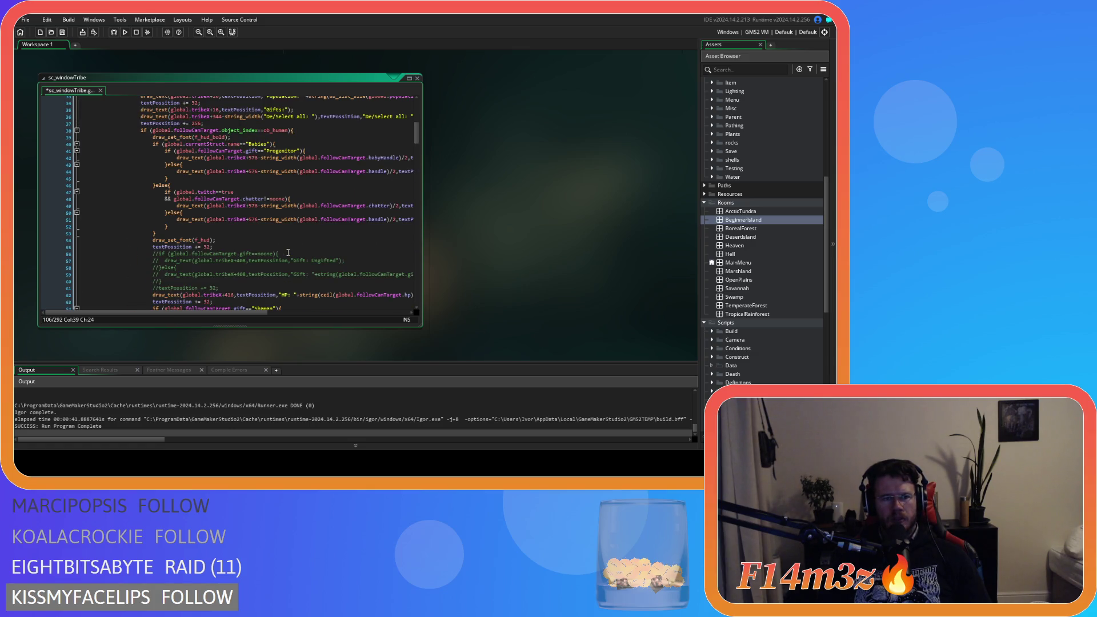
{"action": "scroll", "coordinate": [288, 252], "scroll_direction": "up", "scroll_amount": 7}
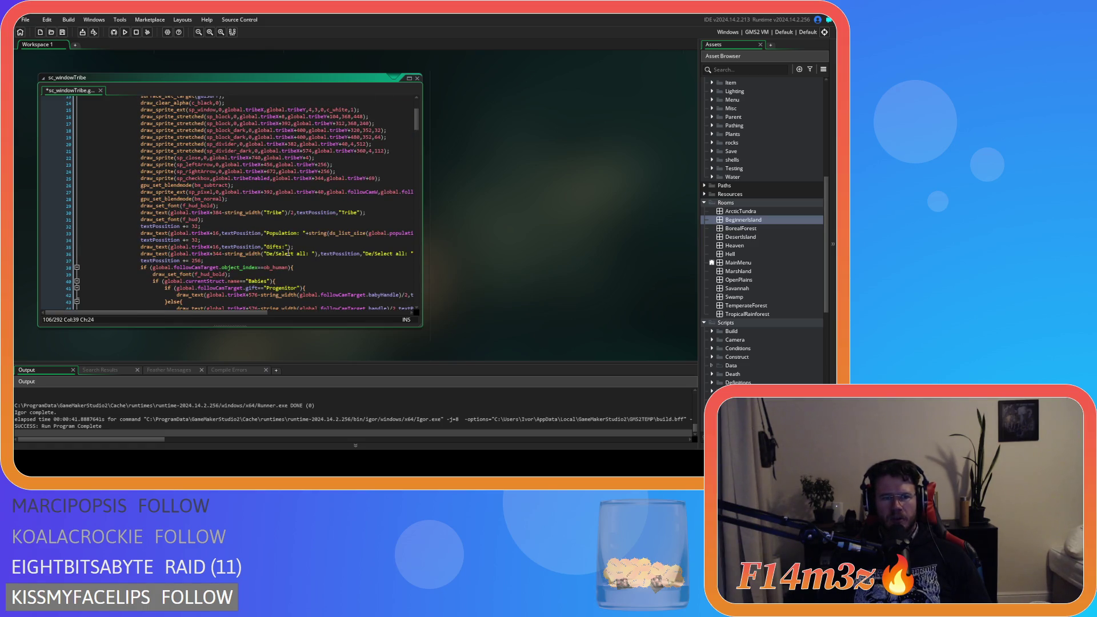
{"action": "scroll", "coordinate": [289, 252], "scroll_direction": "up", "scroll_amount": 4}
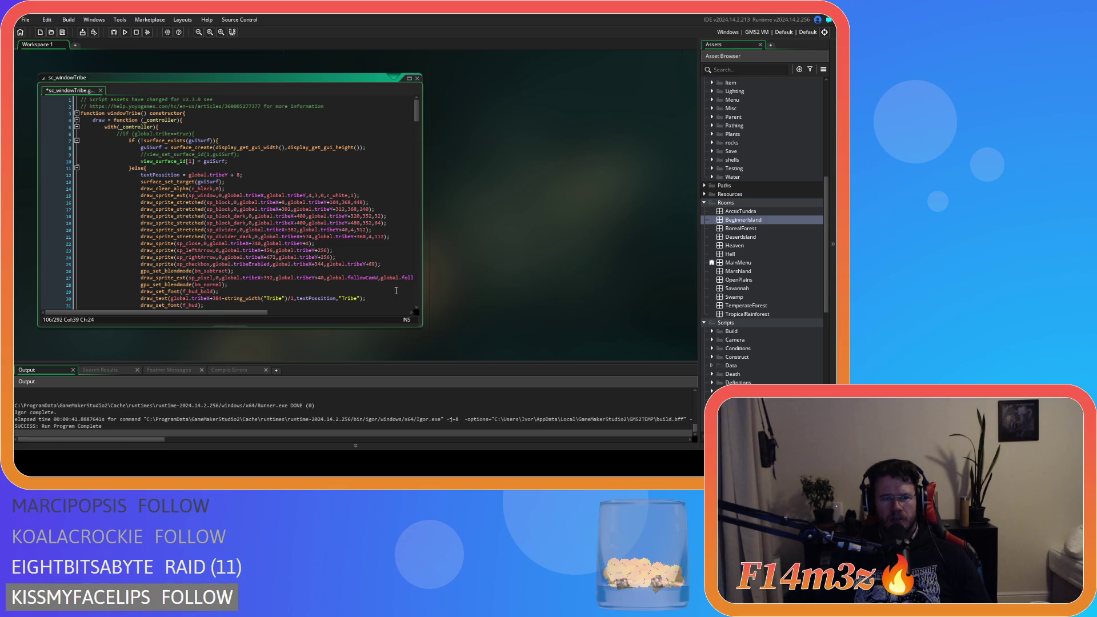
{"action": "left_click", "coordinate": [241, 273]}
{"action": "left_click", "coordinate": [247, 286]}
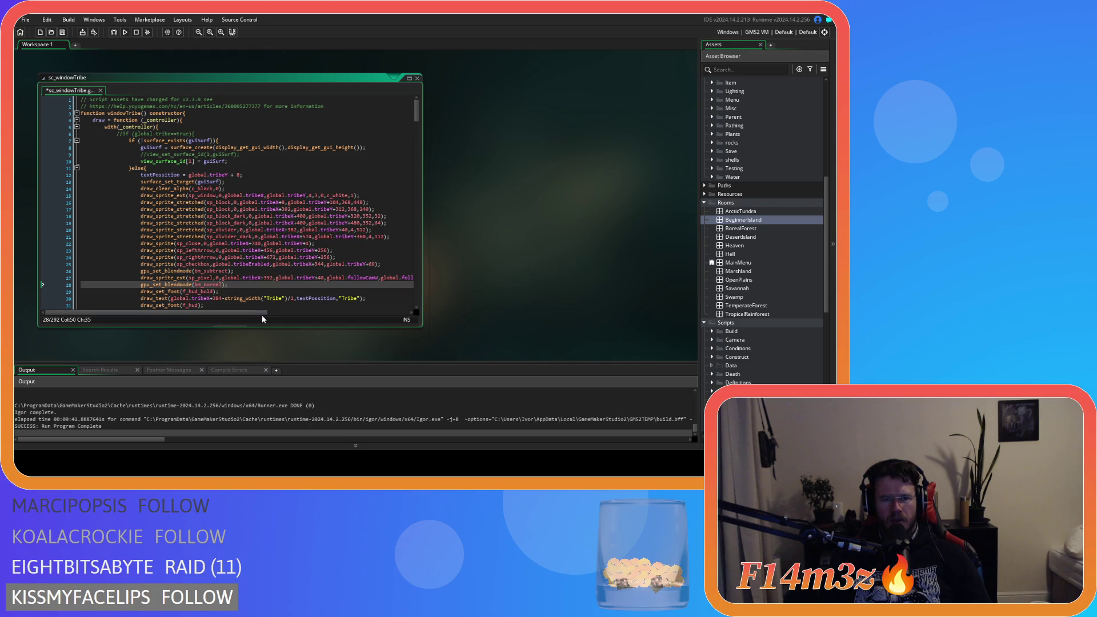
{"action": "mouse_move", "coordinate": [265, 312]}
{"action": "left_mouse_down"}
{"action": "mouse_move", "coordinate": [341, 325]}
{"action": "mouse_move", "coordinate": [235, 314]}
{"action": "left_mouse_up"}
{"action": "mouse_move", "coordinate": [219, 270]}
{"action": "mouse_move", "coordinate": [217, 314]}
{"action": "left_mouse_down"}
{"action": "mouse_move", "coordinate": [296, 314]}
{"action": "mouse_move", "coordinate": [218, 312]}
{"action": "left_mouse_up"}
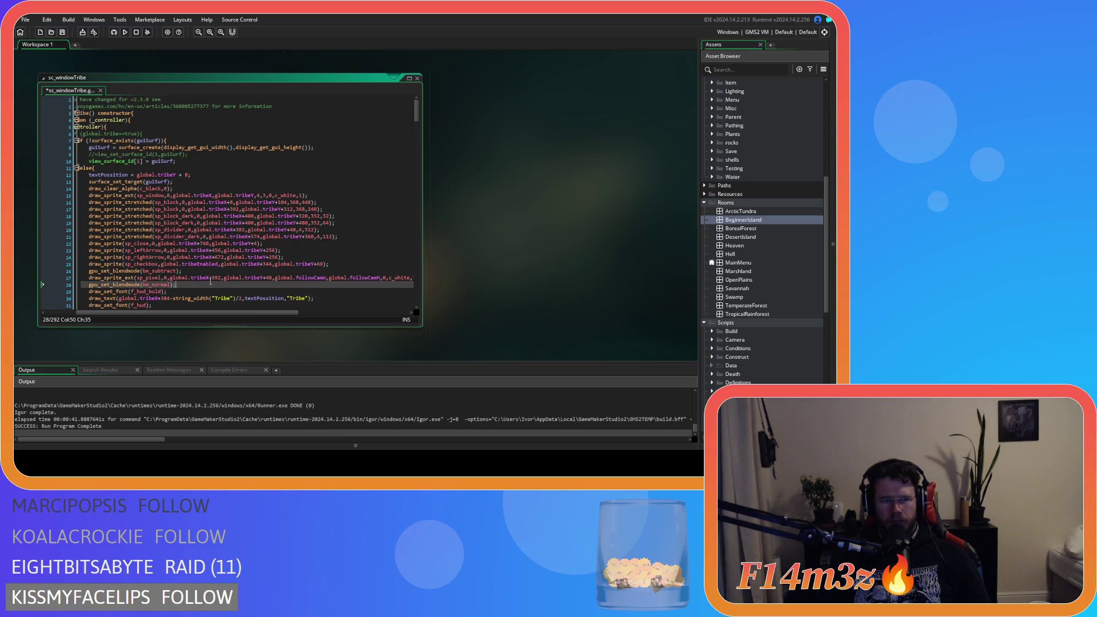
{"action": "left_click", "coordinate": [213, 279]}
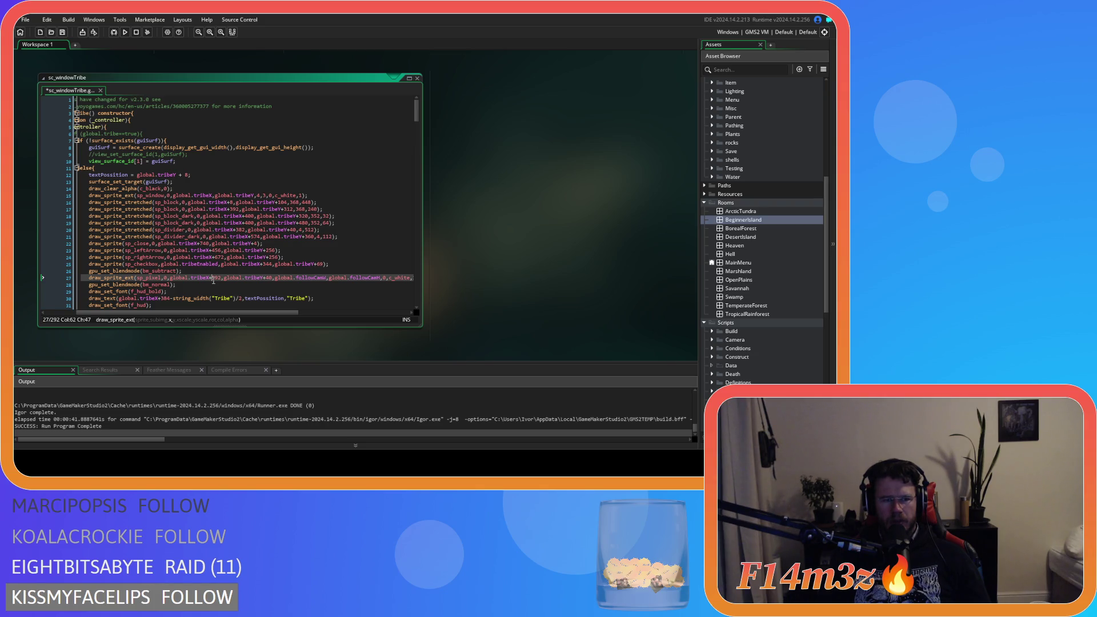
{"action": "left_click", "coordinate": [176, 285]}
{"action": "scroll", "coordinate": [242, 305], "scroll_direction": "down", "scroll_amount": 20}
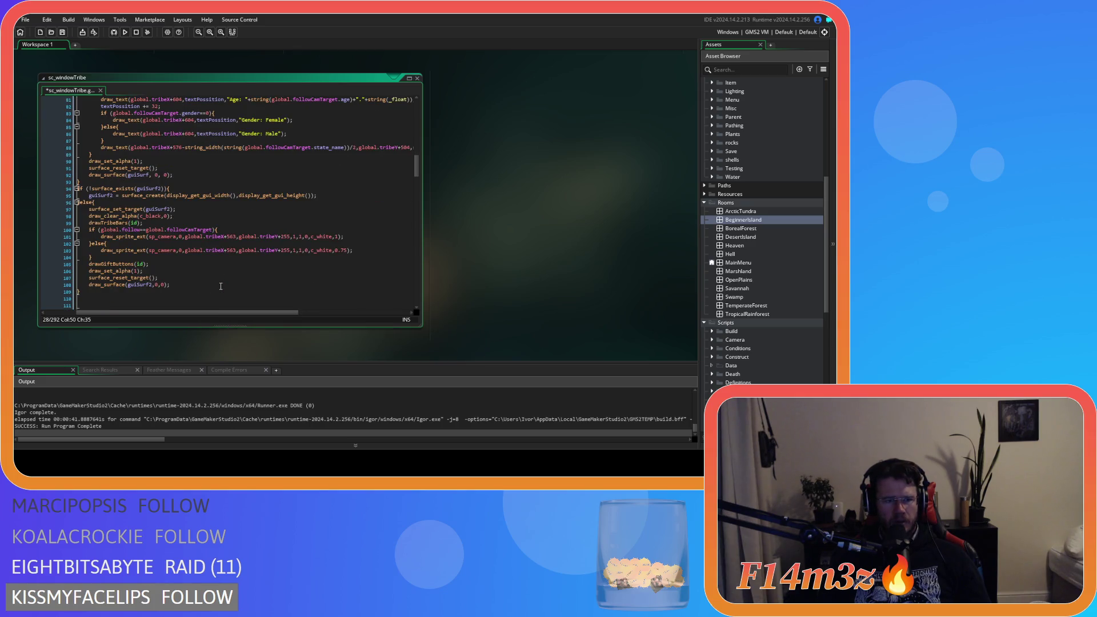
{"action": "scroll", "coordinate": [220, 286], "scroll_direction": "up", "scroll_amount": 20}
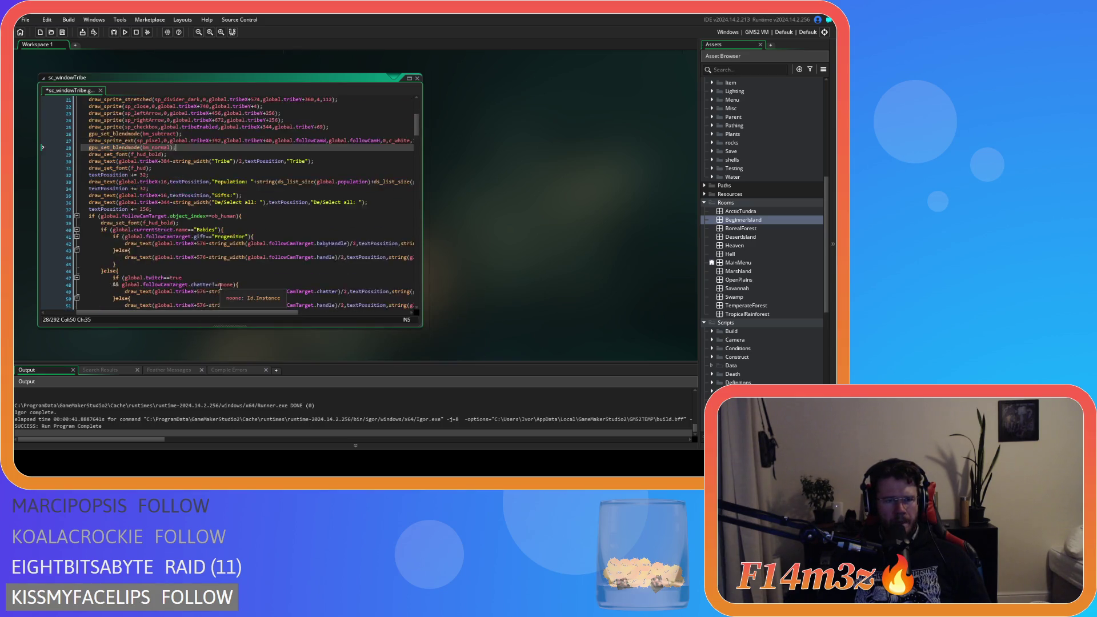
{"action": "scroll", "coordinate": [212, 299], "scroll_direction": "down", "scroll_amount": 1}
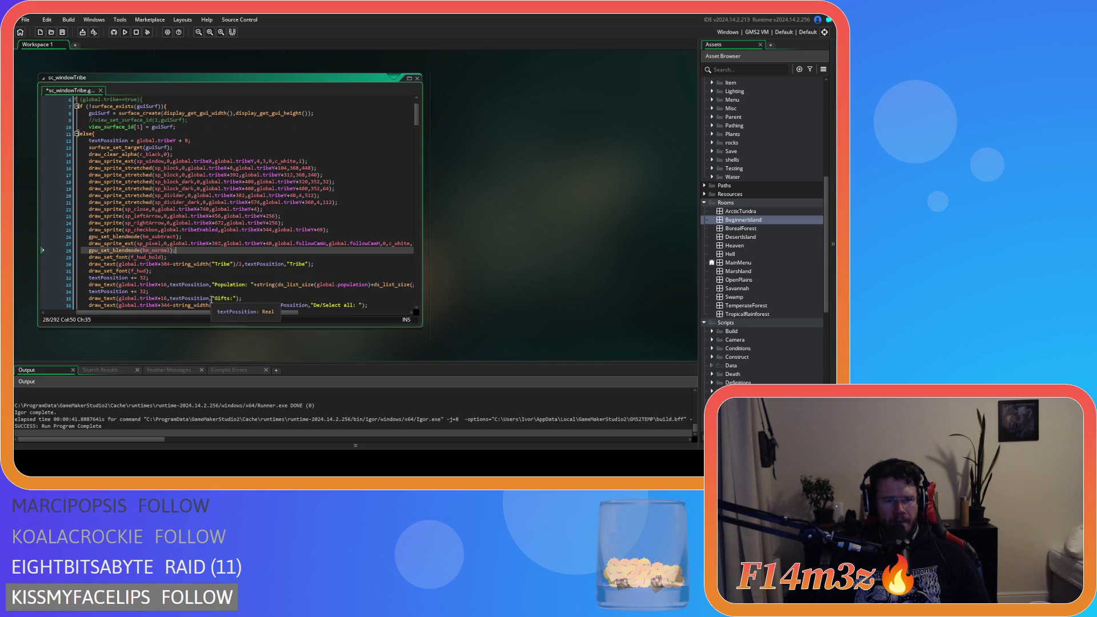
{"action": "mouse_move", "coordinate": [155, 246]}
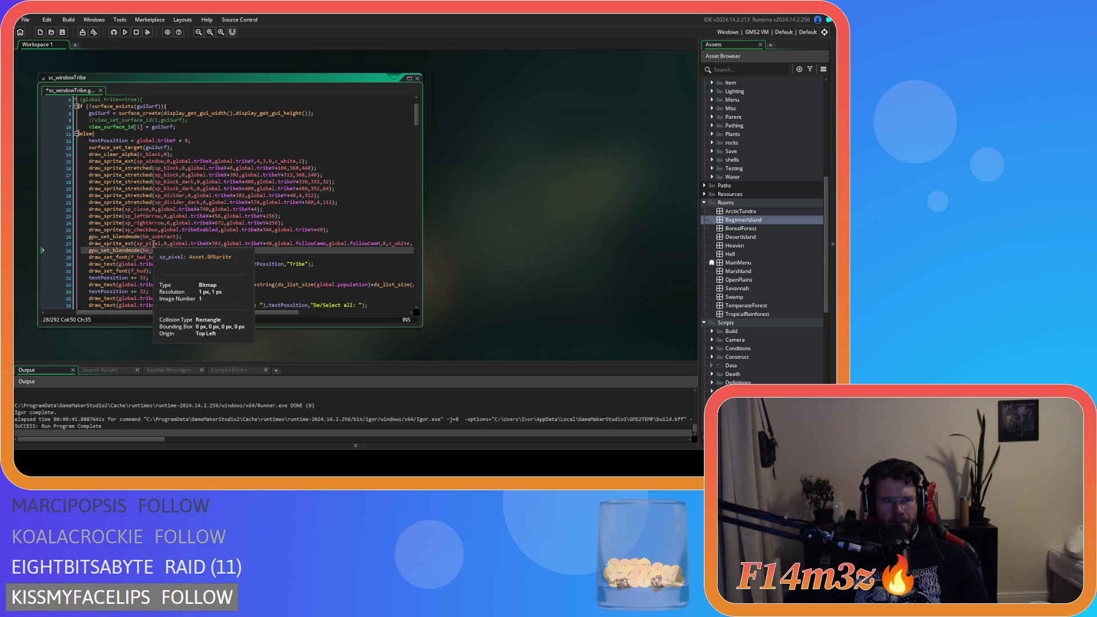
{"action": "left_click_drag", "start_coordinate": [213, 315], "coordinate": [267, 309]}
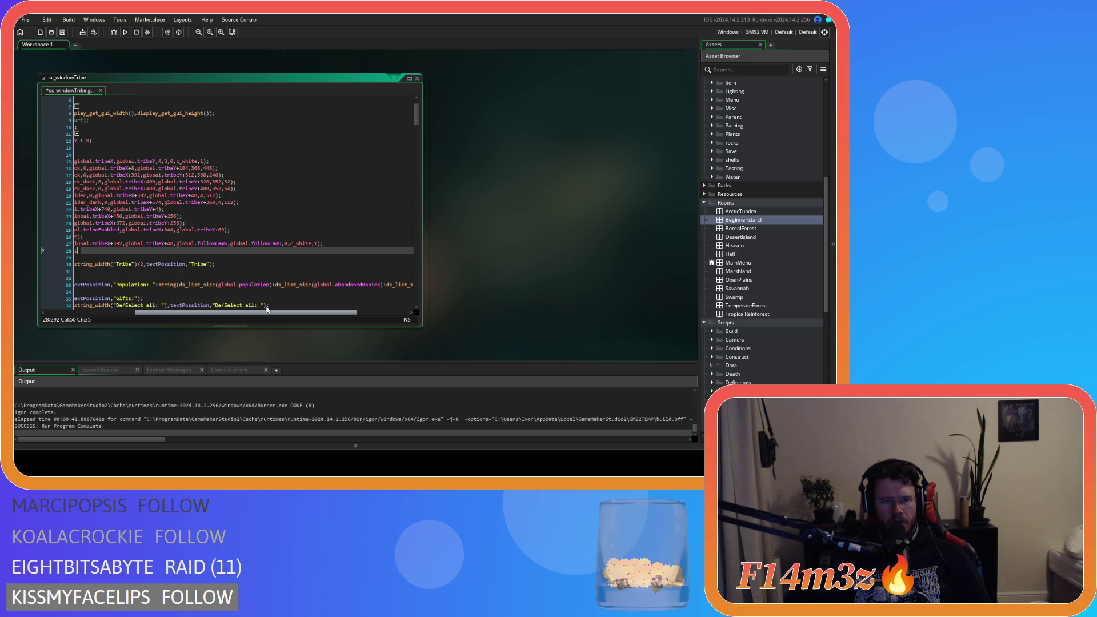
{"action": "left_click_drag", "start_coordinate": [267, 309], "coordinate": [217, 303]}
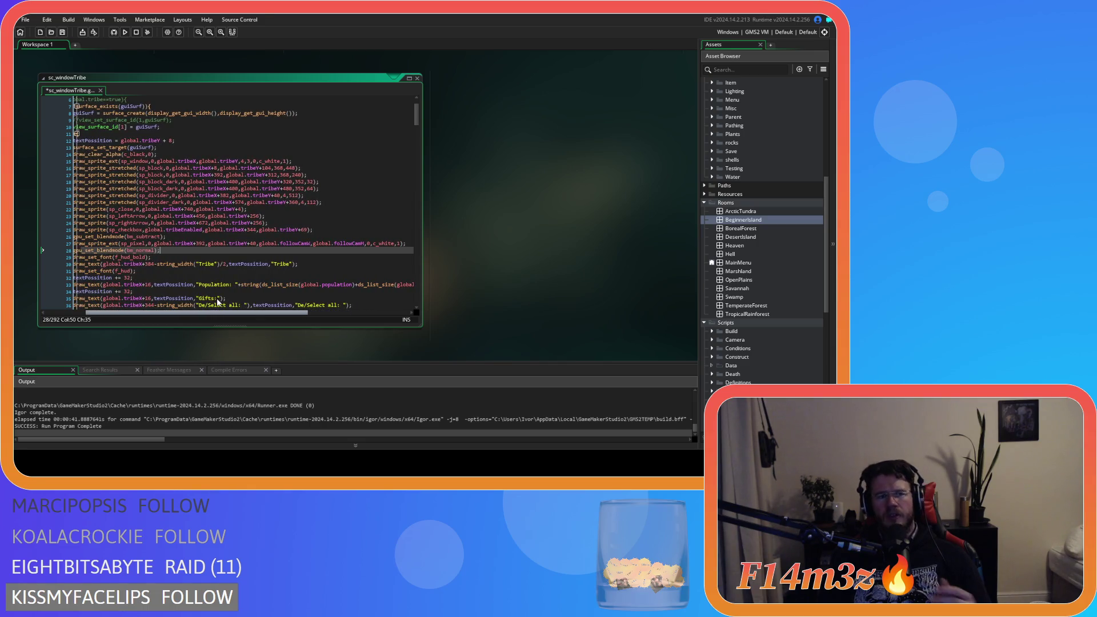
{"action": "mouse_move", "coordinate": [217, 303]}
{"action": "left_mouse_down"}
{"action": "mouse_move", "coordinate": [174, 298]}
{"action": "mouse_move", "coordinate": [187, 298]}
{"action": "left_mouse_up"}
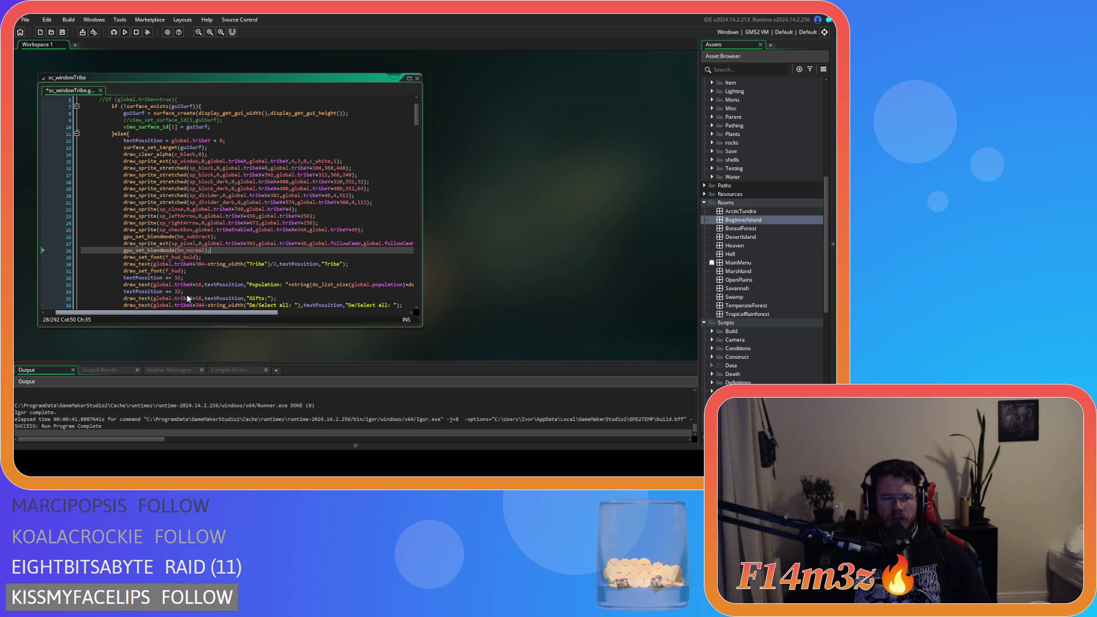
{"action": "scroll", "coordinate": [187, 298], "scroll_direction": "left", "scroll_amount": 1}
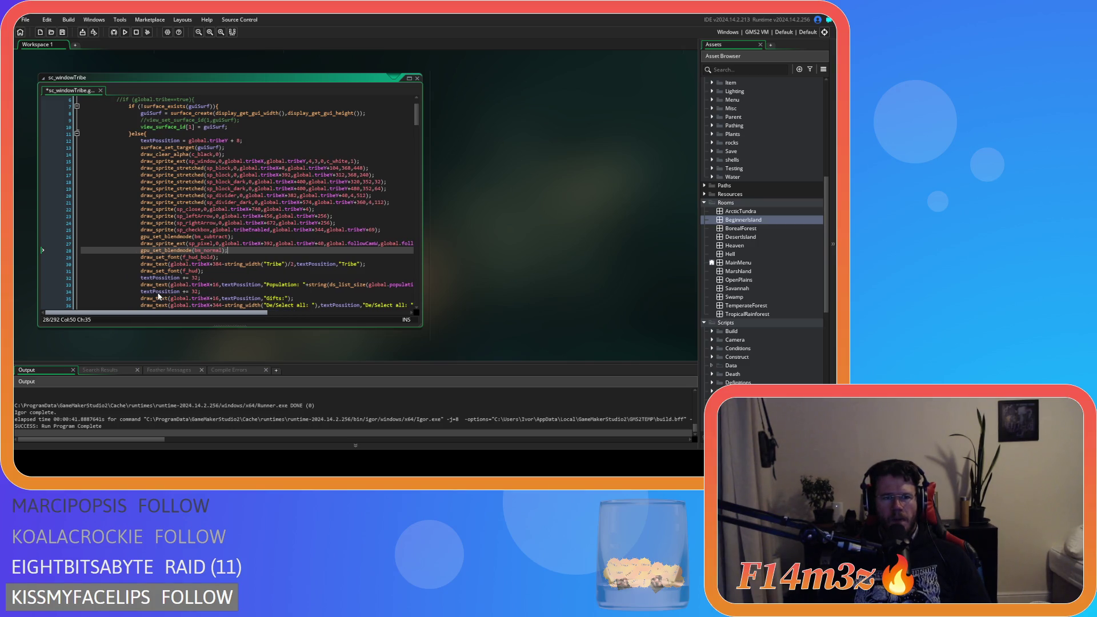
{"action": "scroll", "coordinate": [262, 263], "scroll_direction": "down", "scroll_amount": 20}
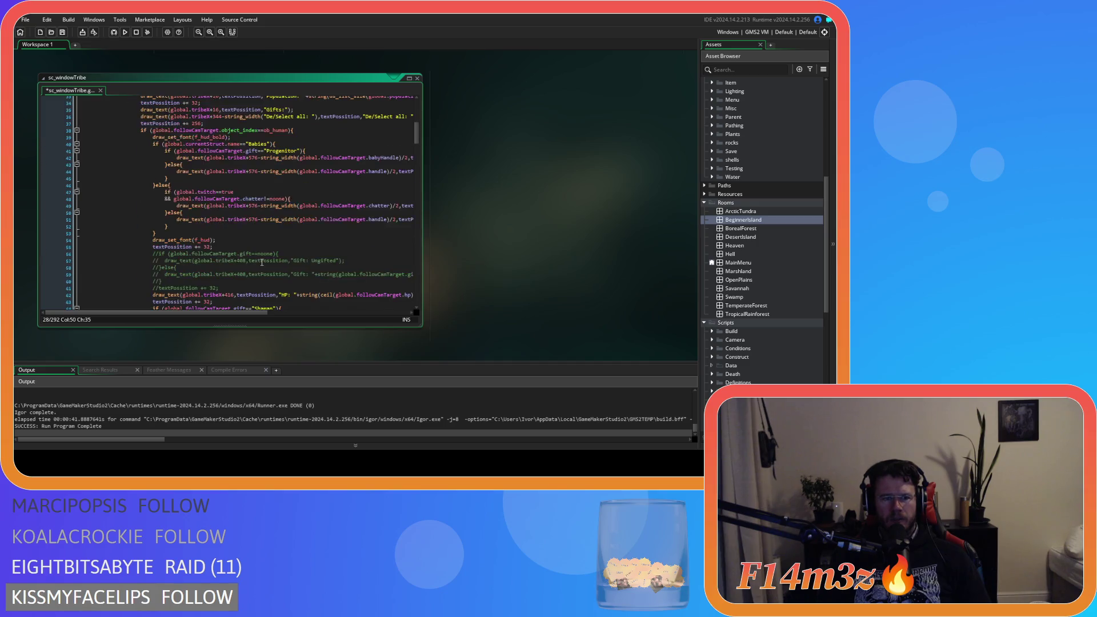
{"action": "scroll", "coordinate": [261, 262], "scroll_direction": "up", "scroll_amount": 5}
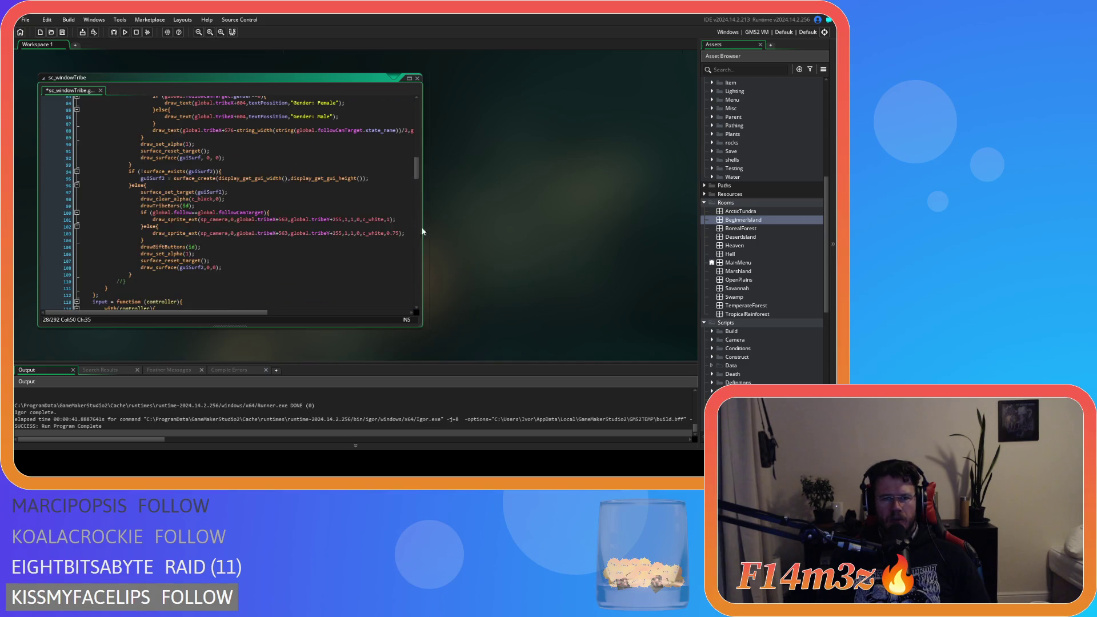
{"action": "left_click_drag", "start_coordinate": [417, 171], "coordinate": [417, 109]}
Save sc_windowTribe and collapse the Rooms folder in the Asset Browser.
{"action": "left_click", "coordinate": [311, 161]}
{"action": "key", "text": "ctrl+s"}
{"action": "scroll", "coordinate": [752, 232], "scroll_direction": "up", "scroll_amount": 9}
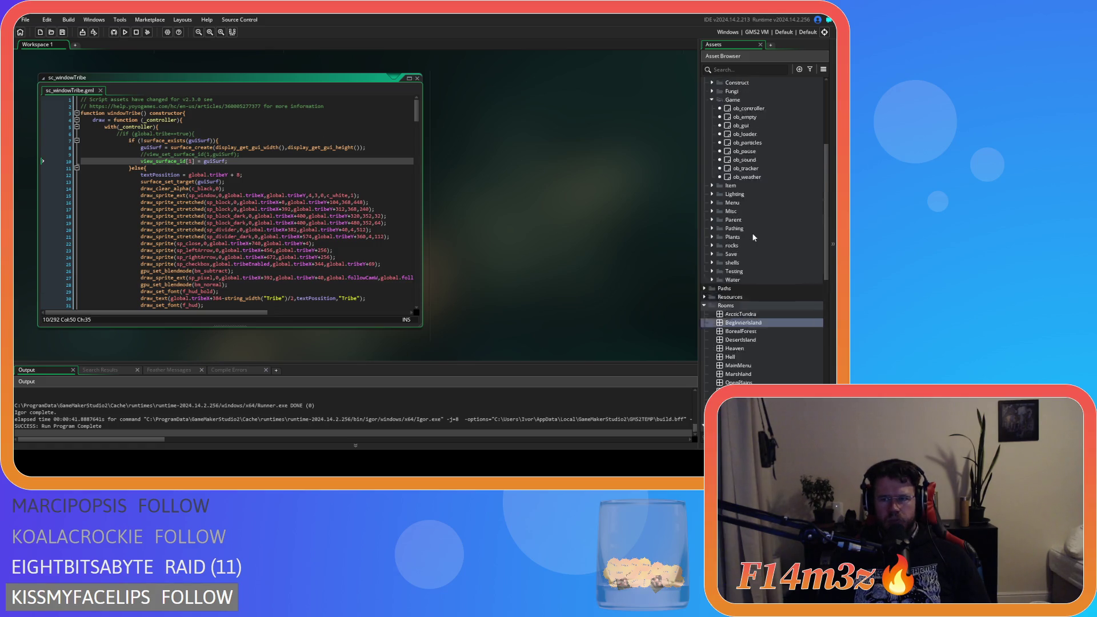
{"action": "scroll", "coordinate": [753, 237], "scroll_direction": "down", "scroll_amount": 7}
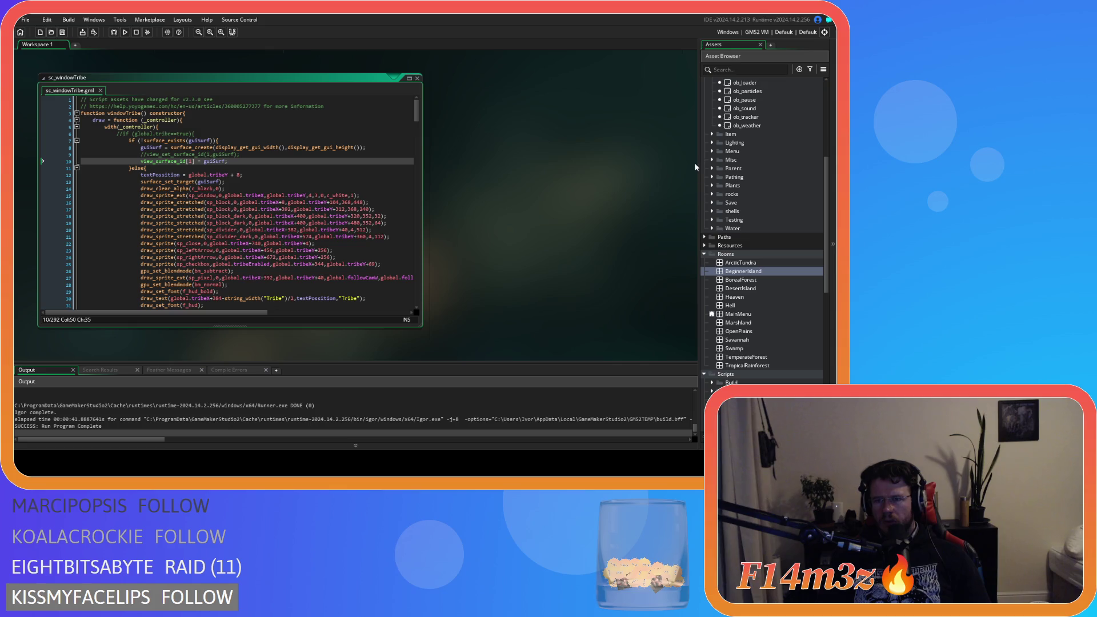
{"action": "scroll", "coordinate": [723, 280], "scroll_direction": "up", "scroll_amount": 3}
{"action": "left_click", "coordinate": [705, 322]}
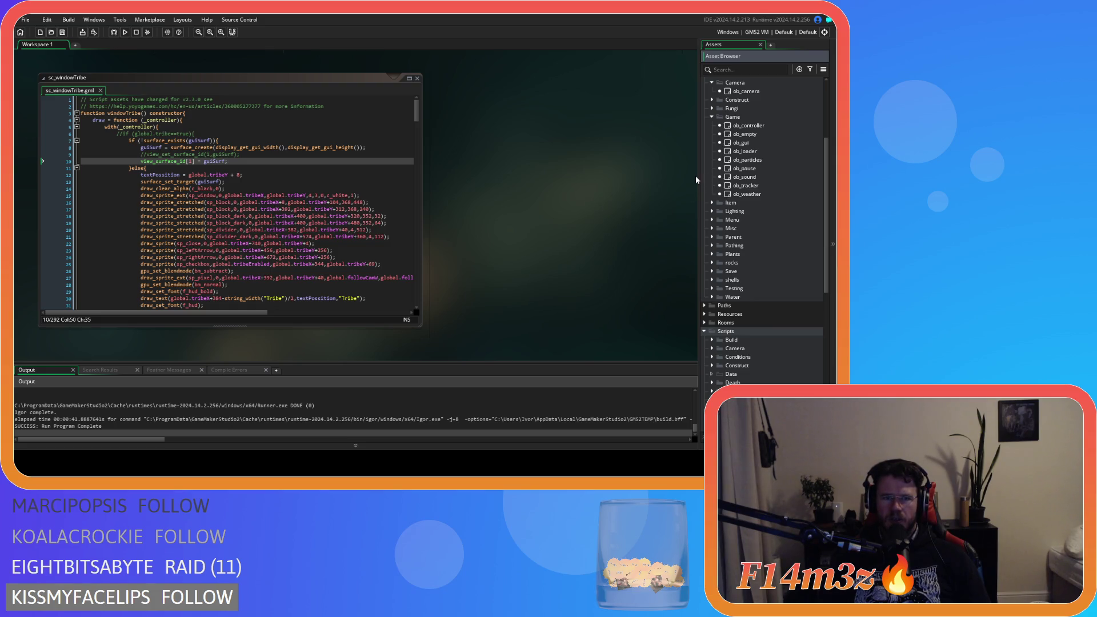
Delete the view_surface_id[1] = guiSurf statement and its empty line, then open ob_gui's Create event.
{"action": "left_click", "coordinate": [297, 158]}
{"action": "mouse_move", "coordinate": [228, 161]}
{"action": "left_mouse_down"}
{"action": "mouse_move", "coordinate": [35, 160]}
{"action": "mouse_move", "coordinate": [135, 164]}
{"action": "left_mouse_up"}
{"action": "key", "text": "Delete"}
{"action": "key", "text": "BackSpace"}
{"action": "key", "text": "BackSpace"}
{"action": "key", "text": "BackSpace"}
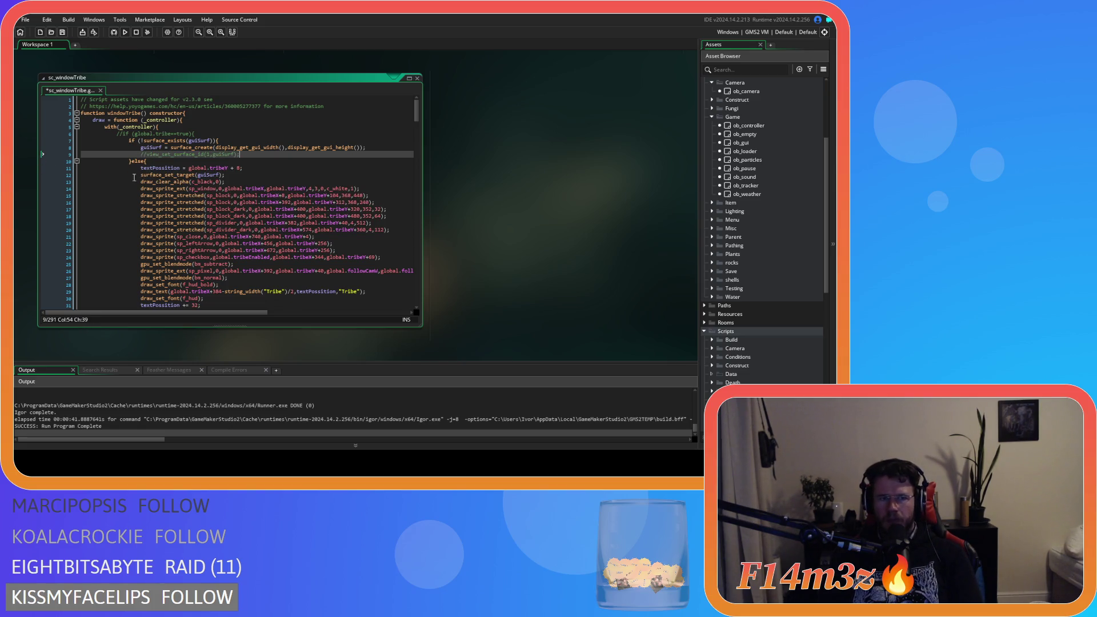
{"action": "left_click", "coordinate": [771, 152]}
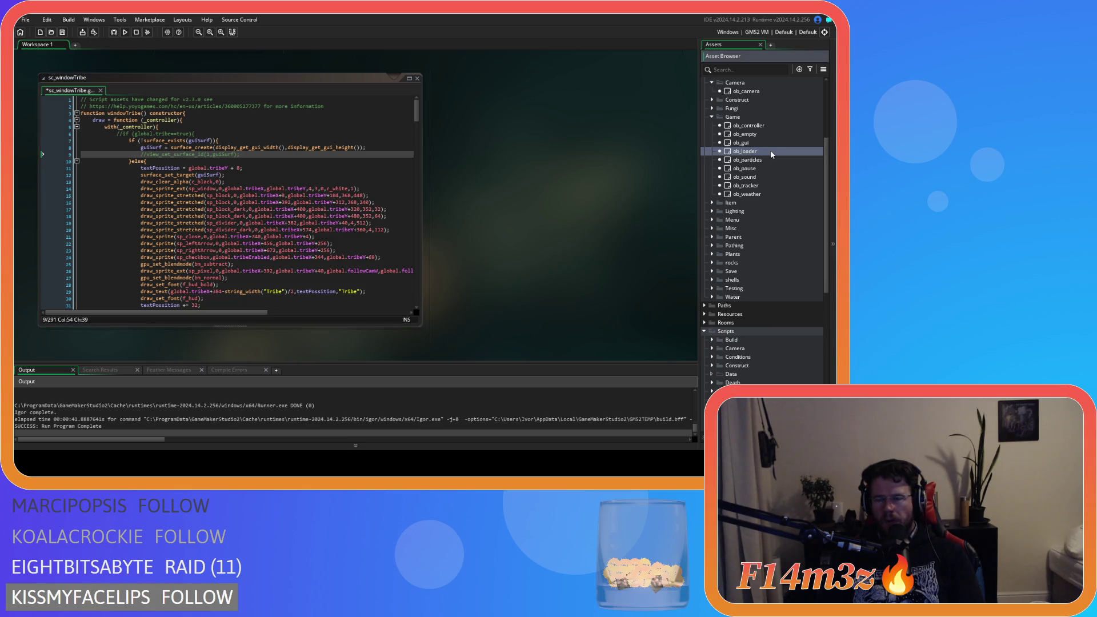
{"action": "double_click", "coordinate": [774, 143]}
Duplicate the guiSurf2 = -1 line in ob_gui's Create event as viewSurf = -1 and save.
{"action": "left_click", "coordinate": [385, 289]}
{"action": "key", "text": "Up"}
{"action": "key", "text": "Home"}
{"action": "key", "text": "ctrl+d"}
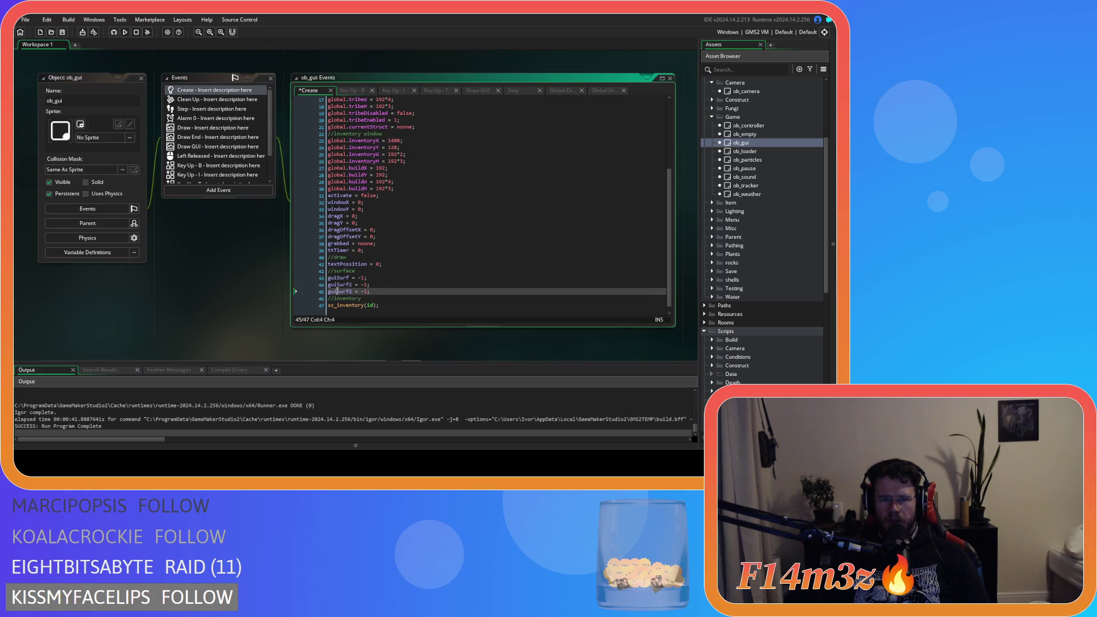
{"action": "type", "text": "view"}
{"action": "key", "text": "Right"}
{"action": "key", "text": "Right"}
{"action": "key", "text": "Right"}
{"action": "key", "text": "BackSpace"}
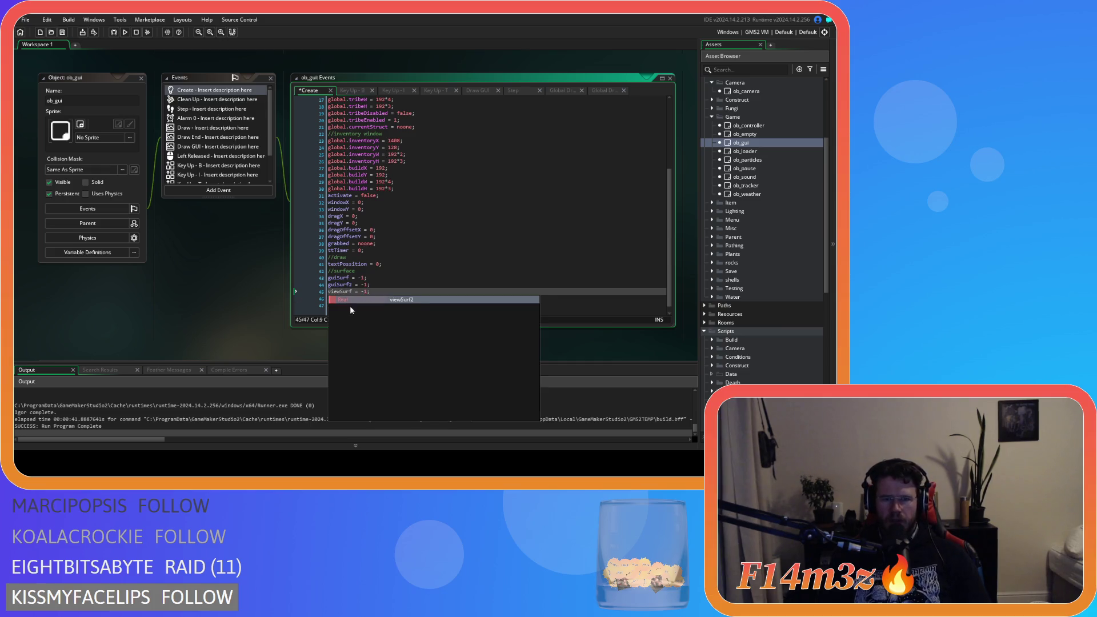
{"action": "left_click", "coordinate": [407, 290]}
{"action": "key", "text": "ctrl+s"}
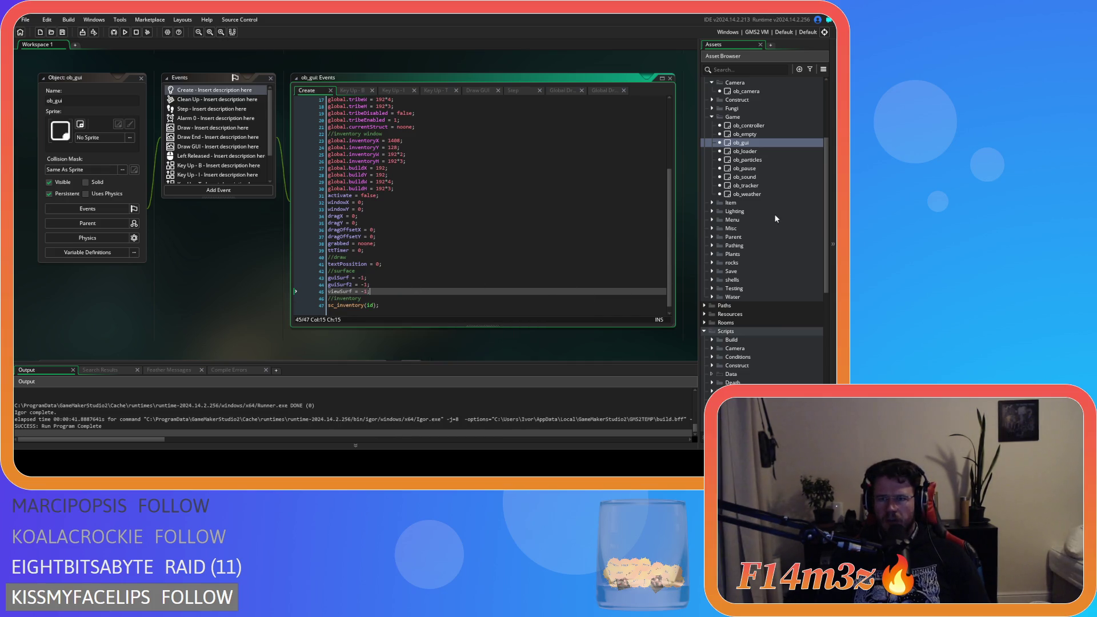
Open the sc_windowTribe script from the Asset Browser.
{"action": "scroll", "coordinate": [746, 259], "scroll_direction": "down", "scroll_amount": 8}
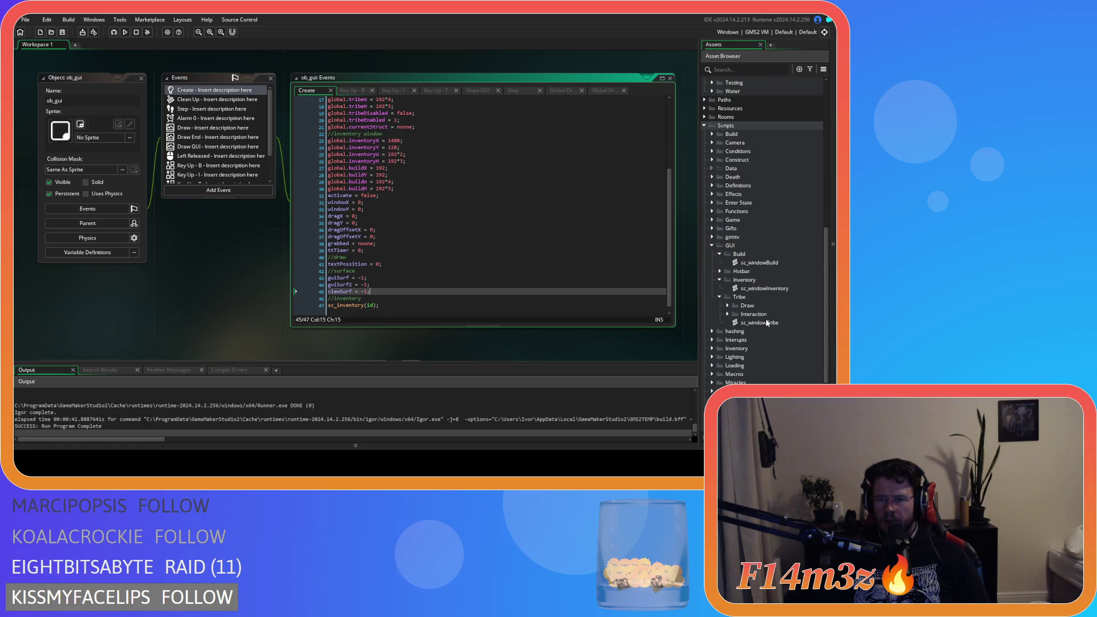
{"action": "left_click", "coordinate": [767, 323]}
{"action": "double_click", "coordinate": [767, 323]}
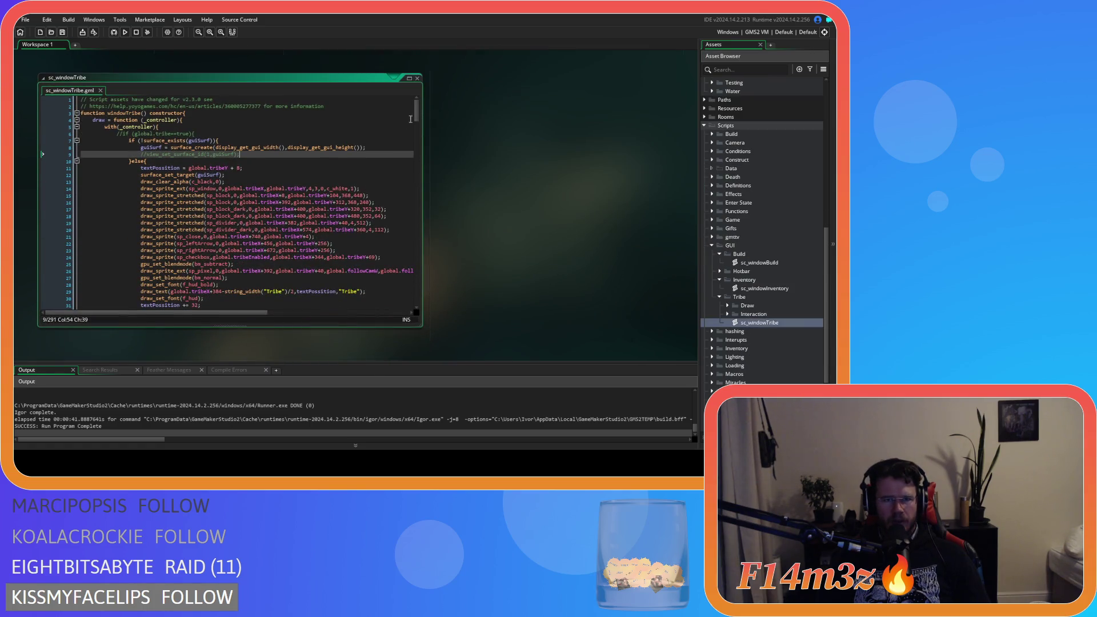
Insert an if (!surface_exists(viewSurf)) check on a new line after line 6.
{"action": "left_click_drag", "start_coordinate": [417, 115], "coordinate": [416, 111]}
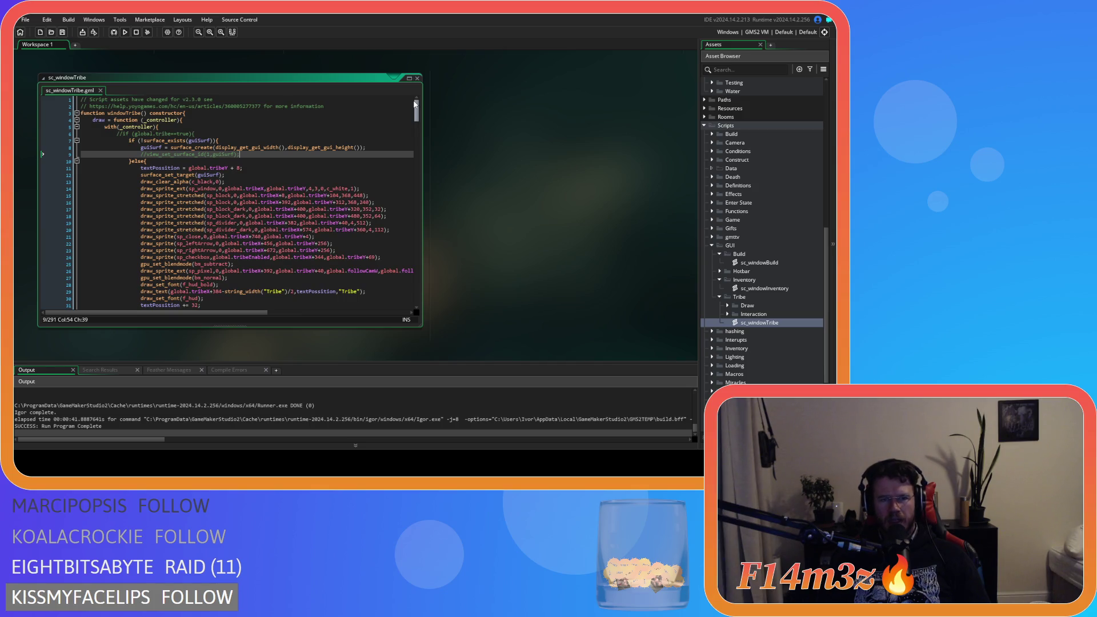
{"action": "left_click", "coordinate": [217, 133]}
{"action": "key", "text": "Return"}
{"action": "key", "text": "Tab"}
{"action": "type", "text": "if"}
{"action": "type", "text": " (!sur"}
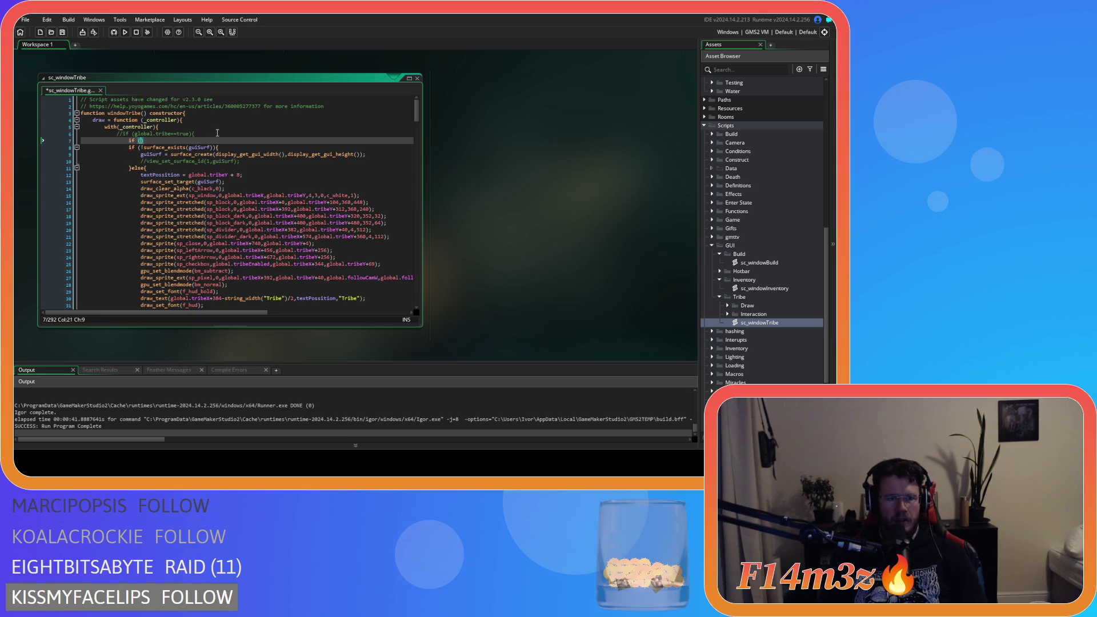
{"action": "type", "text": "f"}
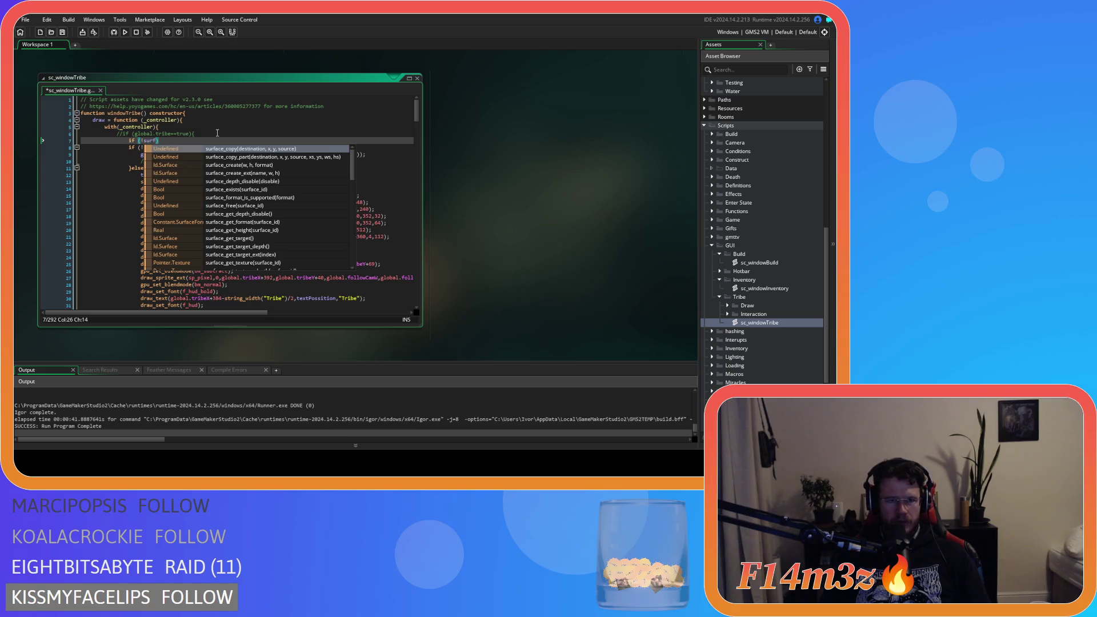
{"action": "type", "text": "ace_e"}
{"action": "key", "text": "Return"}
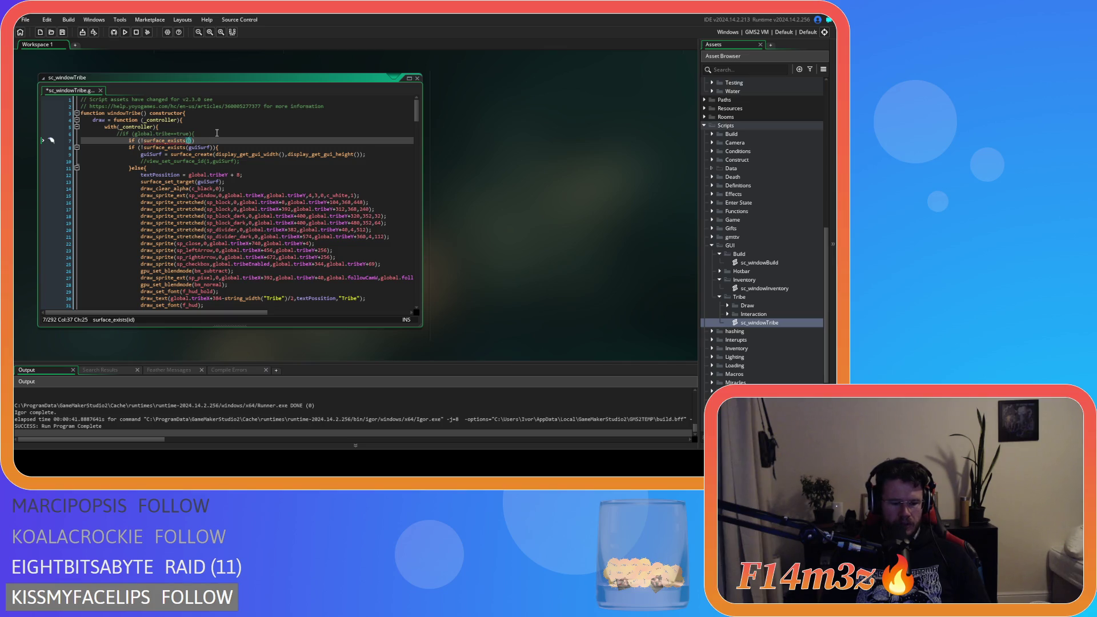
{"action": "type", "text": "viewSurf)"}
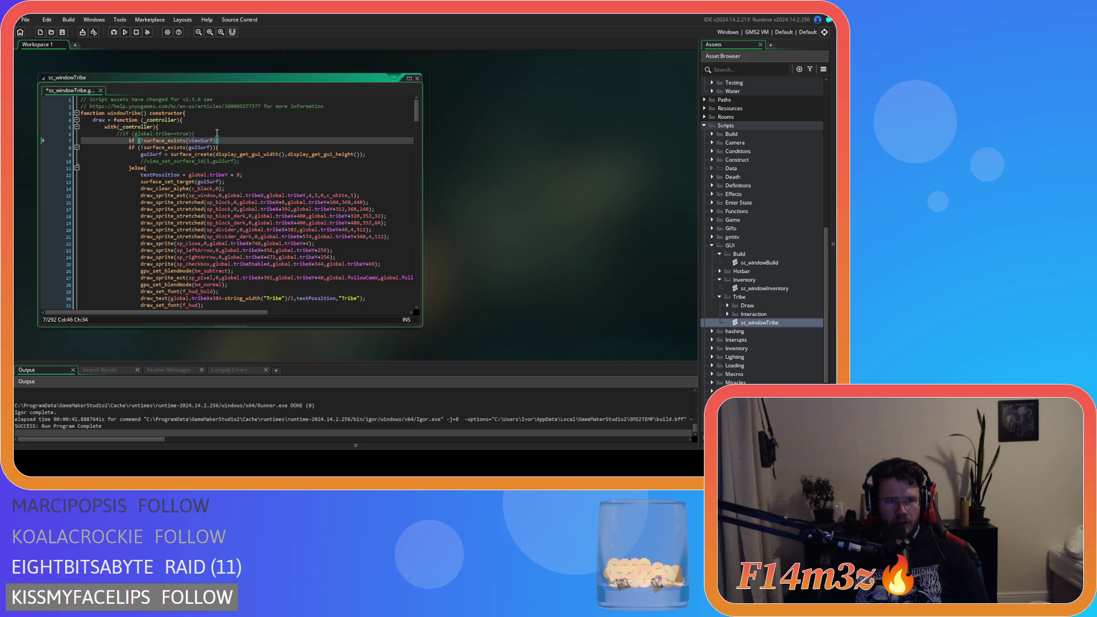
{"action": "key", "text": "Return"}
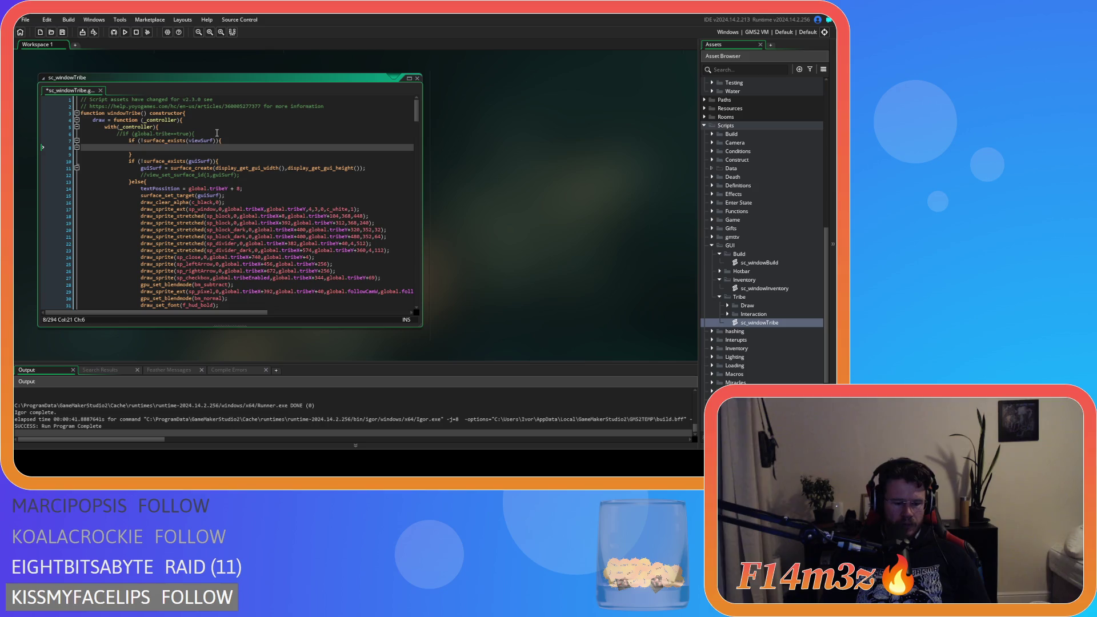
Begin typing viewSurf = surface_create(global.vie… inside the new block.
{"action": "type", "text": "viewS"}
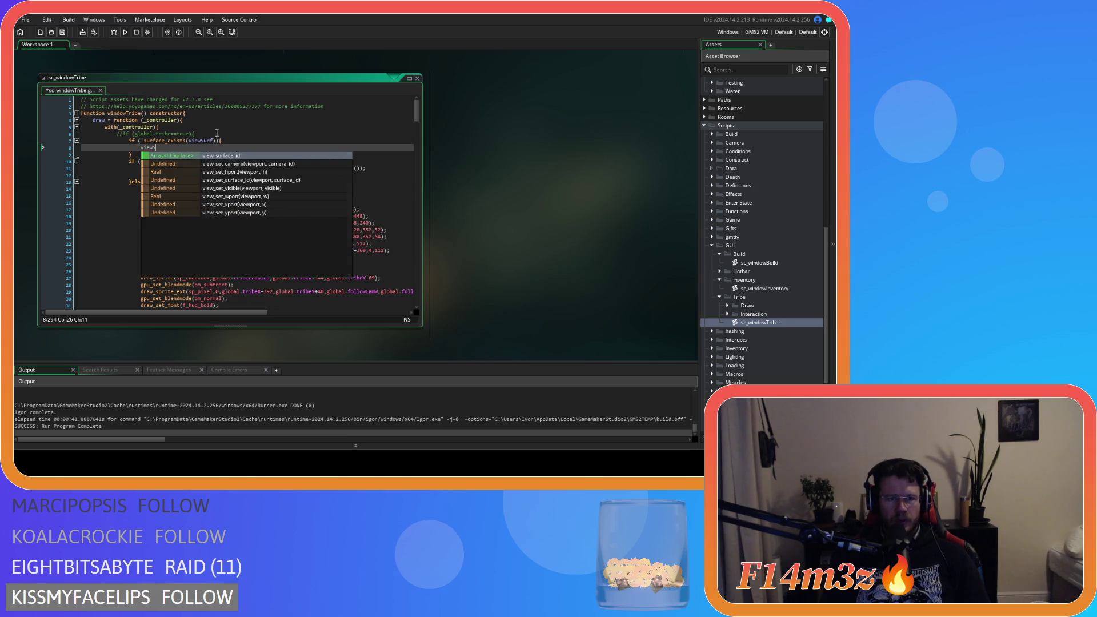
{"action": "type", "text": "urf"}
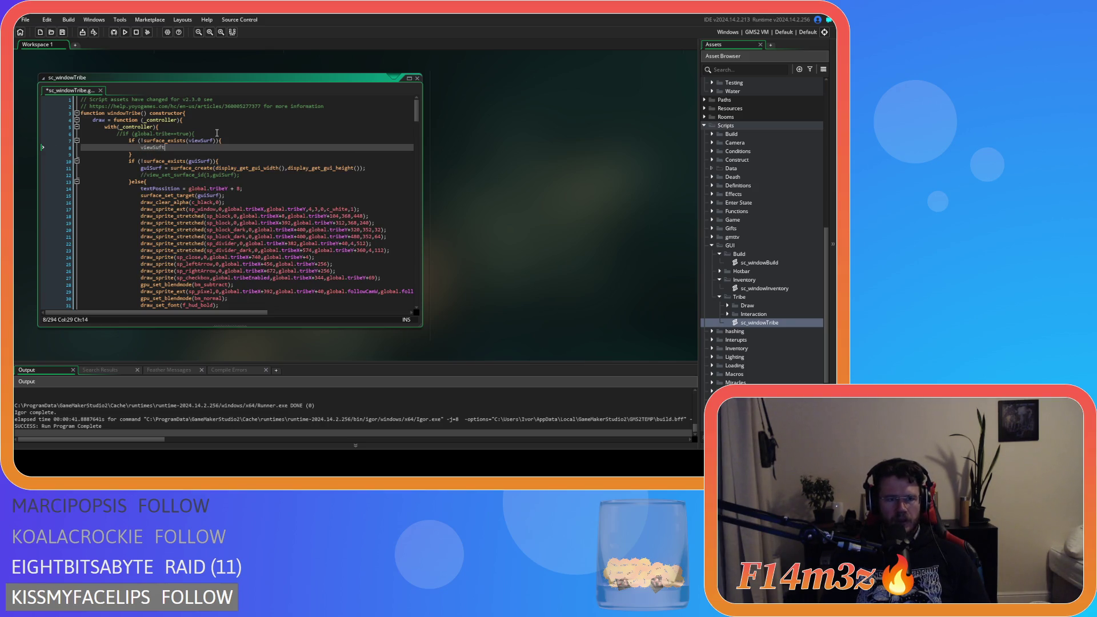
{"action": "key", "text": "BackSpace"}
{"action": "key", "text": "BackSpace"}
{"action": "key", "text": "BackSpace"}
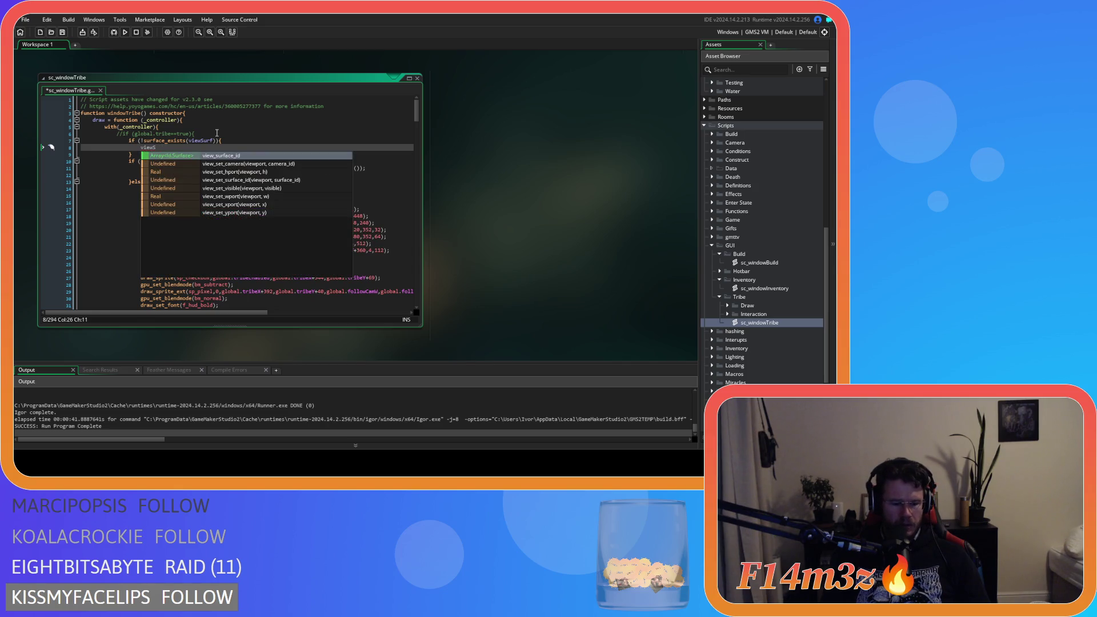
{"action": "type", "text": "urf = "}
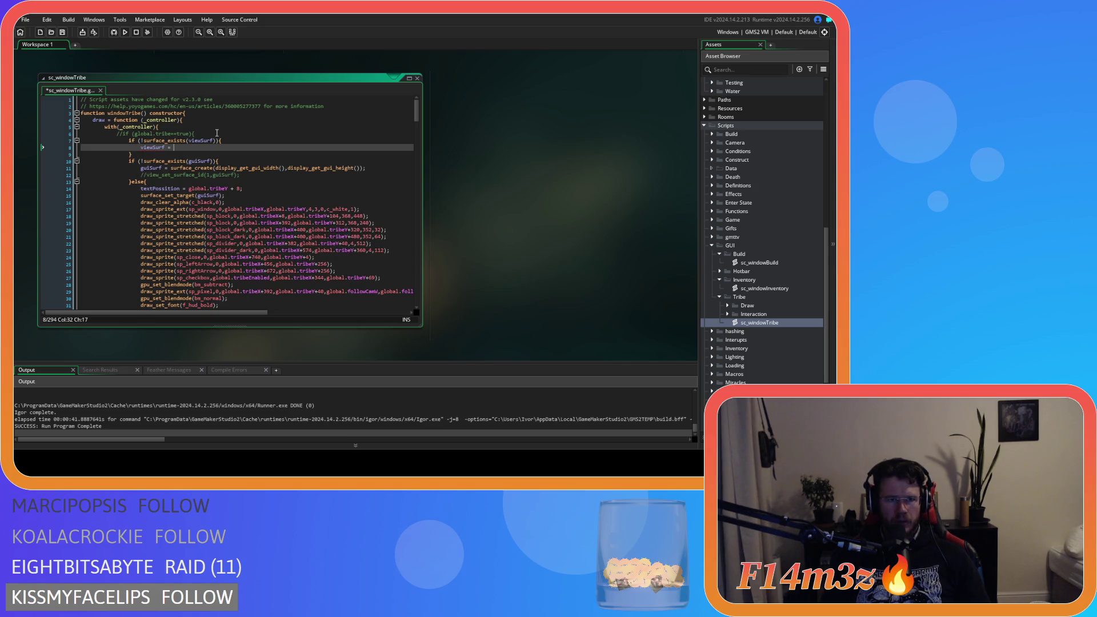
{"action": "type", "text": "surfaceCreate"}
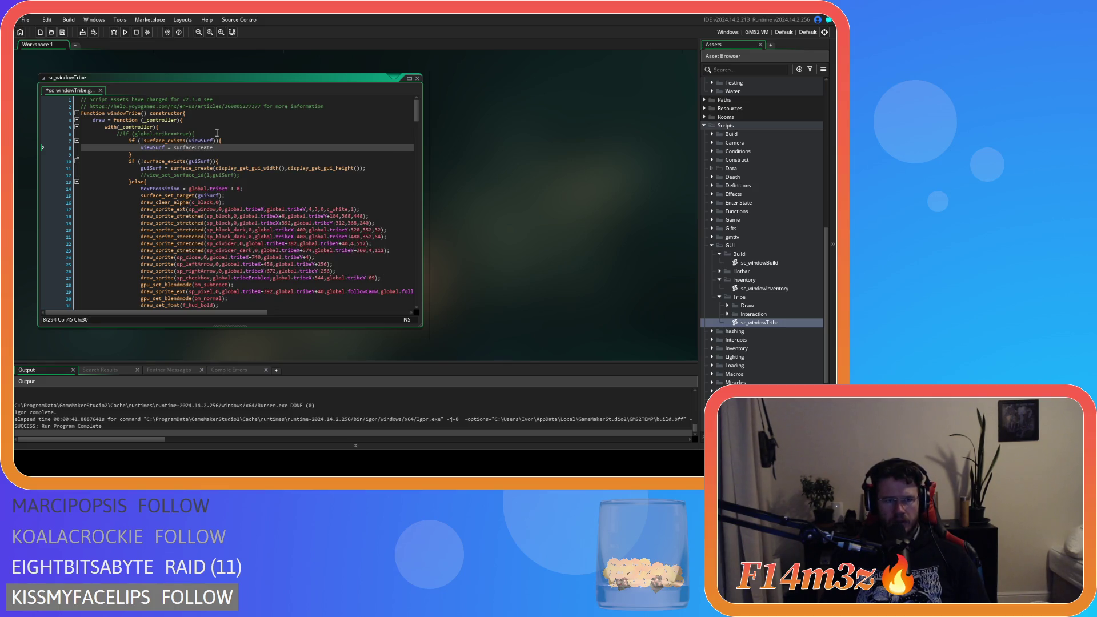
{"action": "key", "text": "BackSpace"}
{"action": "key", "text": "BackSpace"}
{"action": "key", "text": "BackSpace"}
{"action": "type", "text": "_crea"}
{"action": "key", "text": "Return"}
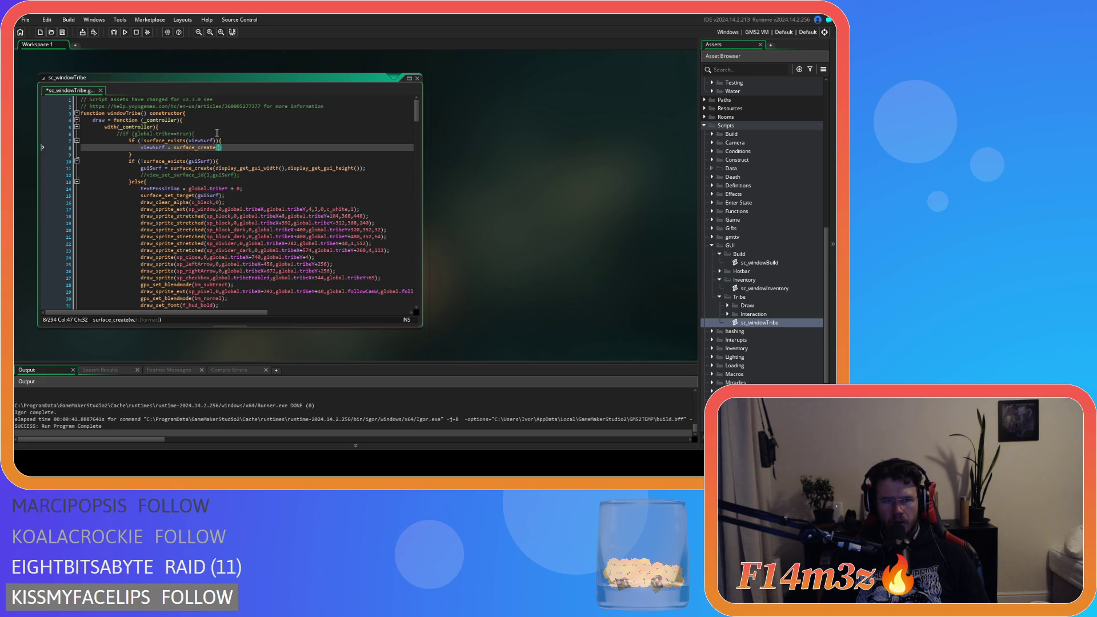
{"action": "type", "text": "global."}
{"action": "type", "text": "vie"}
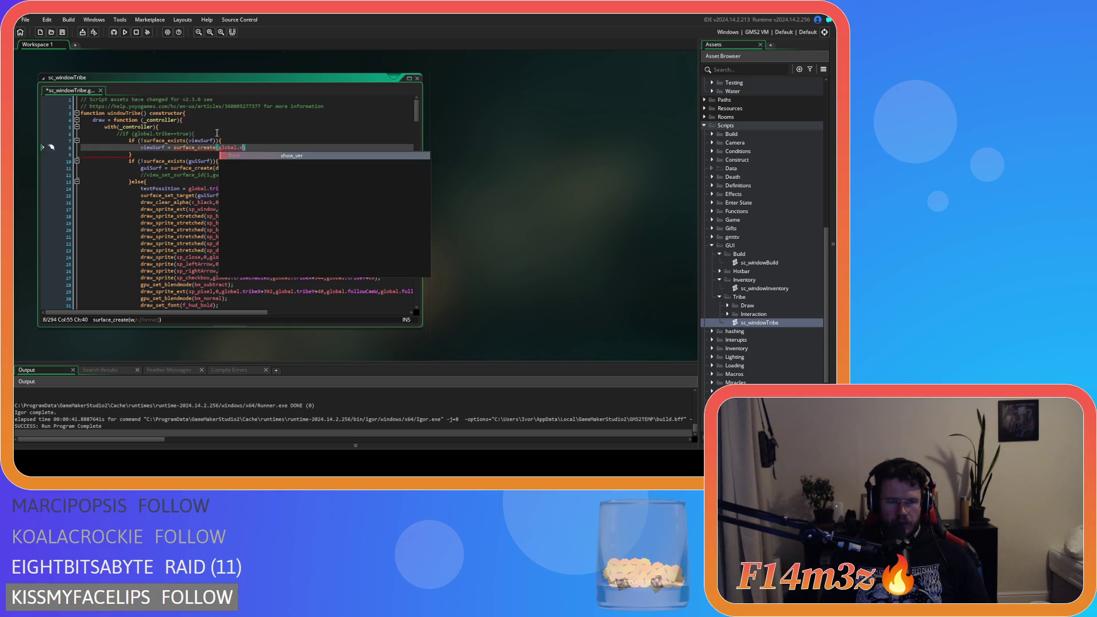
{"action": "scroll", "coordinate": [807, 155], "scroll_direction": "up", "scroll_amount": 15}
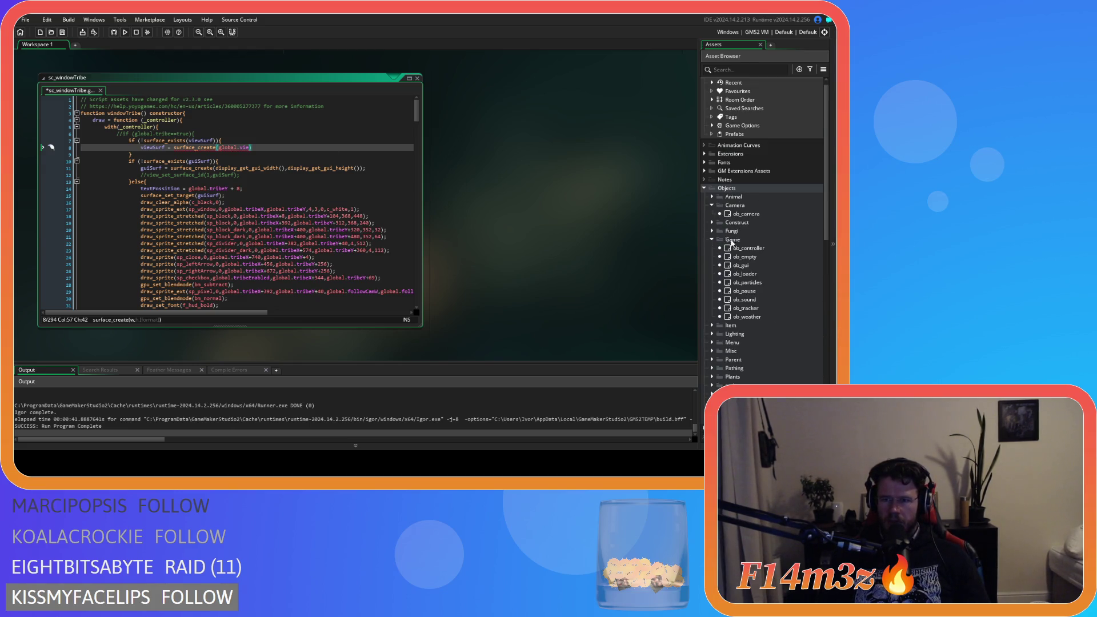
Glance at ob_controller, then read ob_camera's Create code for reference before returning to sc_windowTribe.
{"action": "double_click", "coordinate": [743, 248]}
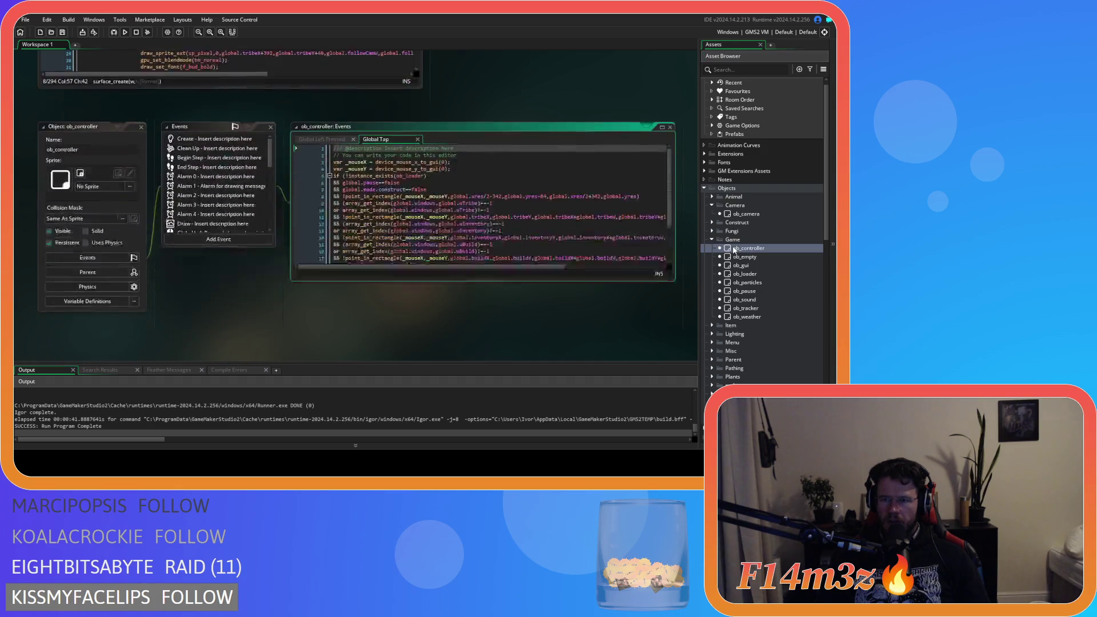
{"action": "left_click", "coordinate": [141, 79]}
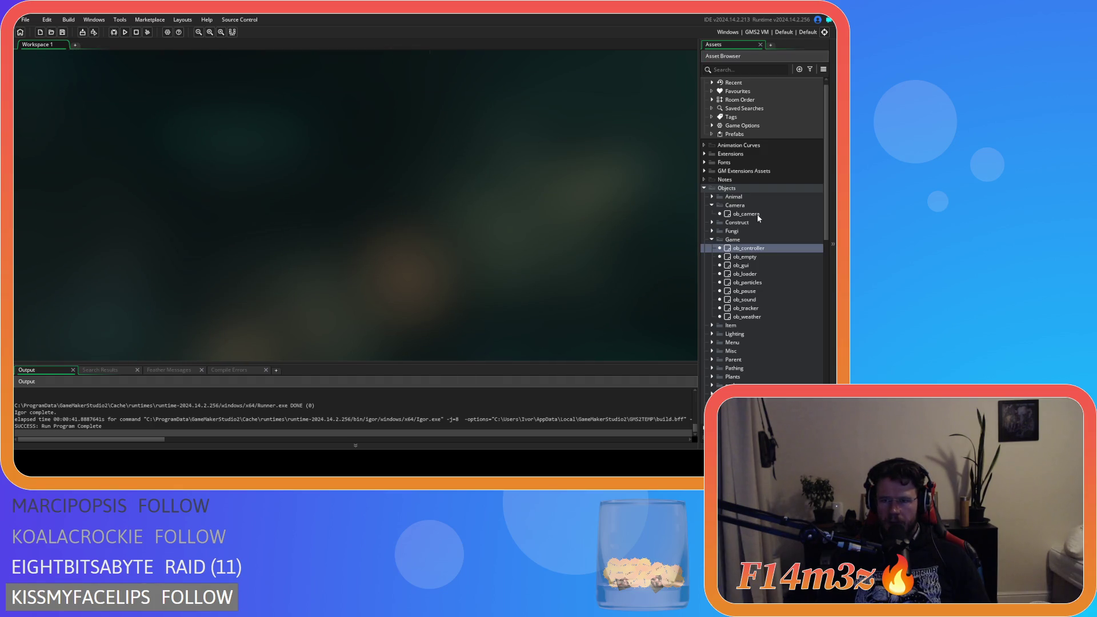
{"action": "left_click", "coordinate": [758, 215]}
{"action": "double_click", "coordinate": [758, 215]}
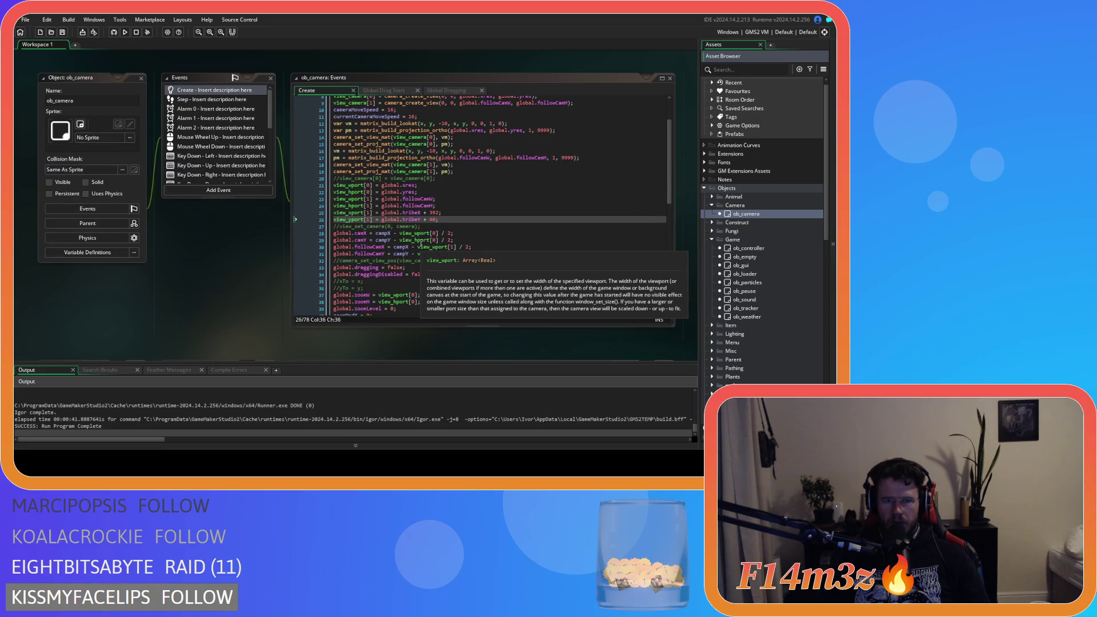
{"action": "scroll", "coordinate": [426, 246], "scroll_direction": "down", "scroll_amount": 1}
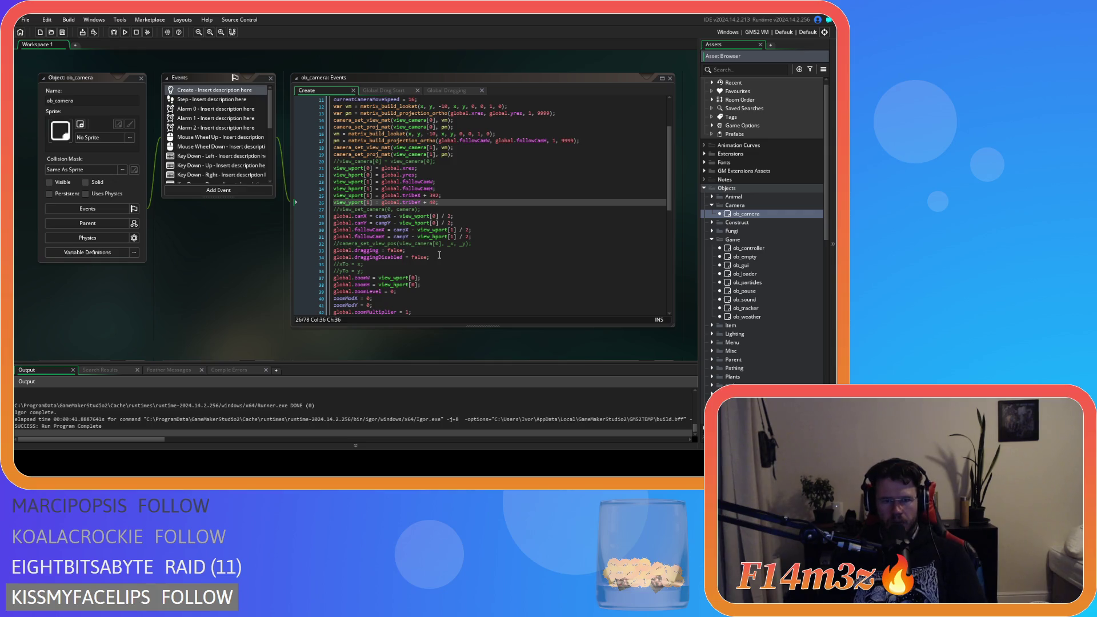
{"action": "scroll", "coordinate": [440, 255], "scroll_direction": "up", "scroll_amount": 2}
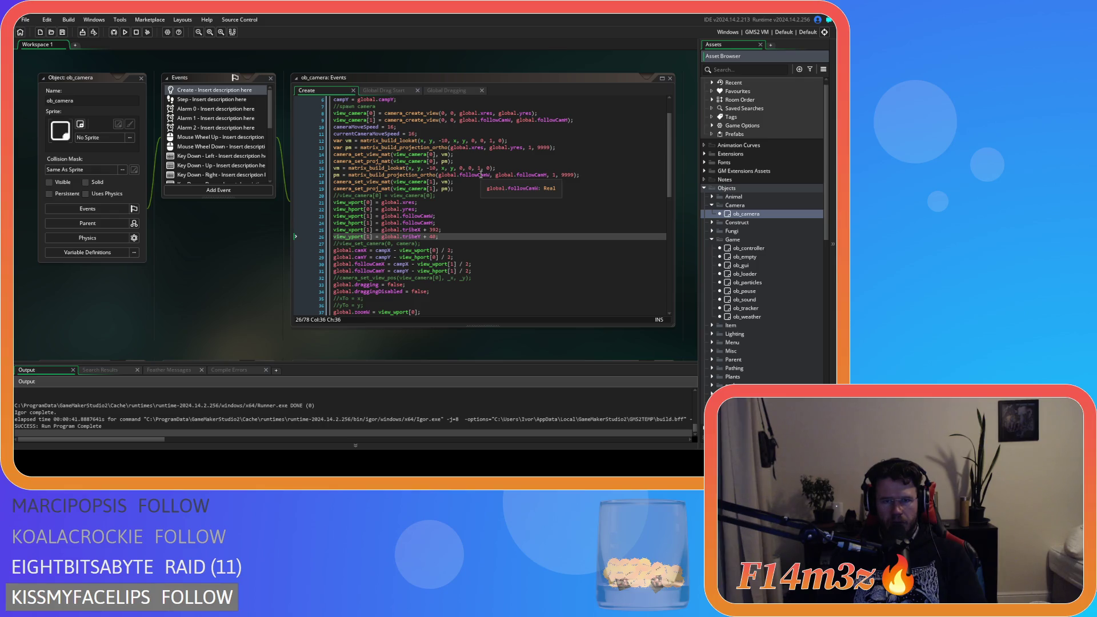
{"action": "scroll", "coordinate": [256, 234], "scroll_direction": "down", "scroll_amount": 3}
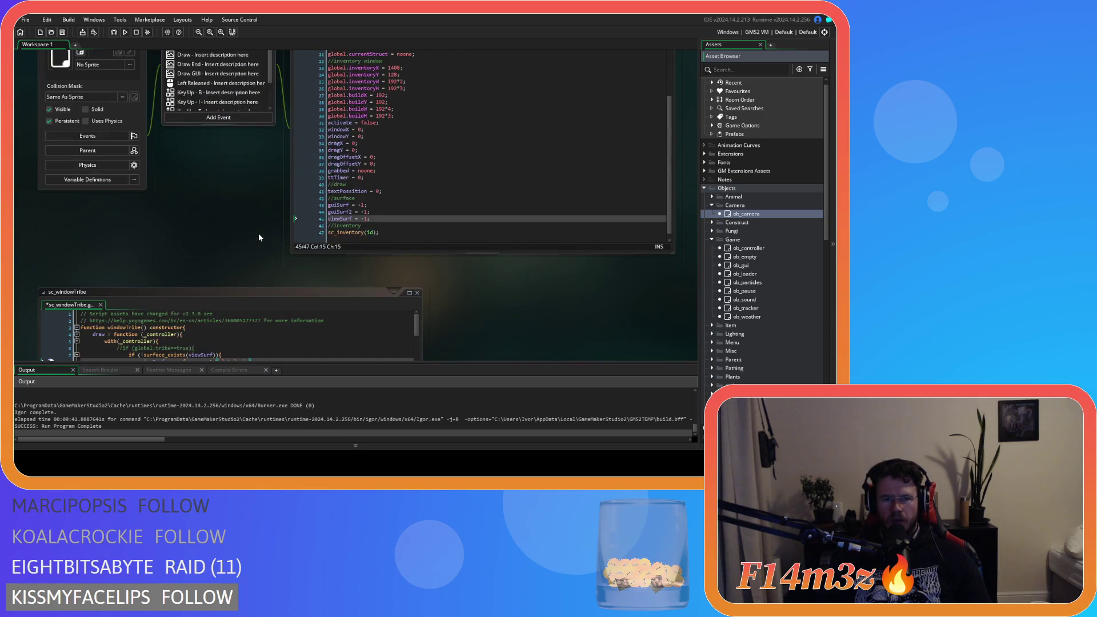
{"action": "scroll", "coordinate": [259, 237], "scroll_direction": "down", "scroll_amount": 5}
Complete the viewSurf surface_create call with global.followCamW, global.followCamH and save.
{"action": "left_click", "coordinate": [243, 156]}
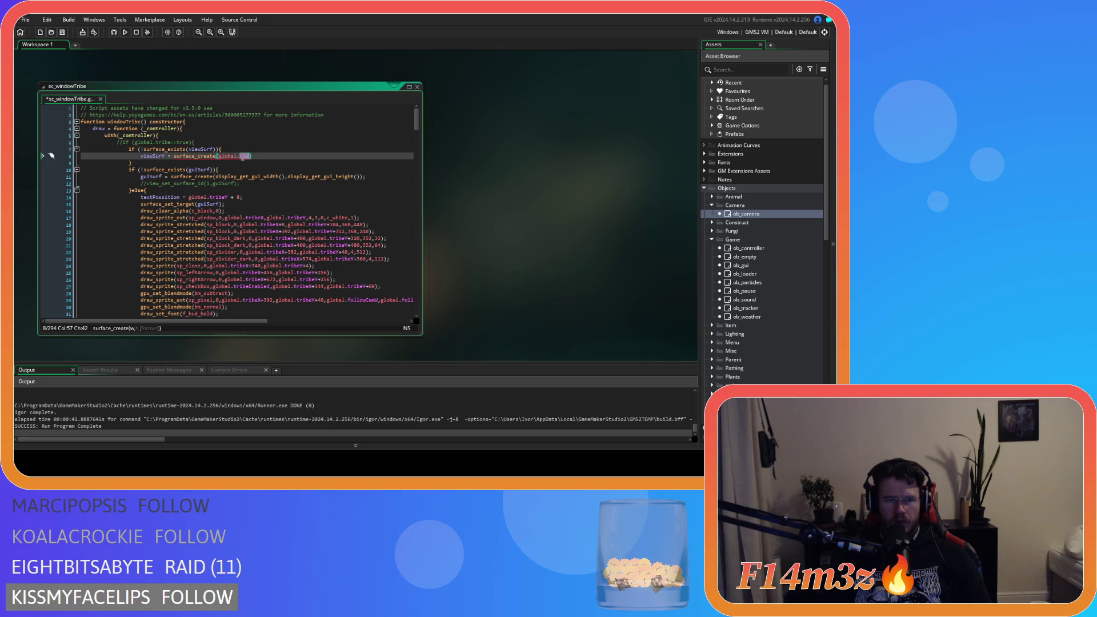
{"action": "type", "text": "followC"}
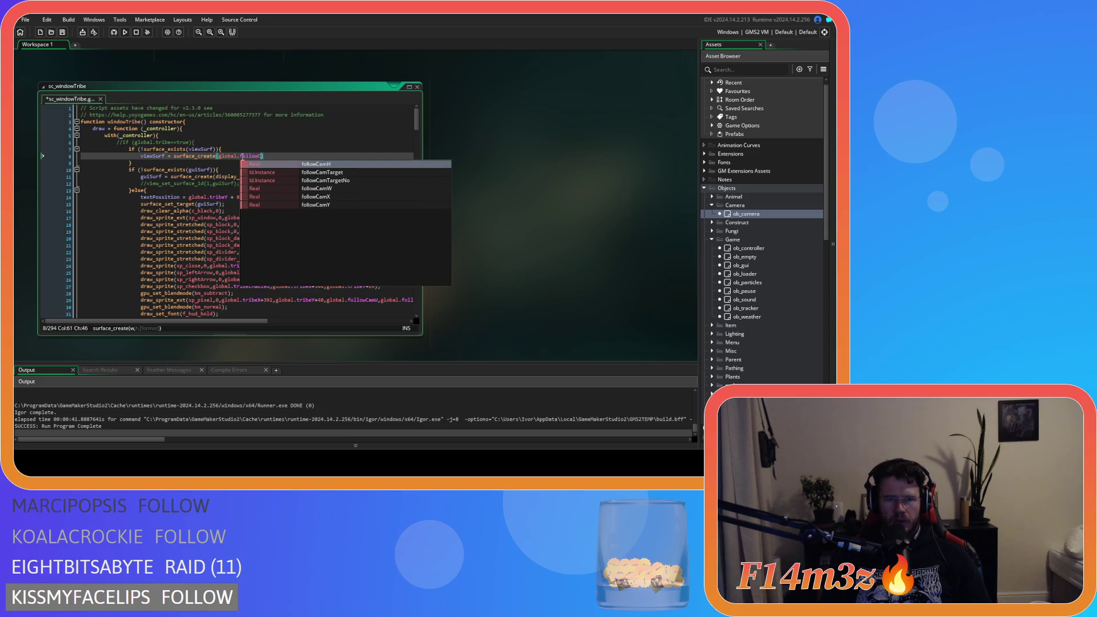
{"action": "key", "text": "Down"}
{"action": "key", "text": "Down"}
{"action": "key", "text": "Down"}
{"action": "key", "text": "Return"}
{"action": "type", "text": ","}
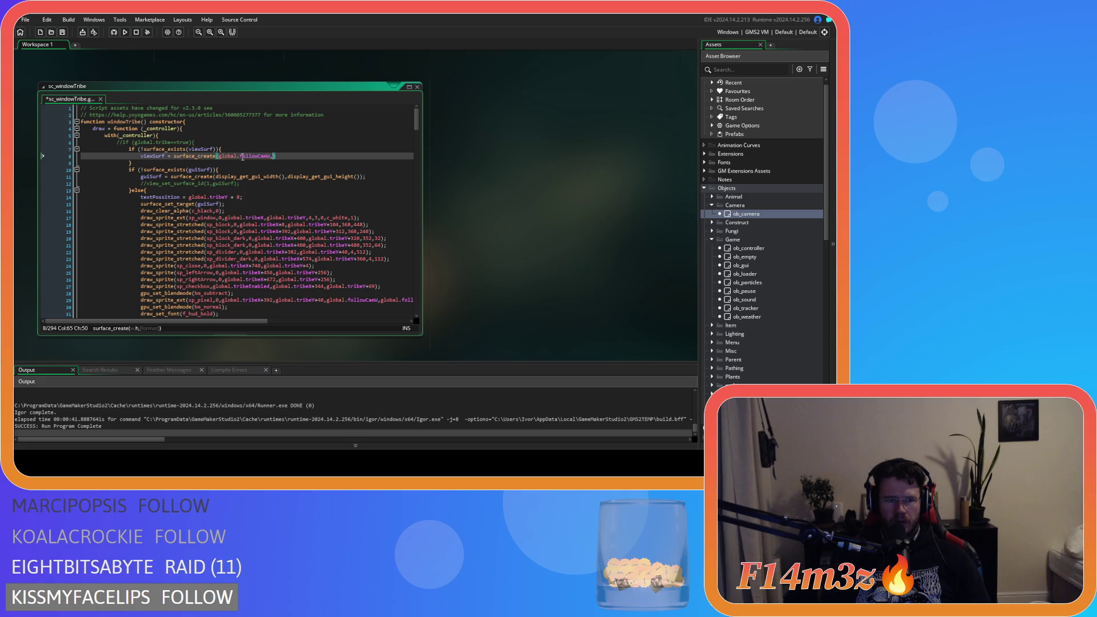
{"action": "type", "text": "global.fo"}
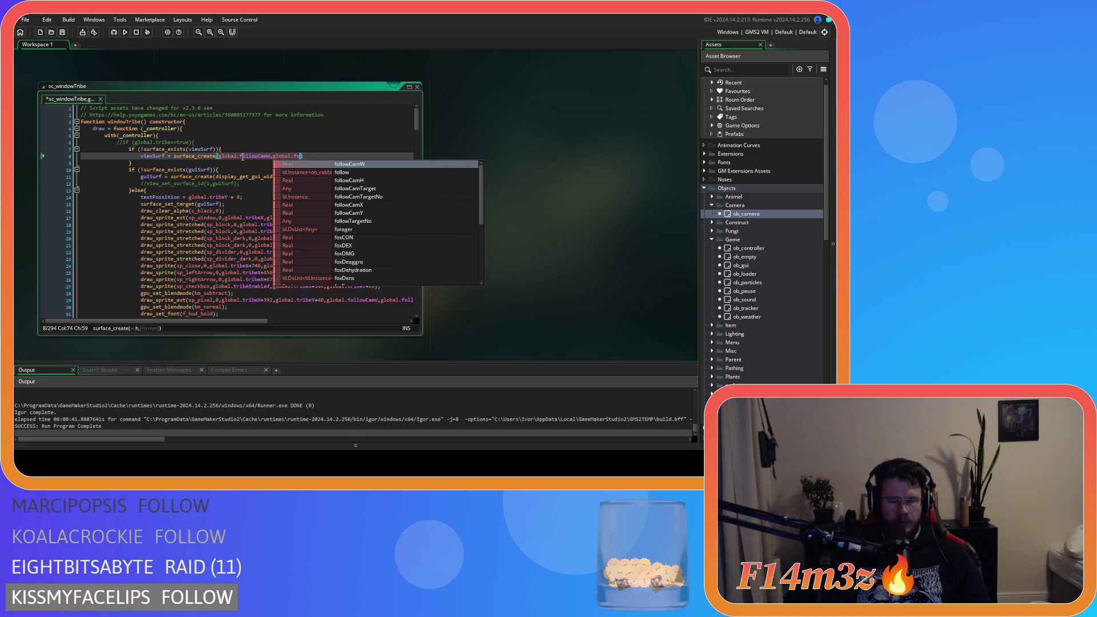
{"action": "type", "text": "ll"}
{"action": "key", "text": "Down"}
{"action": "key", "text": "Down"}
{"action": "key", "text": "Return"}
{"action": "type", "text": ","}
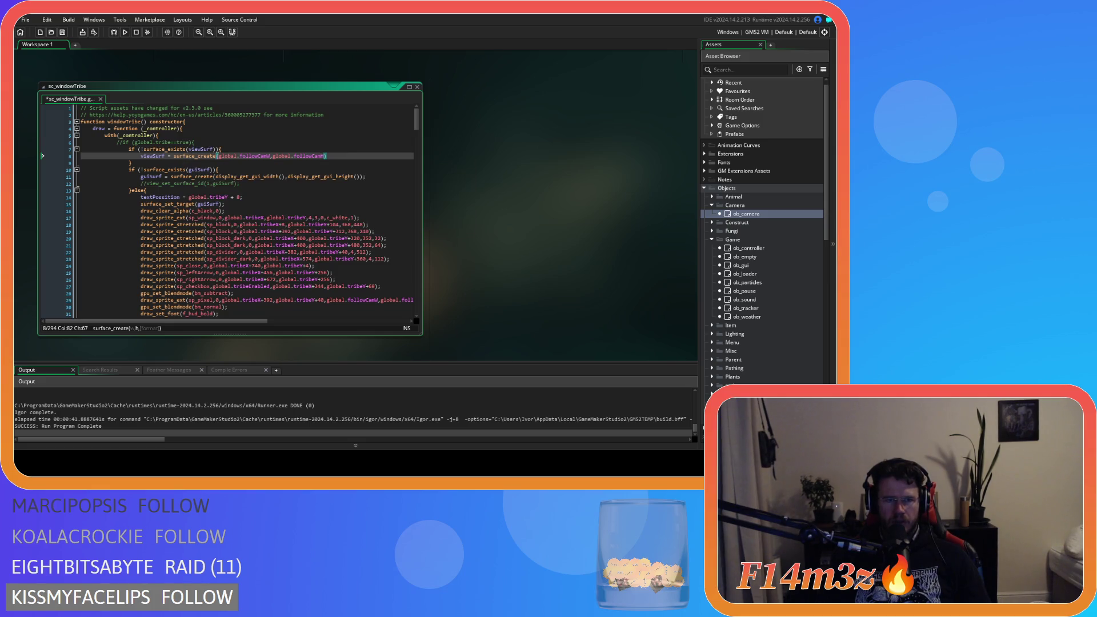
{"action": "mouse_move", "coordinate": [192, 158]}
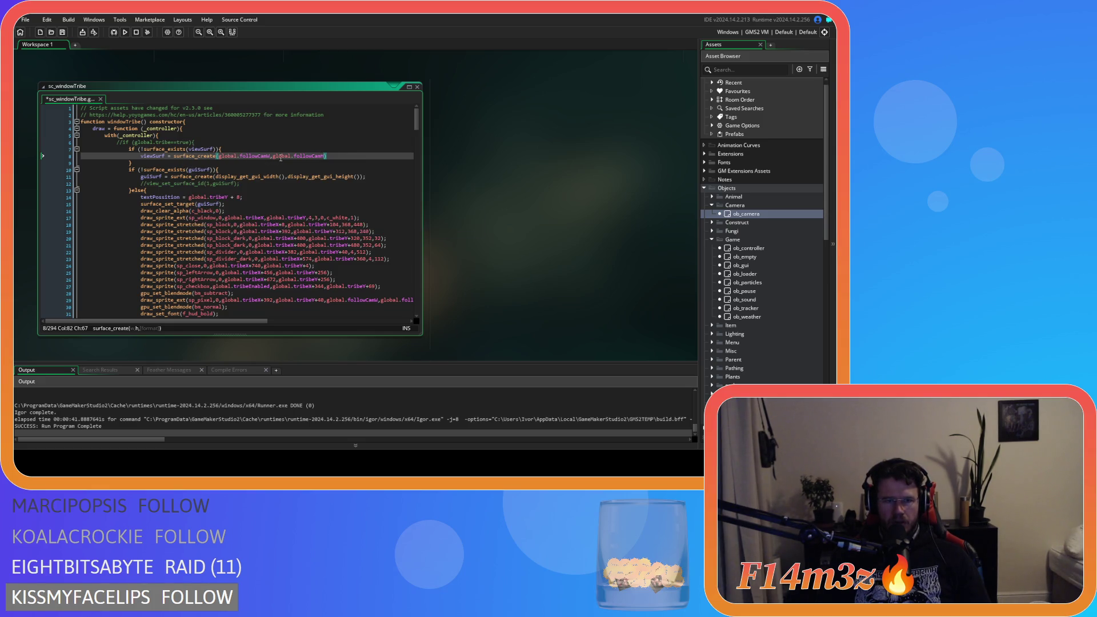
{"action": "type", "text": ")"}
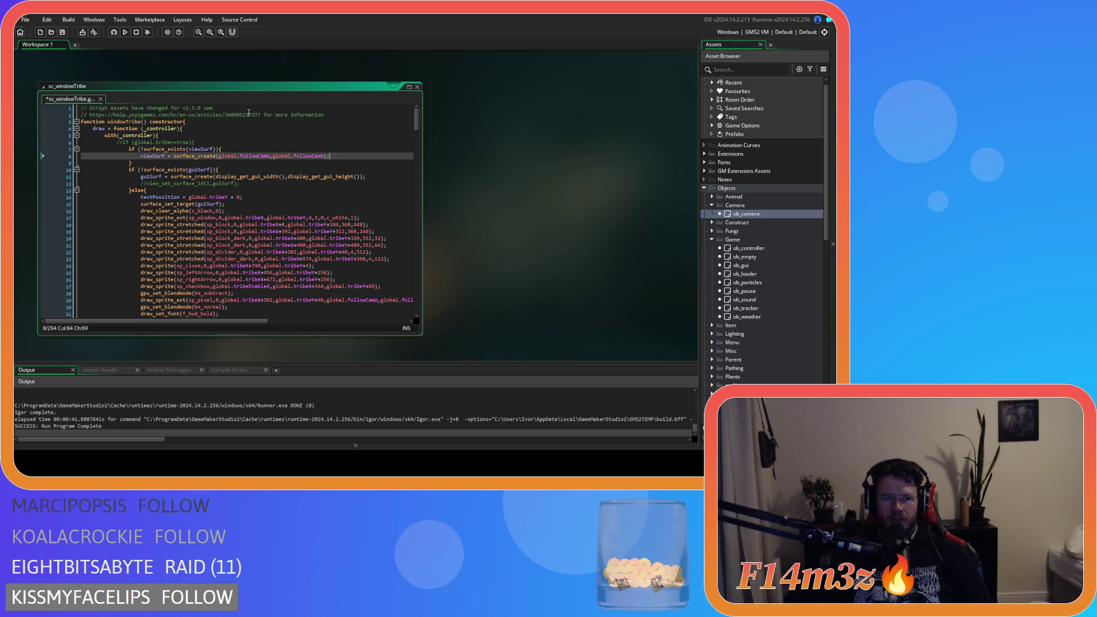
{"action": "key", "text": "ctrl+s"}
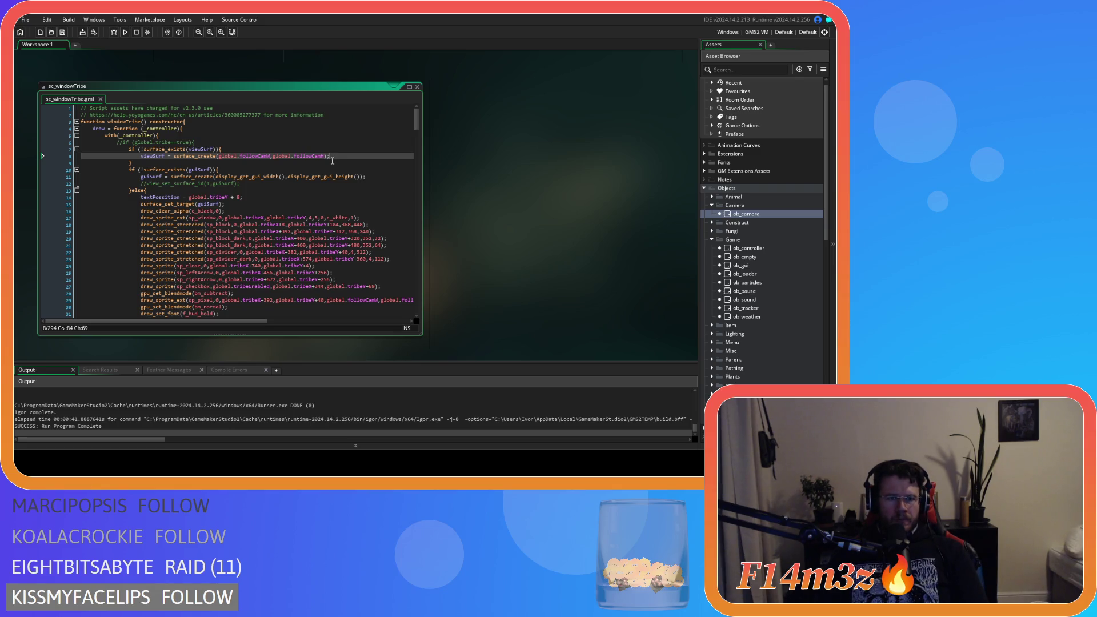
Add view_surface_id[1] = viewSurf; below the surface creation and save.
{"action": "key", "text": "ctrl+z"}
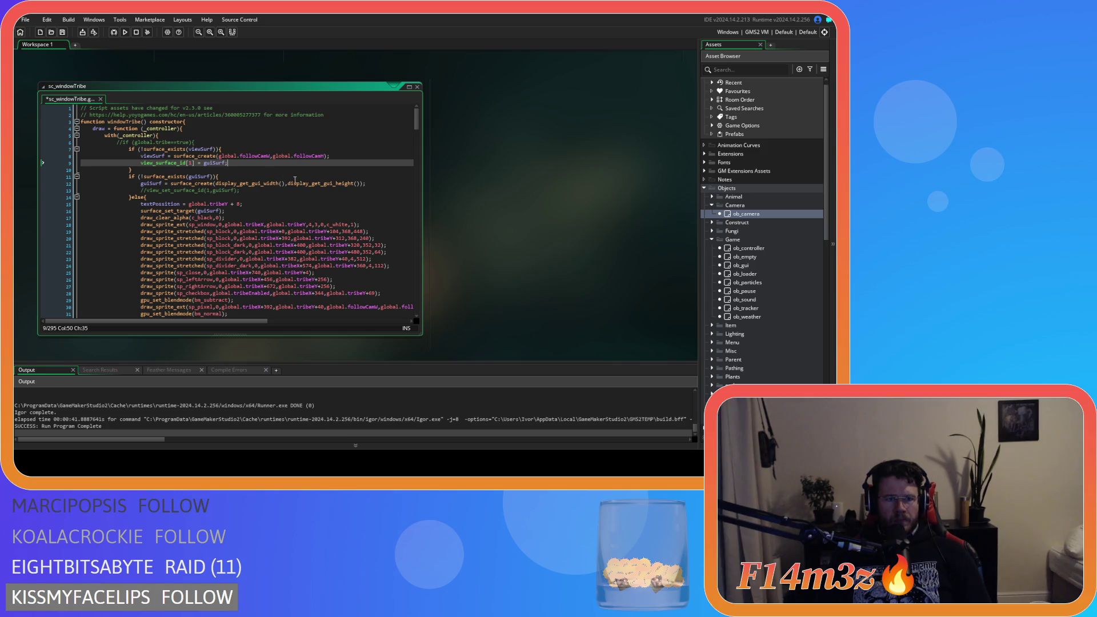
{"action": "left_click", "coordinate": [154, 156]}
{"action": "double_click", "coordinate": [210, 163]}
{"action": "type", "text": "viewSurf"}
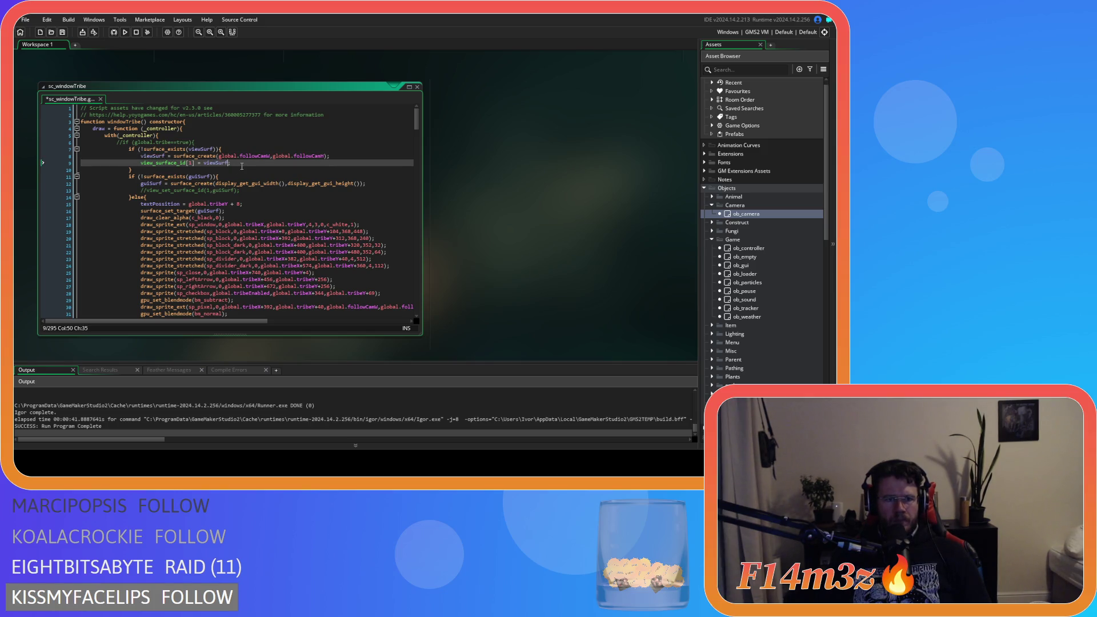
{"action": "key", "text": "ctrl+s"}
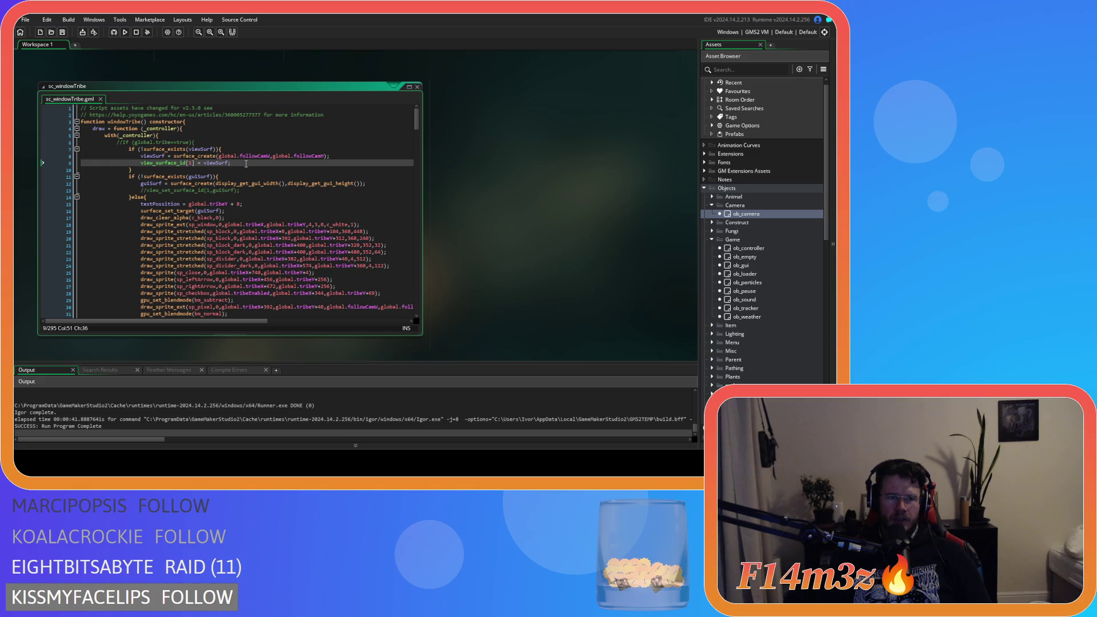
Append an empty else { } block after the viewSurf if check.
{"action": "scroll", "coordinate": [247, 163], "scroll_direction": "down", "scroll_amount": 15}
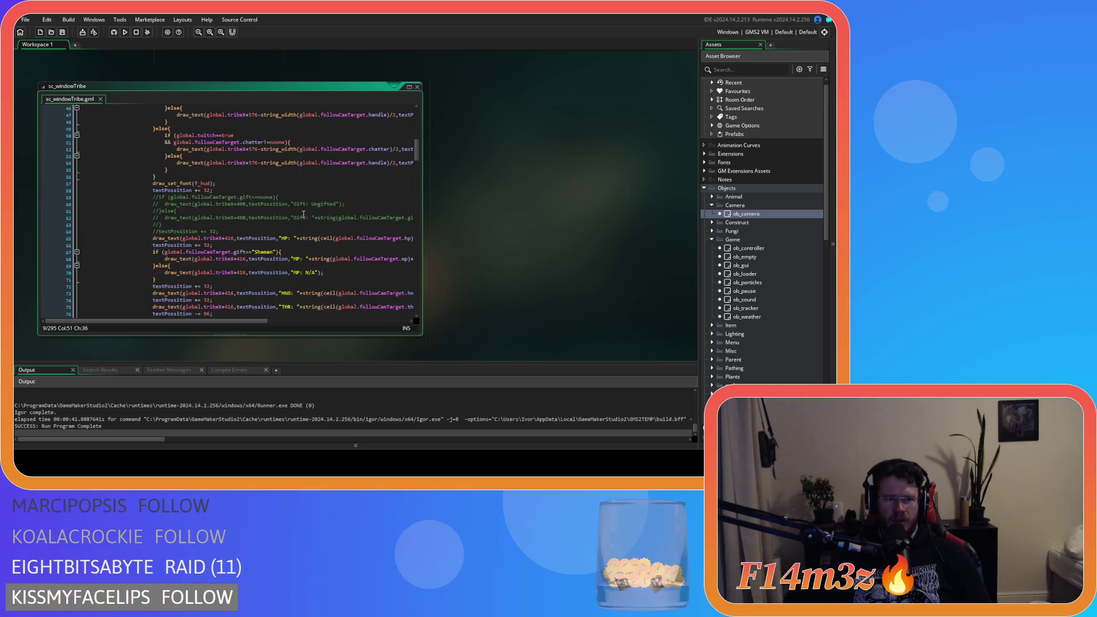
{"action": "scroll", "coordinate": [303, 215], "scroll_direction": "down", "scroll_amount": 8}
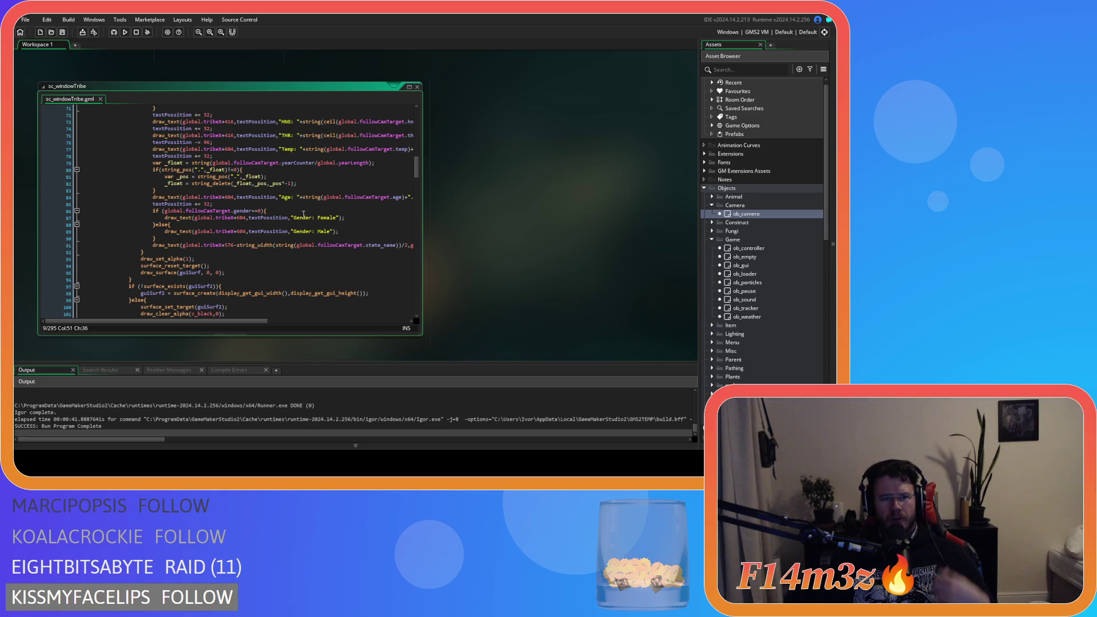
{"action": "scroll", "coordinate": [303, 216], "scroll_direction": "up", "scroll_amount": 20}
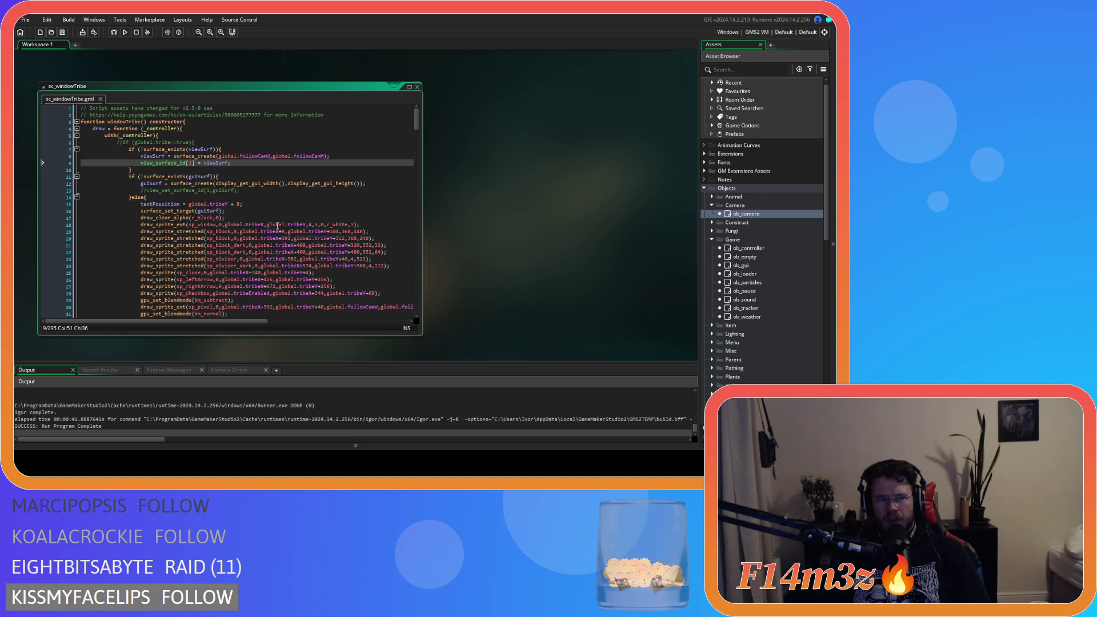
{"action": "left_click", "coordinate": [207, 169]}
{"action": "type", "text": "else"}
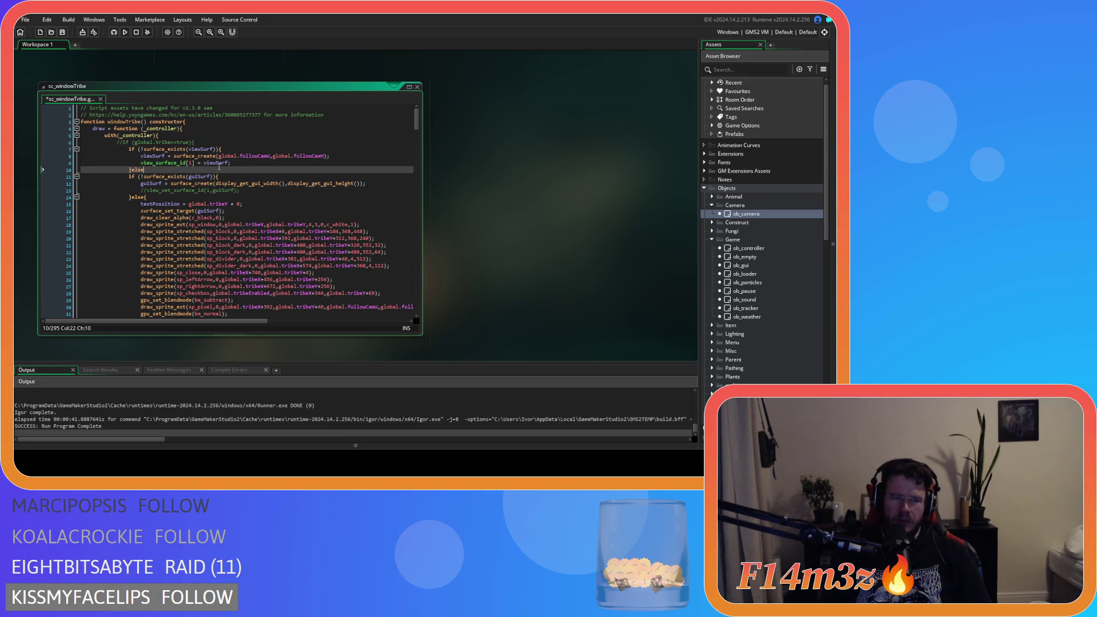
{"action": "type", "text": "{"}
{"action": "key", "text": "Return"}
{"action": "key", "text": "Return"}
{"action": "type", "text": "}"}
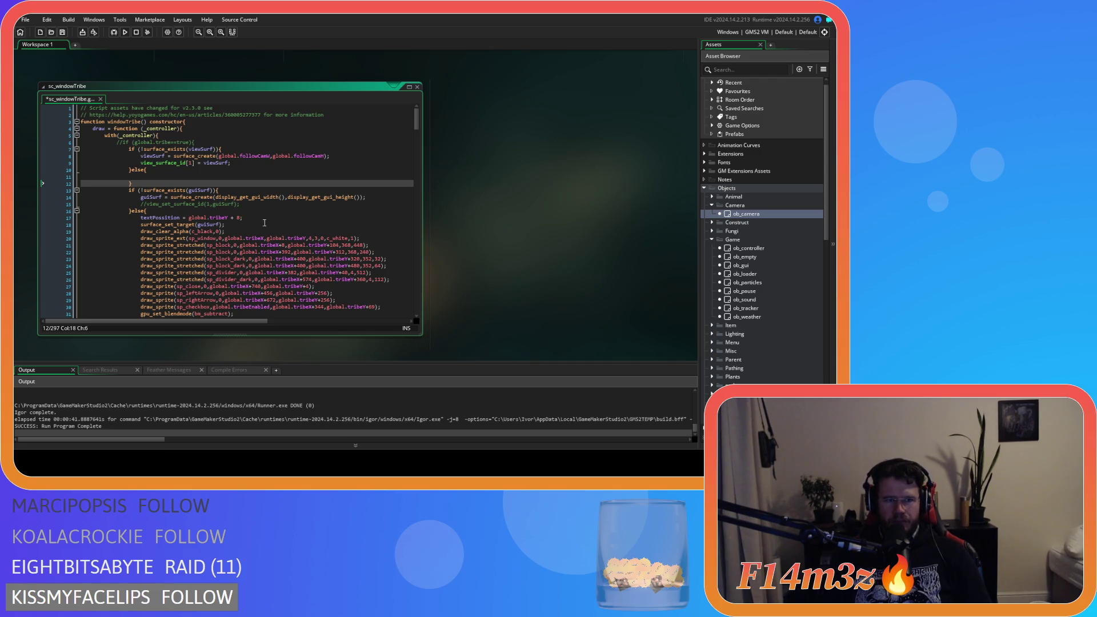
Copy the draw_set_alpha, surface_reset_target and draw_surface lines 95–97 for the else branch.
{"action": "left_click", "coordinate": [144, 232]}
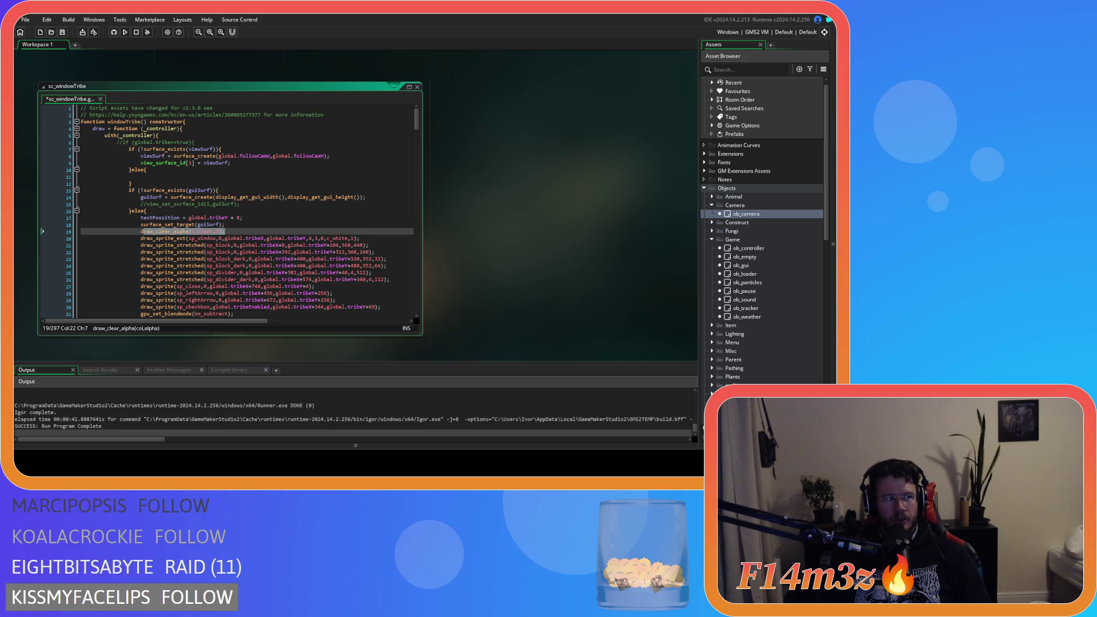
{"action": "key", "text": "Left"}
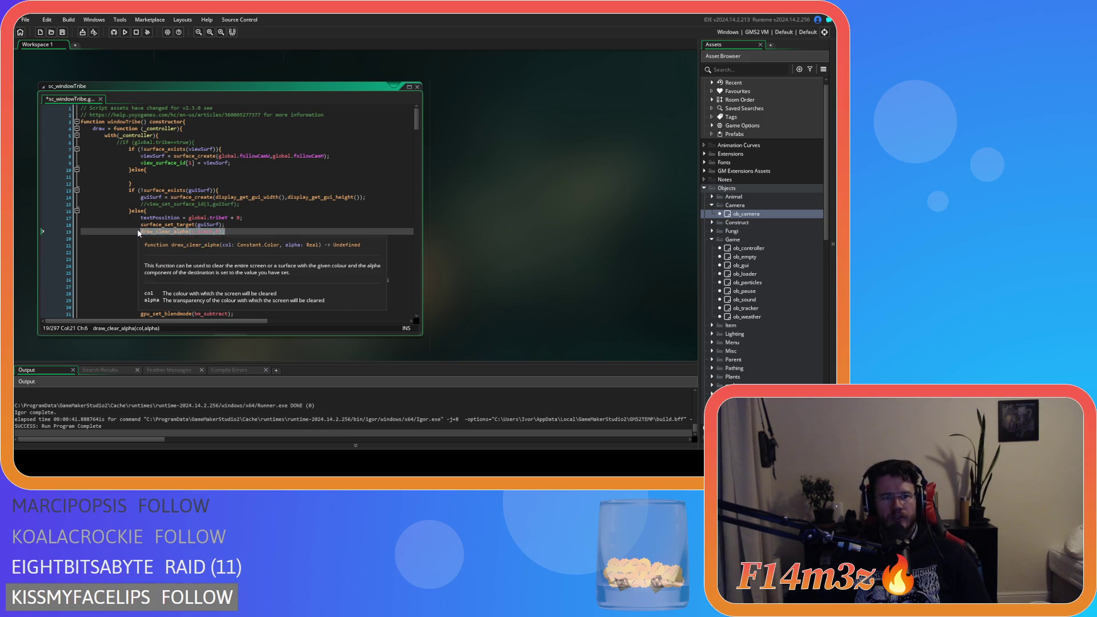
{"action": "mouse_move", "coordinate": [206, 244]}
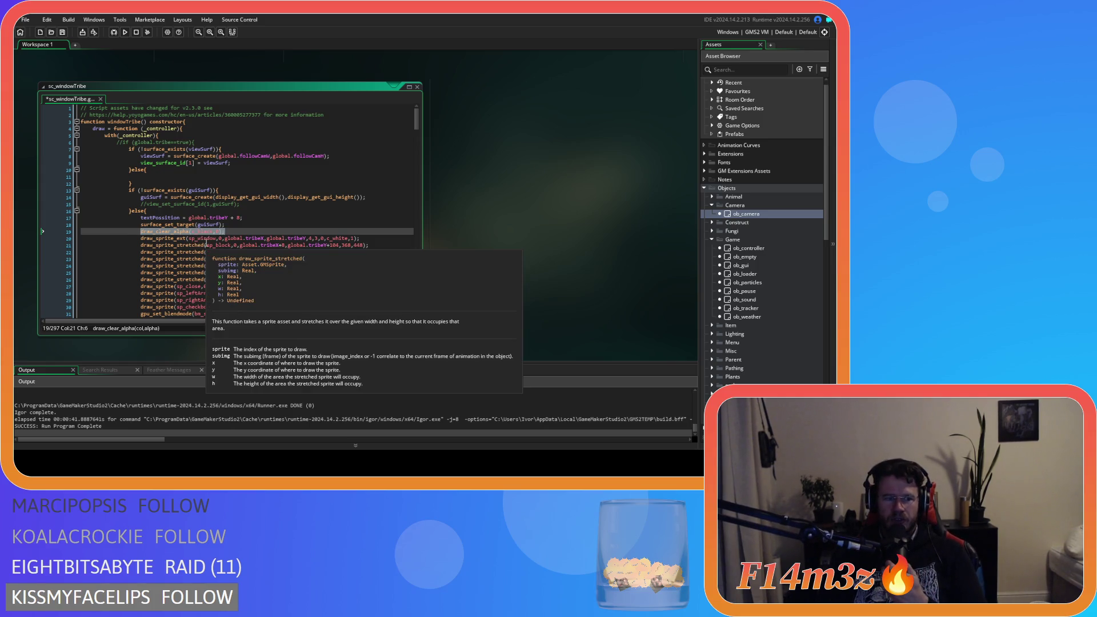
{"action": "scroll", "coordinate": [223, 233], "scroll_direction": "down", "scroll_amount": 7}
{"action": "scroll", "coordinate": [223, 233], "scroll_direction": "down", "scroll_amount": 13}
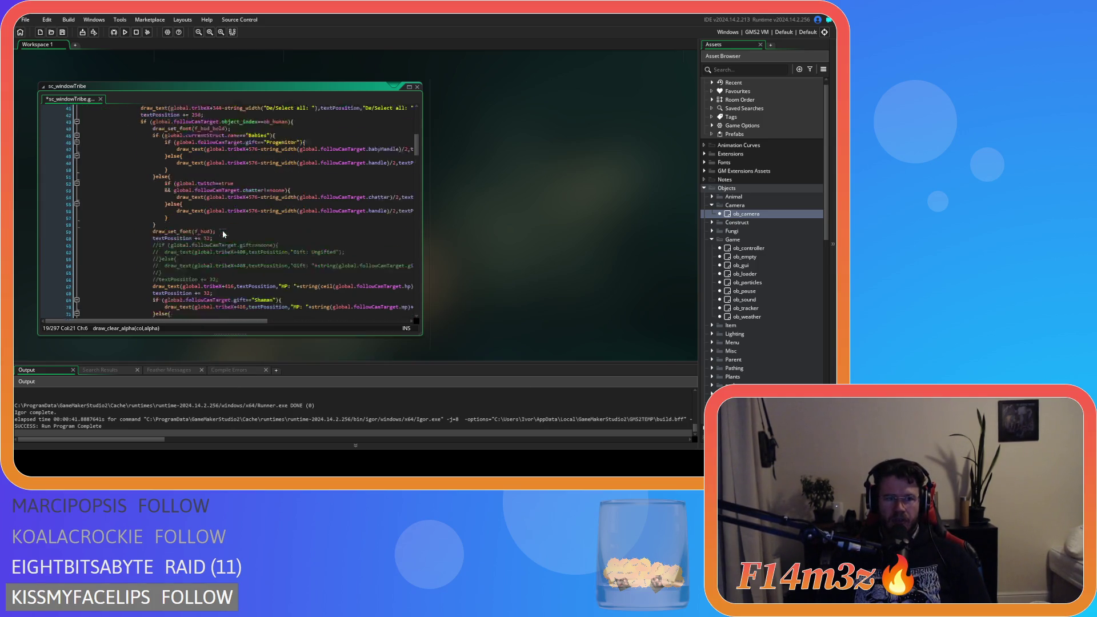
{"action": "scroll", "coordinate": [223, 233], "scroll_direction": "down", "scroll_amount": 4}
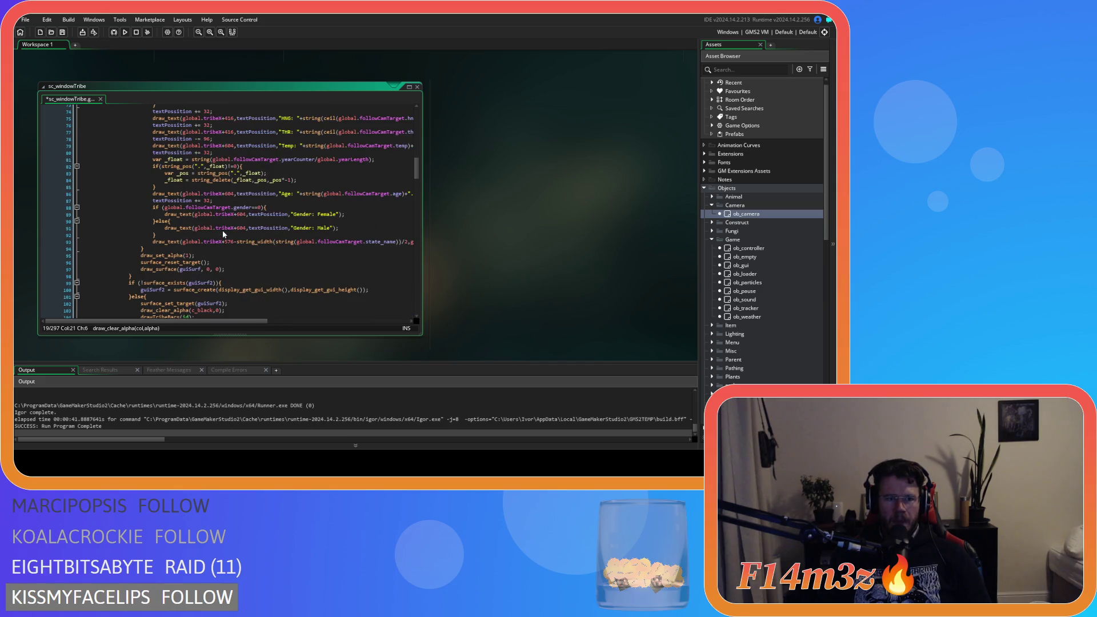
{"action": "left_click_drag", "start_coordinate": [226, 271], "coordinate": [142, 255]}
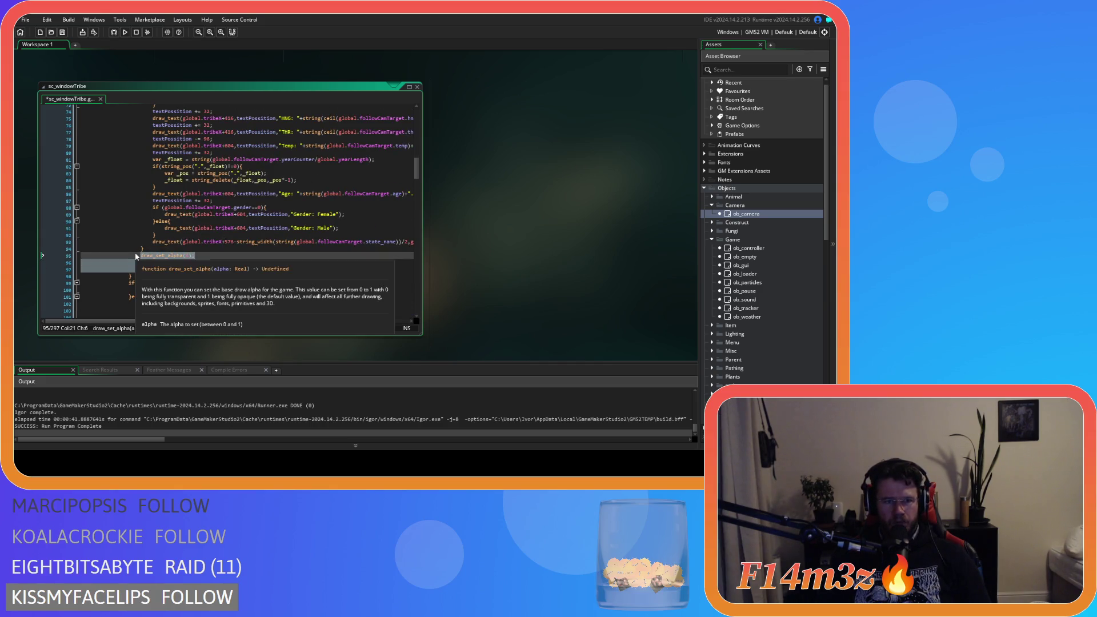
{"action": "key", "text": "BackSpace"}
{"action": "key", "text": "ctrl+z"}
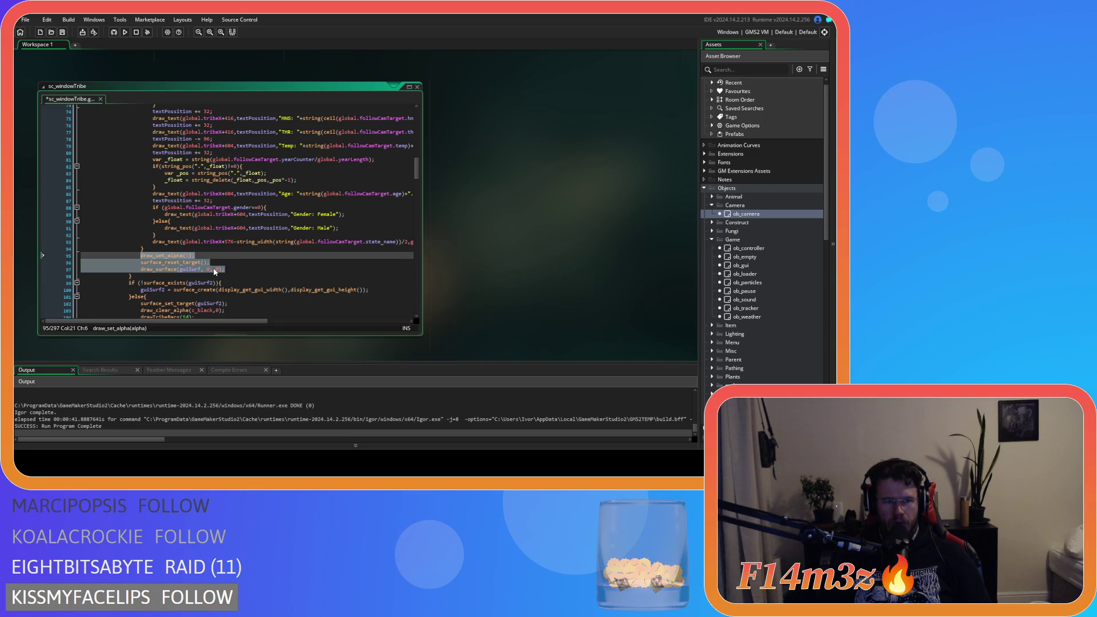
{"action": "scroll", "coordinate": [214, 270], "scroll_direction": "up", "scroll_amount": 20}
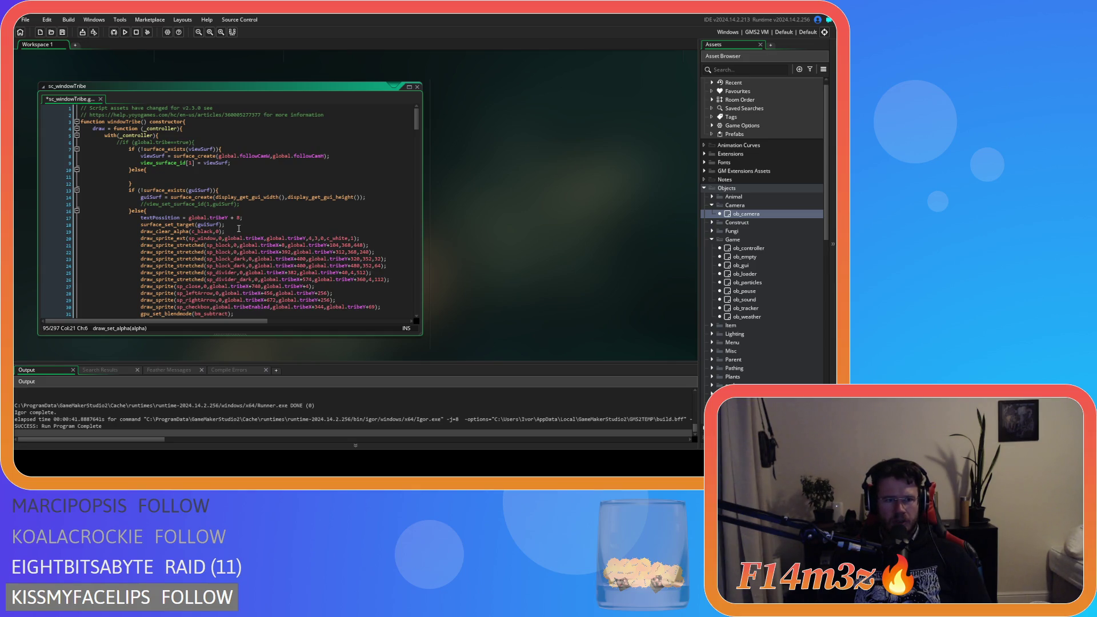
{"action": "left_click", "coordinate": [169, 177]}
Paste the drawing lines into the else branch, drop surface_reset_target, draw viewSurf instead of guiSurf, and save.
{"action": "key", "text": "ctrl+v"}
{"action": "key", "text": "ctrl+s"}
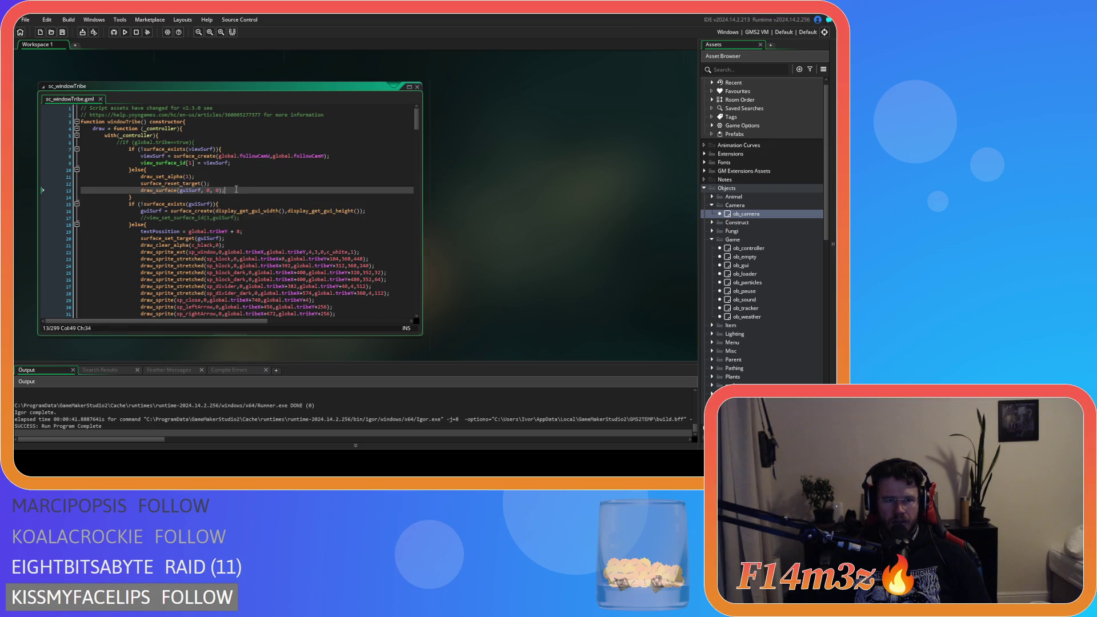
{"action": "left_click", "coordinate": [222, 183]}
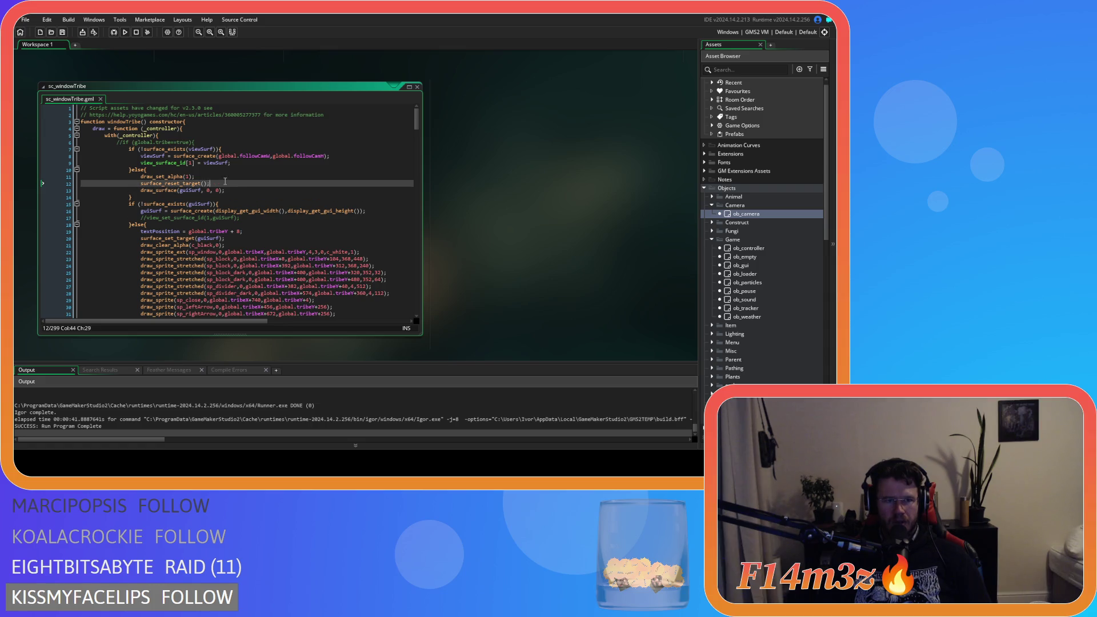
{"action": "key", "text": "shift+Home"}
{"action": "key", "text": "BackSpace"}
{"action": "key", "text": "BackSpace"}
{"action": "left_click", "coordinate": [222, 183]}
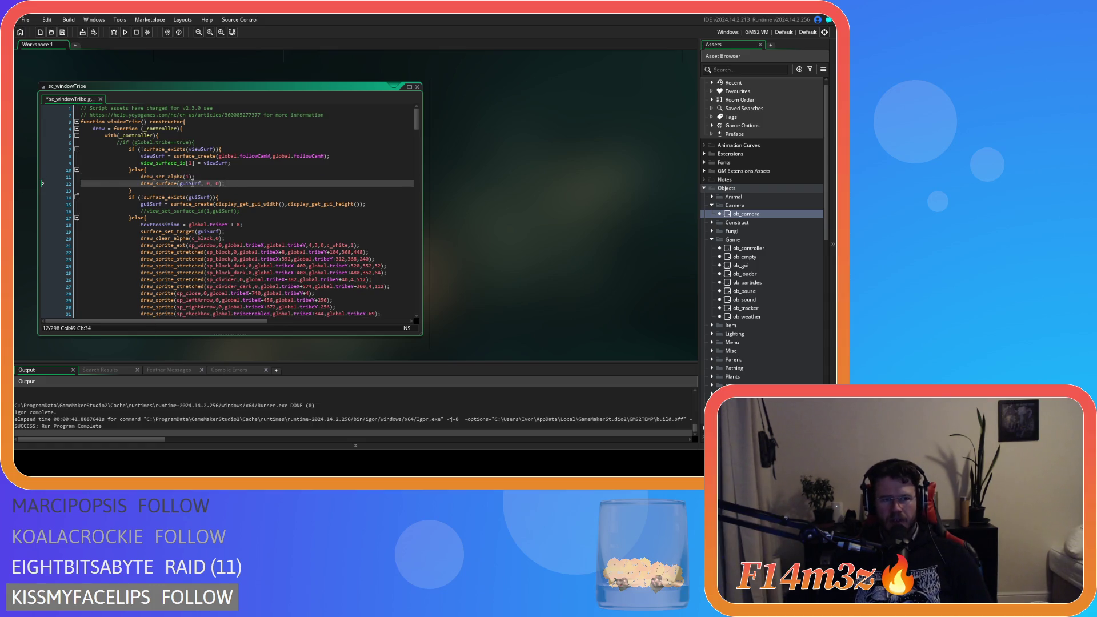
{"action": "double_click", "coordinate": [162, 156]}
{"action": "key", "text": "ctrl+c"}
{"action": "double_click", "coordinate": [191, 183]}
{"action": "key", "text": "ctrl+v"}
{"action": "key", "text": "ctrl+s"}
Run the game with F5, check the Tribe window's drawing, then quit back to the editor.
{"action": "key", "text": "F5"}
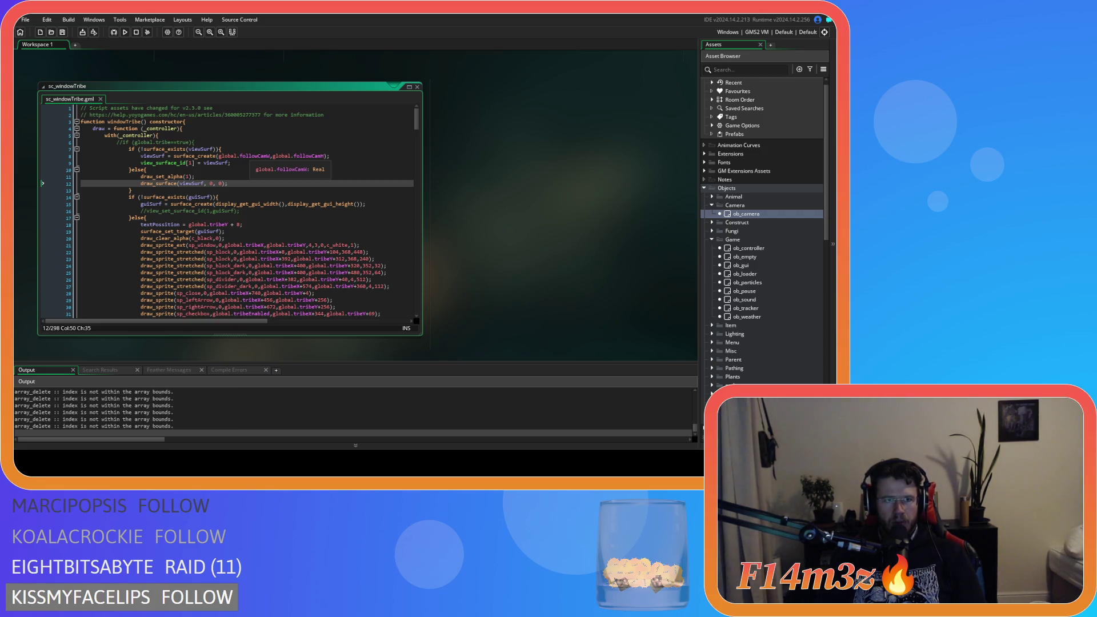
{"action": "key", "text": "alt+Tab"}
{"action": "left_click_drag", "start_coordinate": [195, 79], "coordinate": [348, 136]}
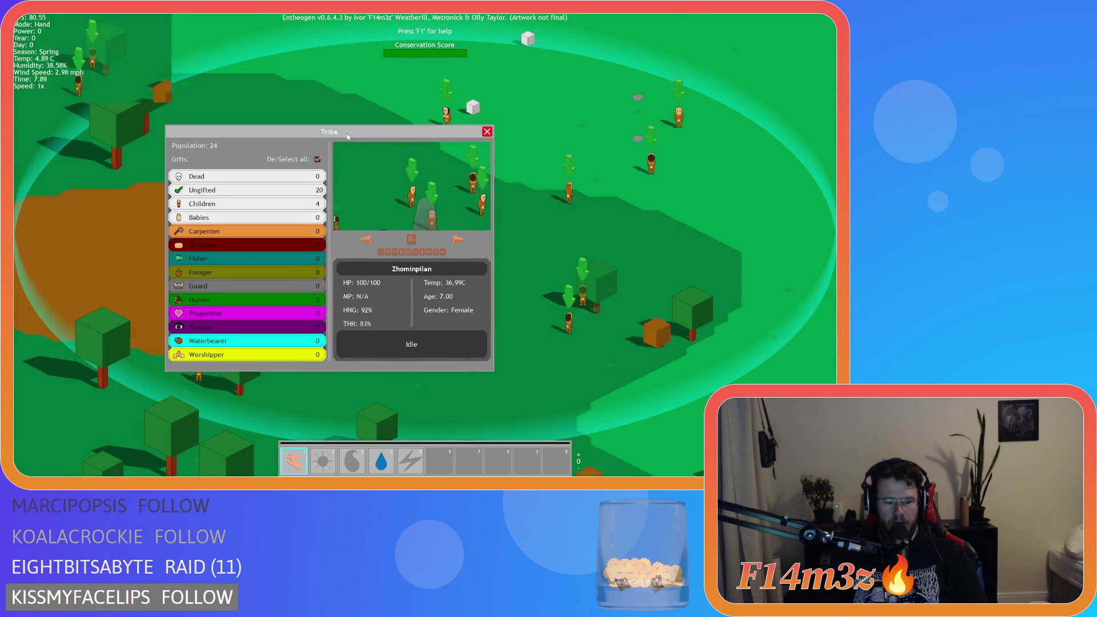
{"action": "key", "text": "Escape"}
{"action": "key", "text": "Escape"}
{"action": "key", "text": "Return"}
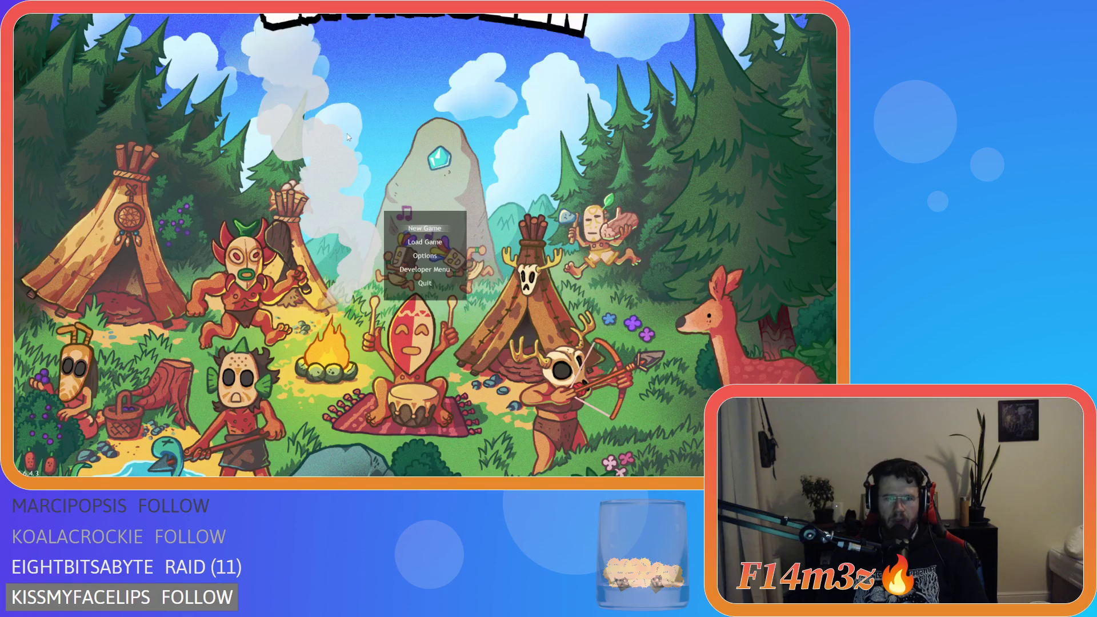
{"action": "key", "text": "alt+F4"}
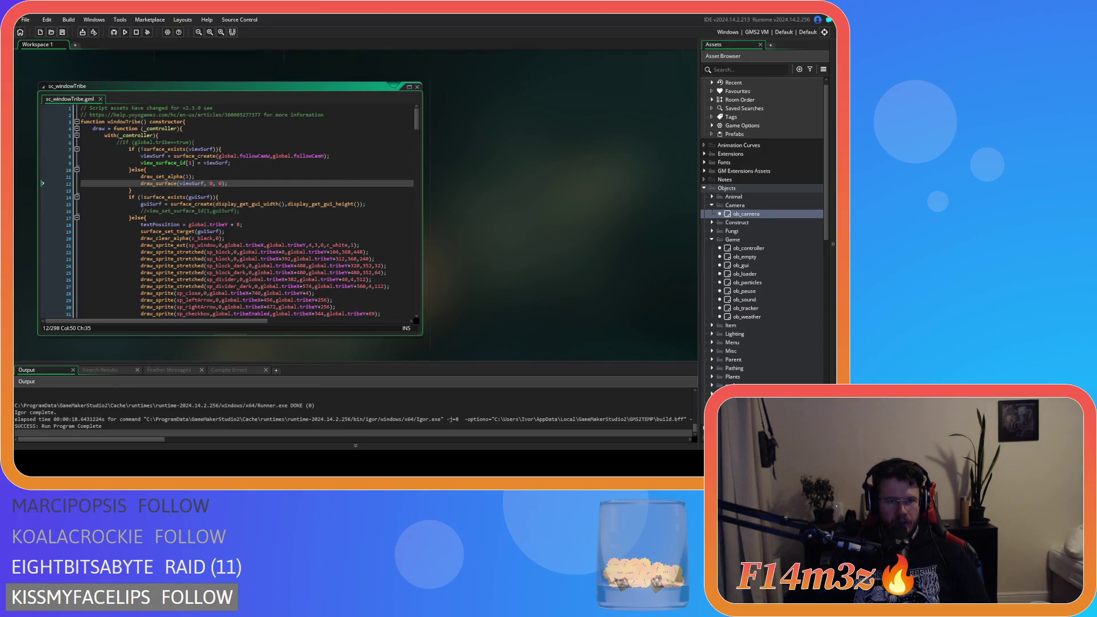
Change the viewSurf draw position to global.followCamX, global.followCamY and launch a test build.
{"action": "scroll", "coordinate": [315, 278], "scroll_direction": "down", "scroll_amount": 2}
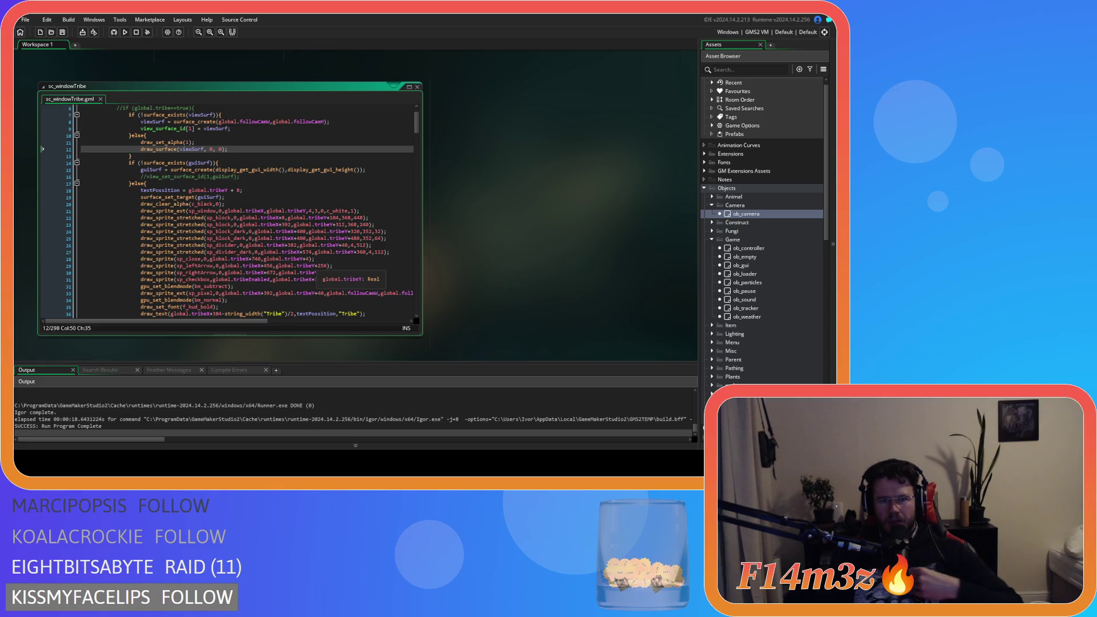
{"action": "left_click", "coordinate": [212, 149]}
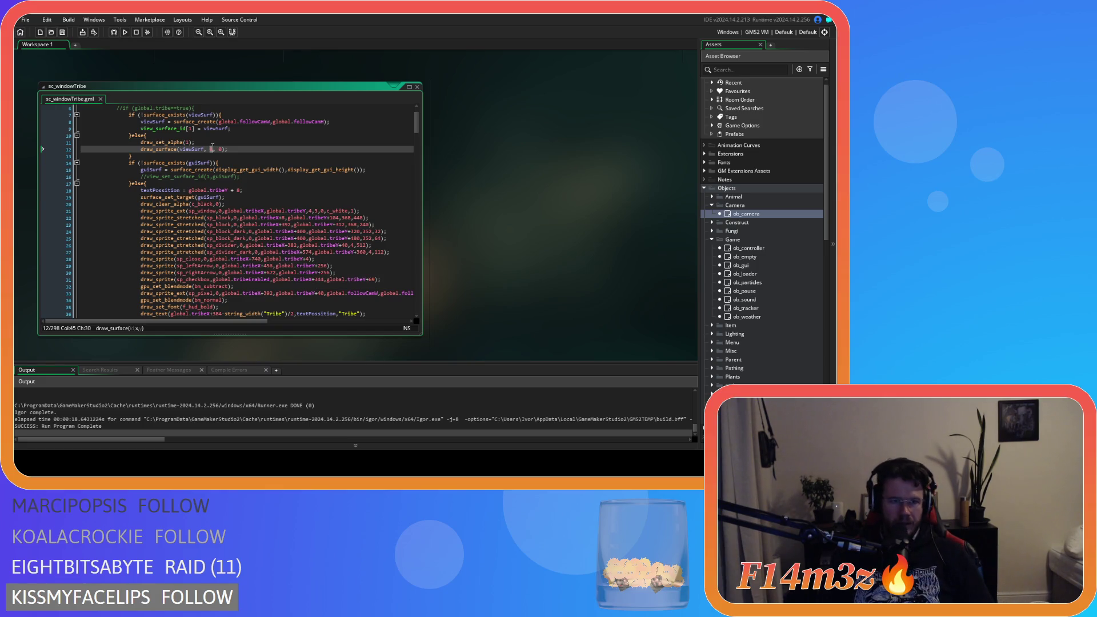
{"action": "type", "text": "global.fill"}
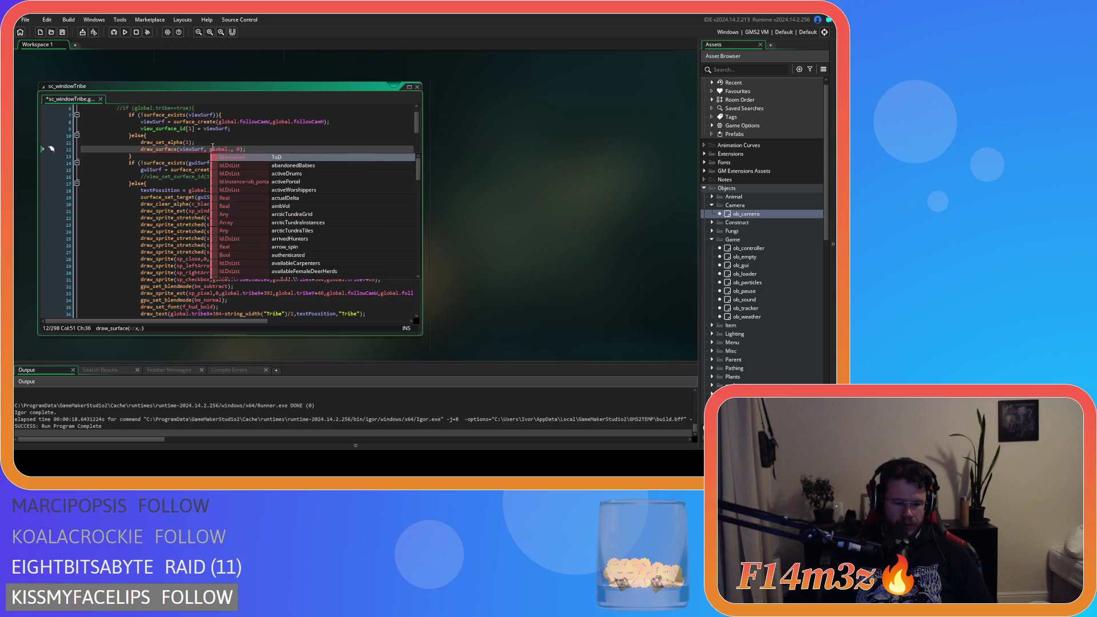
{"action": "key", "text": "BackSpace"}
{"action": "key", "text": "BackSpace"}
{"action": "type", "text": "ol"}
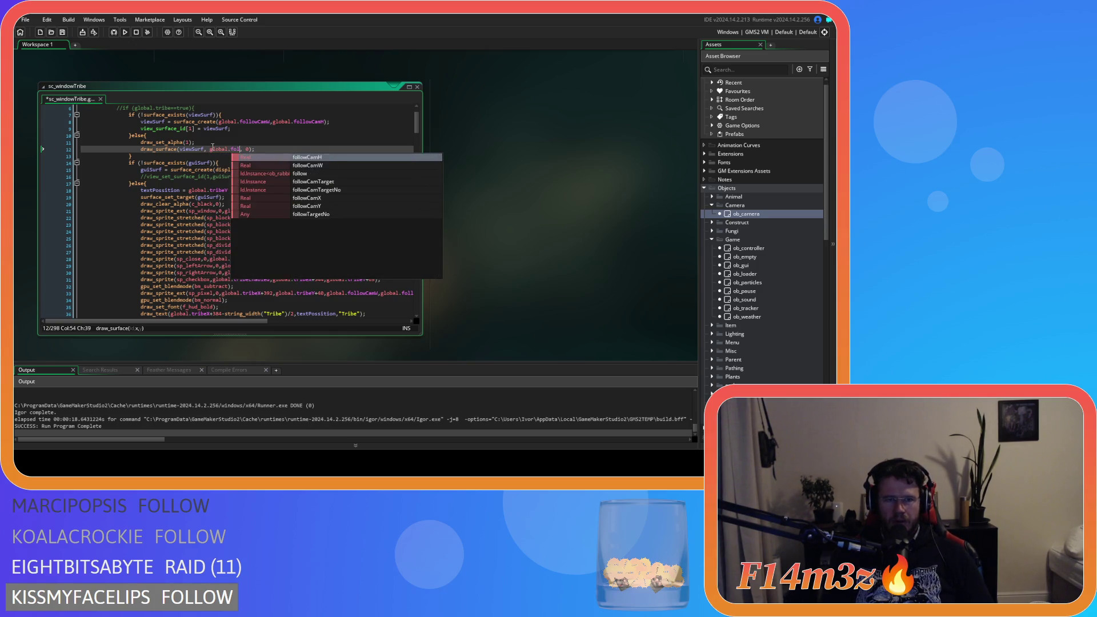
{"action": "key", "text": "Down"}
{"action": "key", "text": "Down"}
{"action": "key", "text": "Down"}
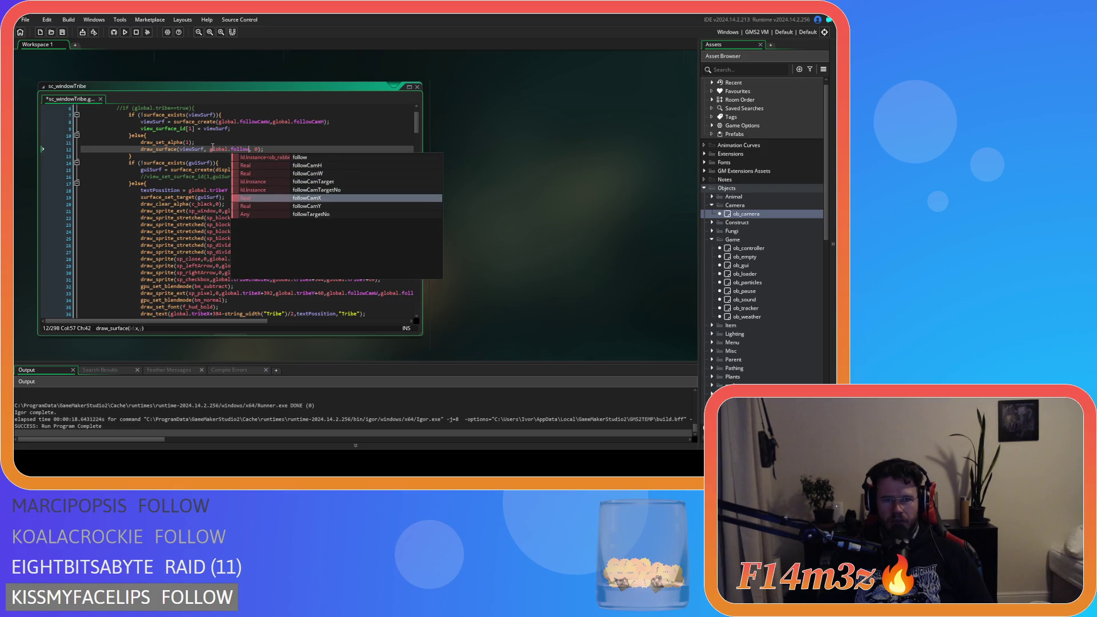
{"action": "key", "text": "Return"}
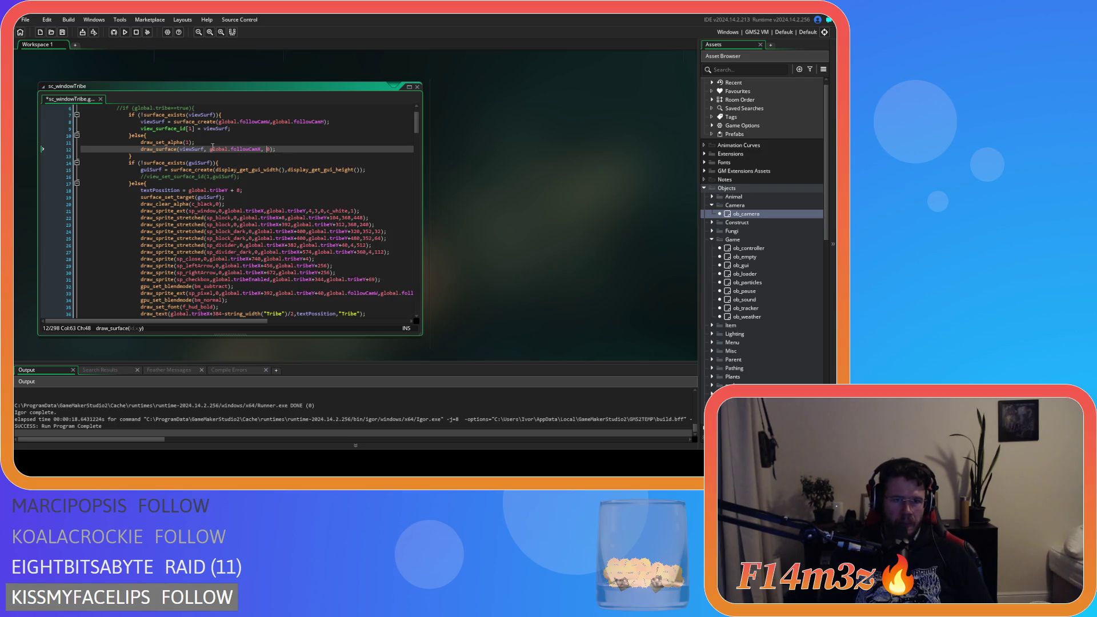
{"action": "key", "text": "BackSpace"}
{"action": "type", "text": "global.foll"}
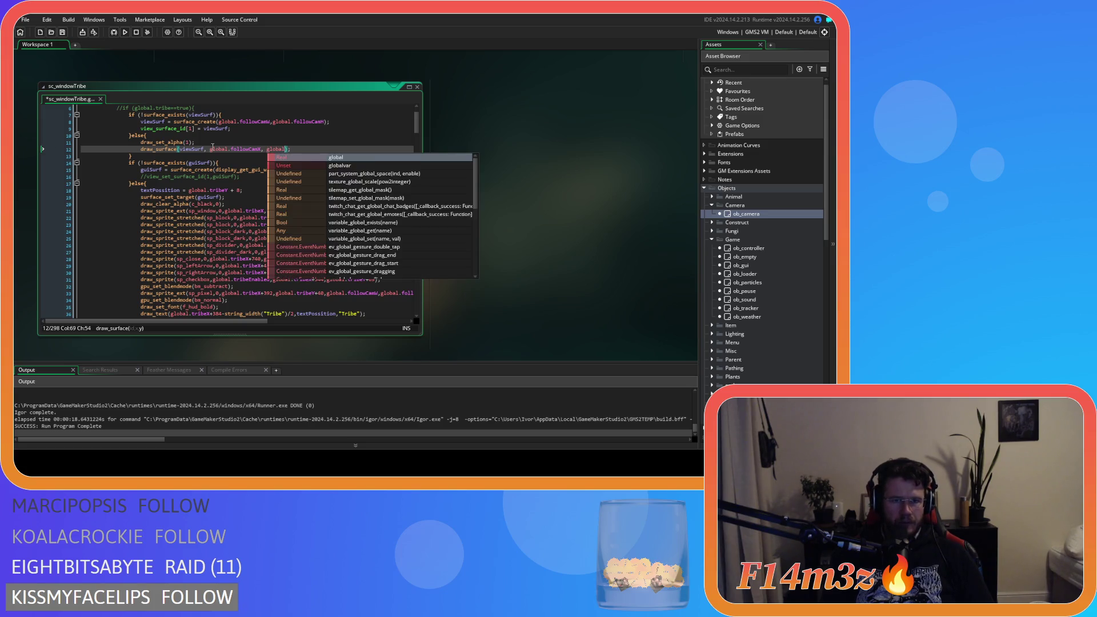
{"action": "type", "text": "ow"}
{"action": "key", "text": "Down"}
{"action": "key", "text": "Down"}
{"action": "key", "text": "Down"}
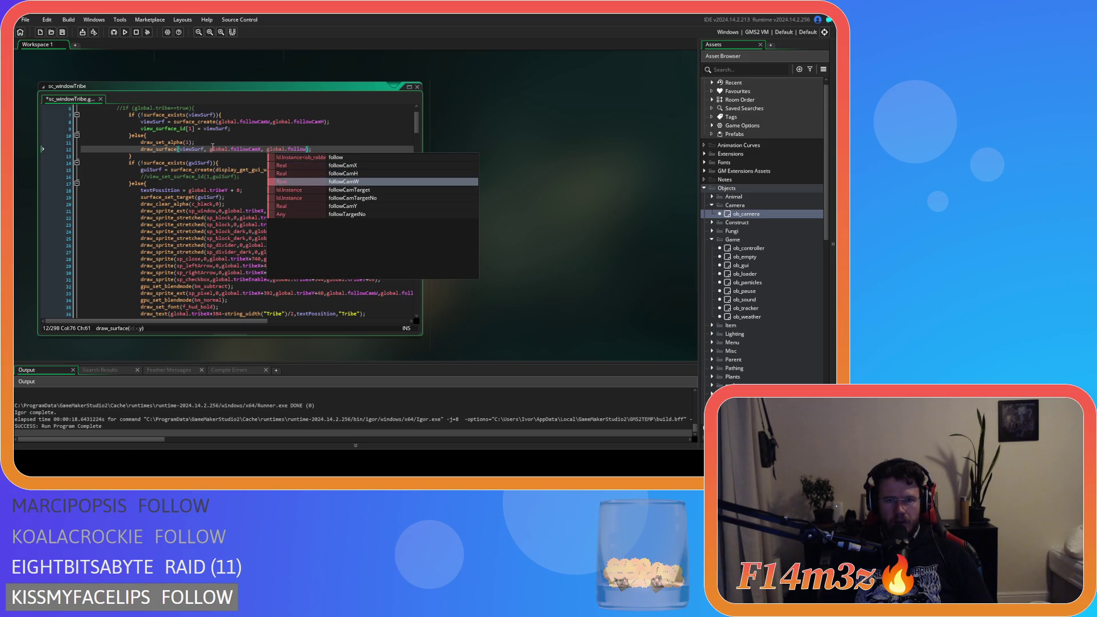
{"action": "key", "text": "Return"}
{"action": "key", "text": "End"}
{"action": "key", "text": "F5"}
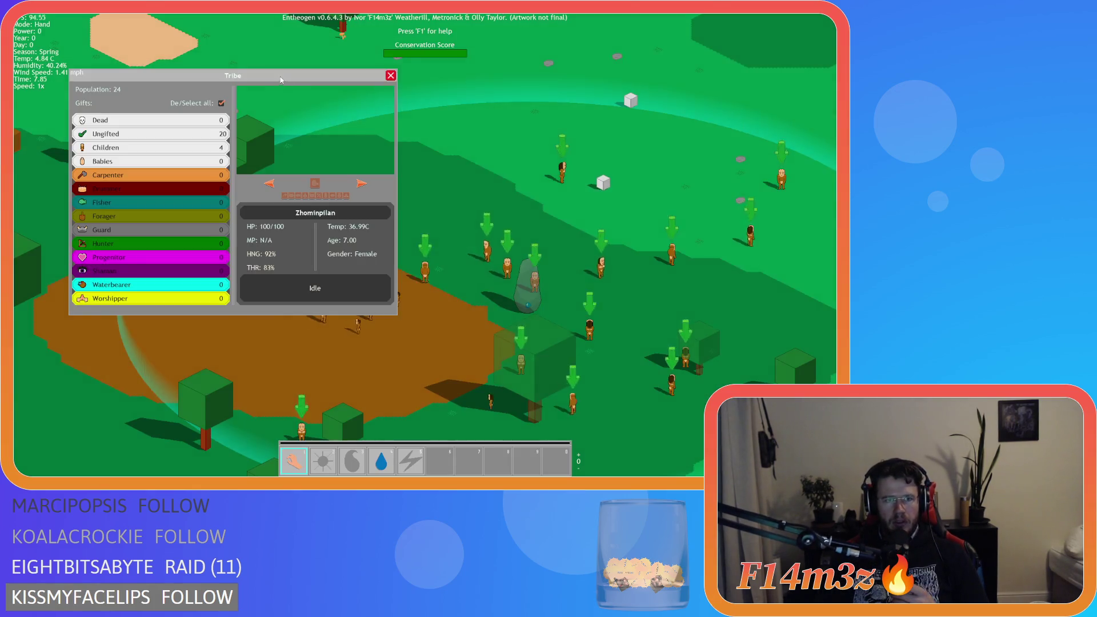
Inspect the Tribe window, then quit the test game with Esc and Y.
{"action": "mouse_move", "coordinate": [283, 74]}
{"action": "left_mouse_down"}
{"action": "mouse_move", "coordinate": [430, 81]}
{"action": "mouse_move", "coordinate": [320, 61]}
{"action": "mouse_move", "coordinate": [427, 123]}
{"action": "mouse_move", "coordinate": [382, 111]}
{"action": "mouse_move", "coordinate": [320, 69]}
{"action": "left_mouse_up"}
{"action": "key", "text": "Escape"}
{"action": "key", "text": "Escape"}
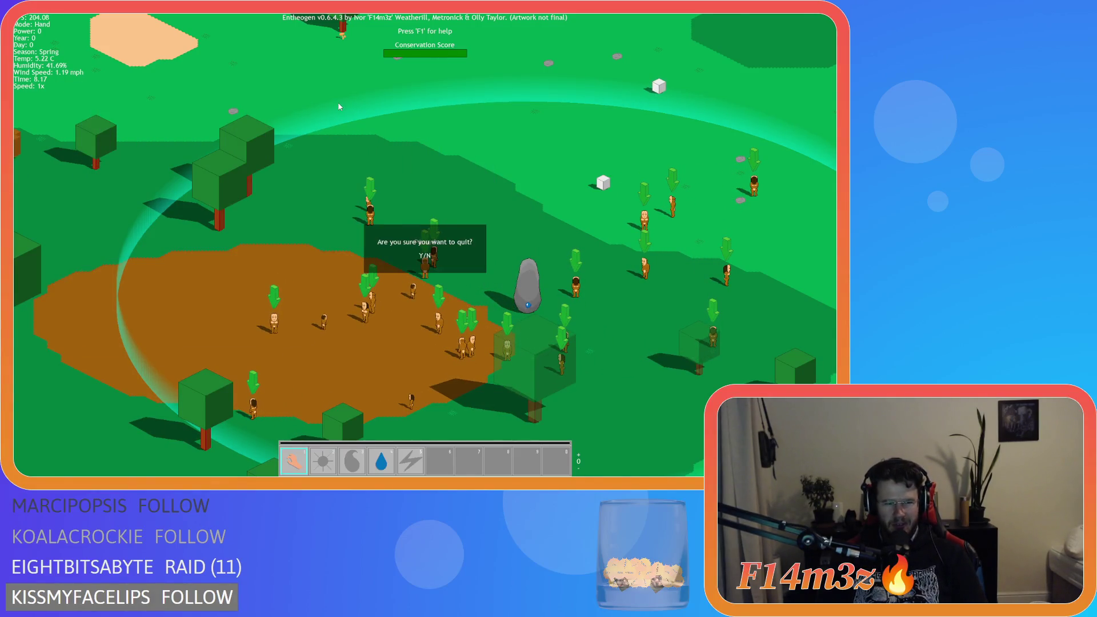
{"action": "key", "text": "y"}
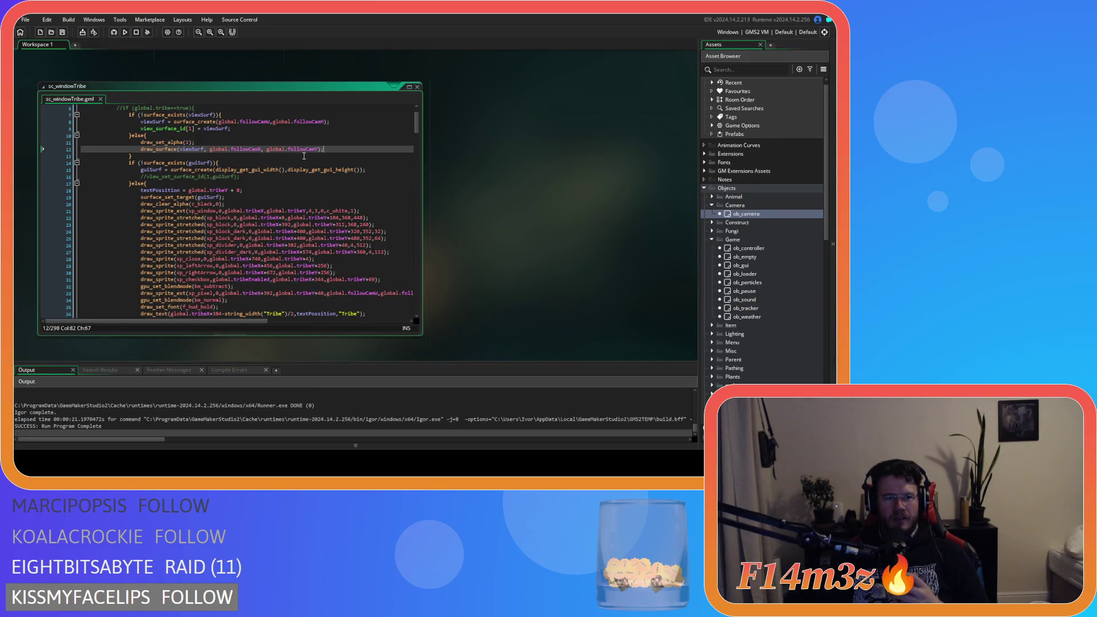
Revert line 12 to draw_surface(viewSurf, 0, 0) and save the script.
{"action": "key", "text": "Left"}
{"action": "key", "text": "Left"}
{"action": "key", "text": "BackSpace"}
{"action": "key", "text": "BackSpace"}
{"action": "key", "text": "BackSpace"}
{"action": "key", "text": "BackSpace"}
{"action": "key", "text": "BackSpace"}
{"action": "key", "text": "BackSpace"}
{"action": "type", "text": "f"}
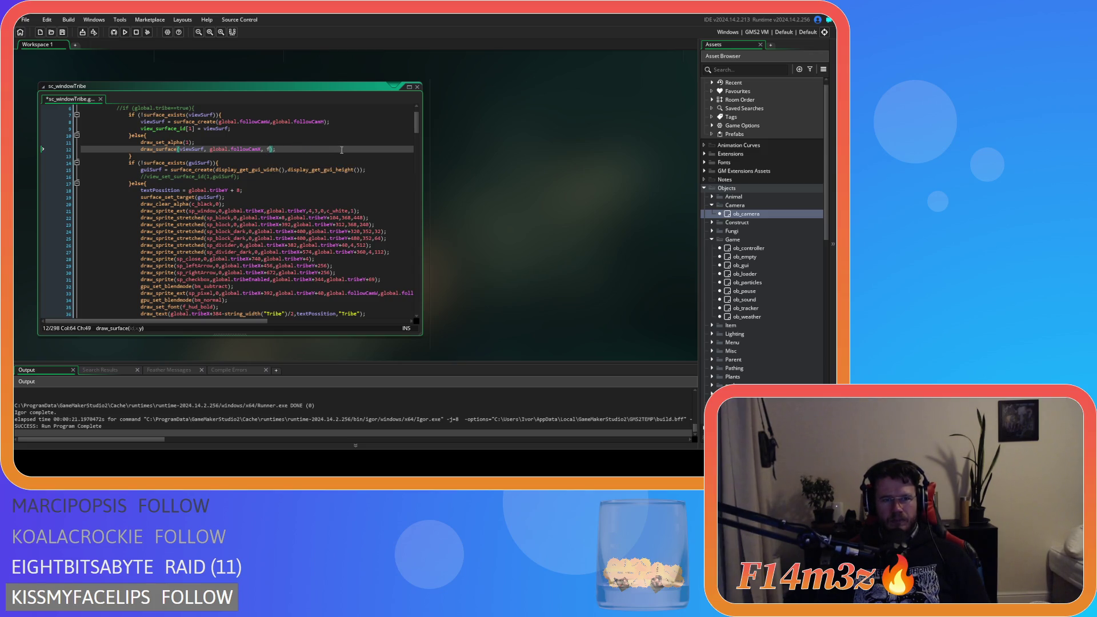
{"action": "key", "text": "BackSpace"}
{"action": "key", "text": "BackSpace"}
{"action": "key", "text": "BackSpace"}
{"action": "type", "text": "i"}
{"action": "key", "text": "BackSpace"}
{"action": "key", "text": "BackSpace"}
{"action": "key", "text": "BackSpace"}
{"action": "key", "text": "ctrl+s"}
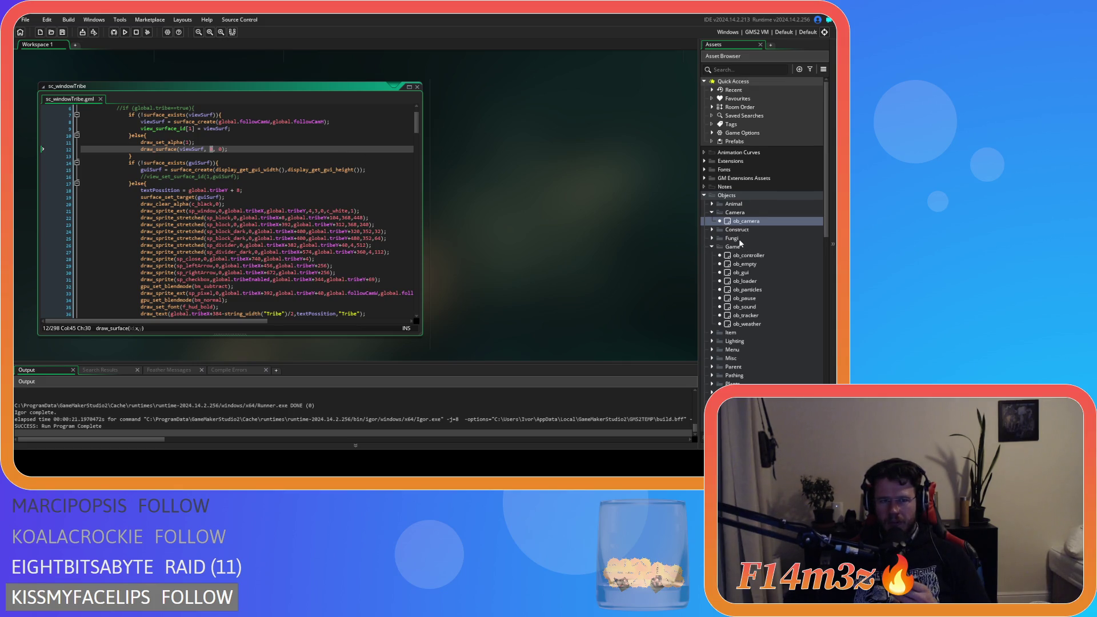
Review ob_camera's Create event, where view_wport[1] and view_hport[1] use global.followCamW and global.followCamH.
{"action": "double_click", "coordinate": [746, 221]}
{"action": "left_click", "coordinate": [450, 219]}
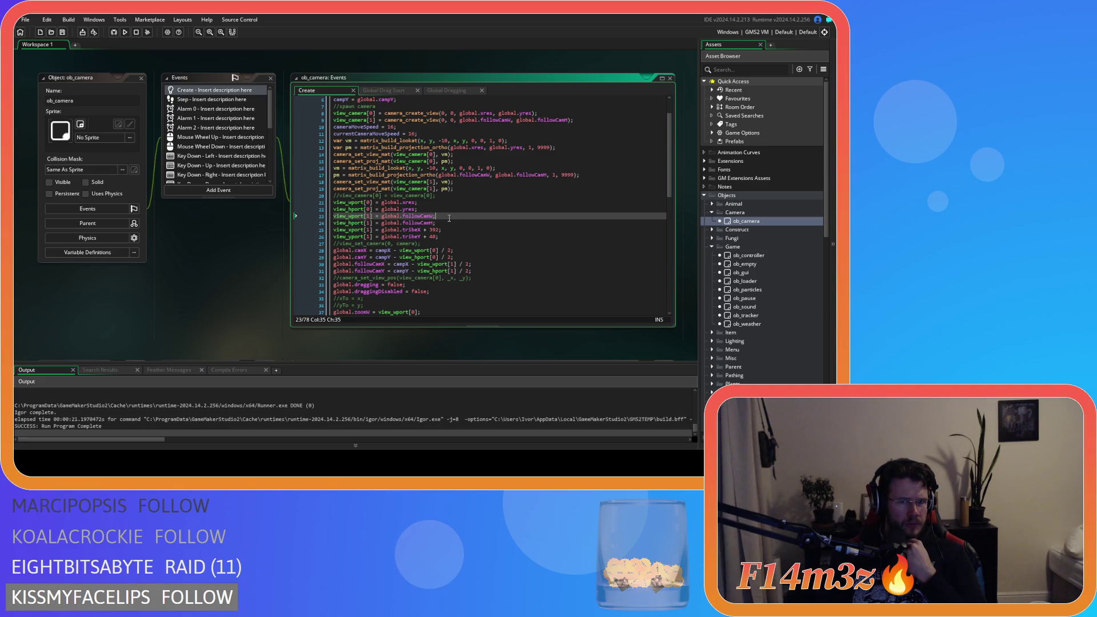
{"action": "scroll", "coordinate": [449, 219], "scroll_direction": "up", "scroll_amount": 2}
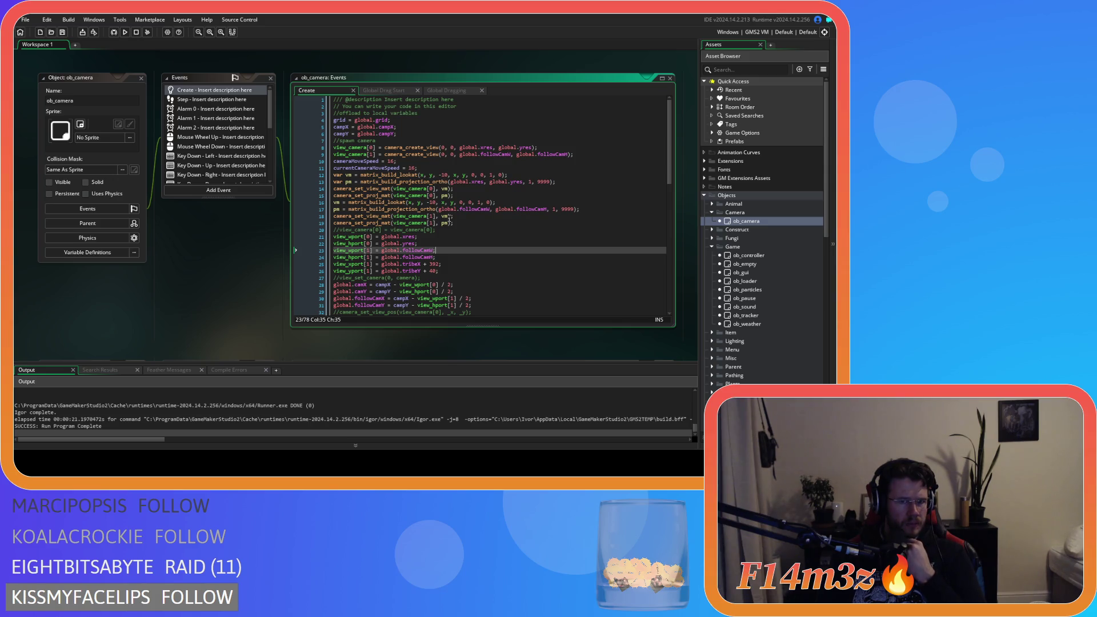
{"action": "scroll", "coordinate": [449, 219], "scroll_direction": "down", "scroll_amount": 7}
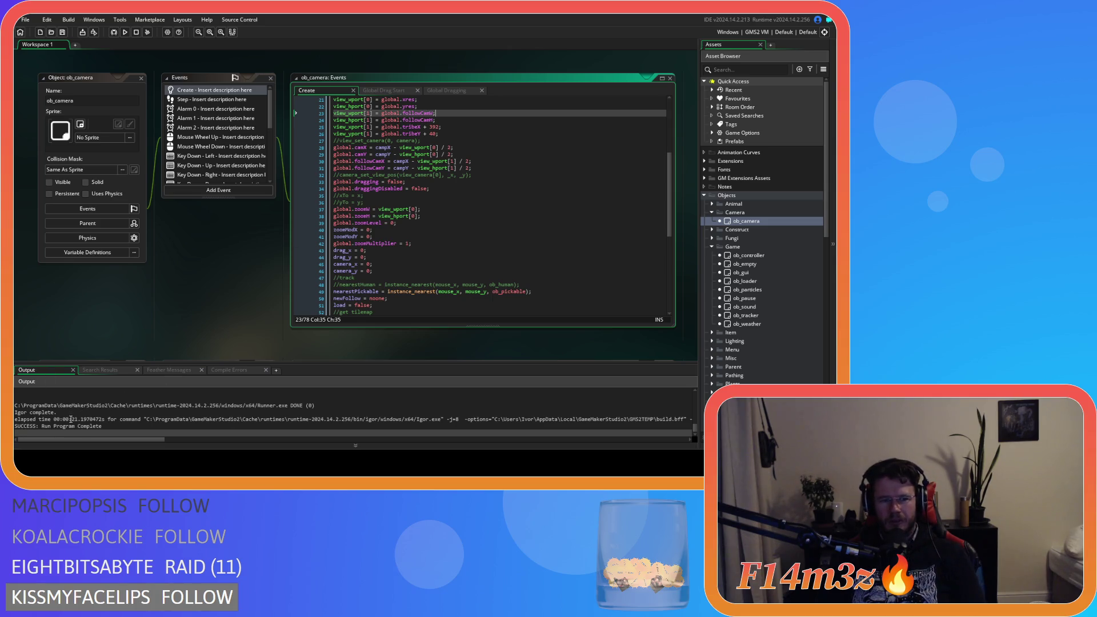
{"action": "scroll", "coordinate": [480, 206], "scroll_direction": "up", "scroll_amount": 7}
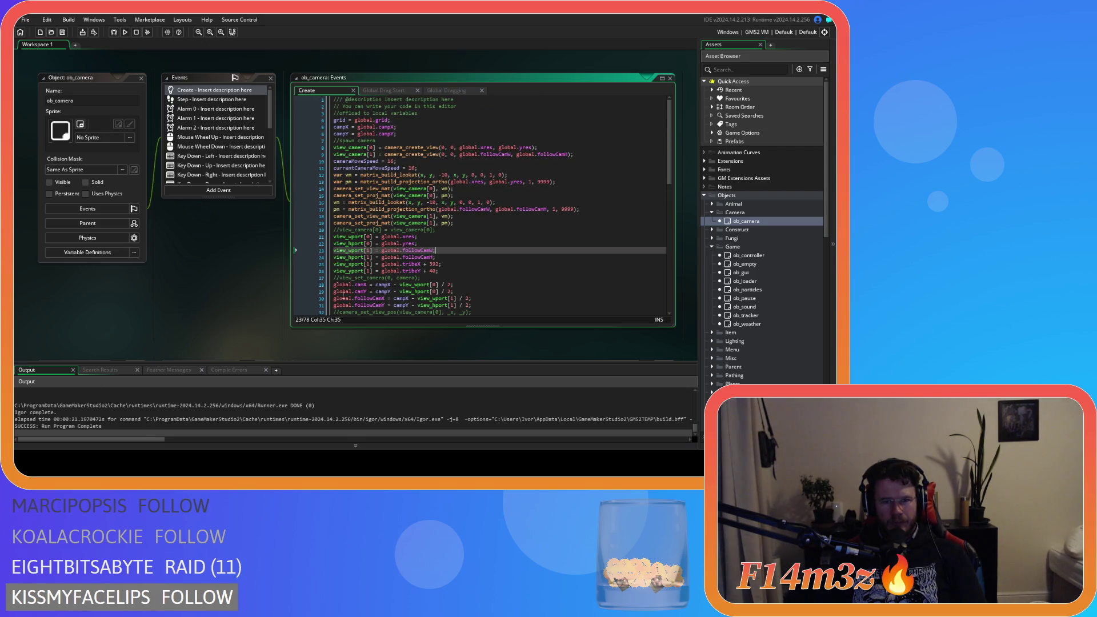
{"action": "left_click", "coordinate": [202, 299]}
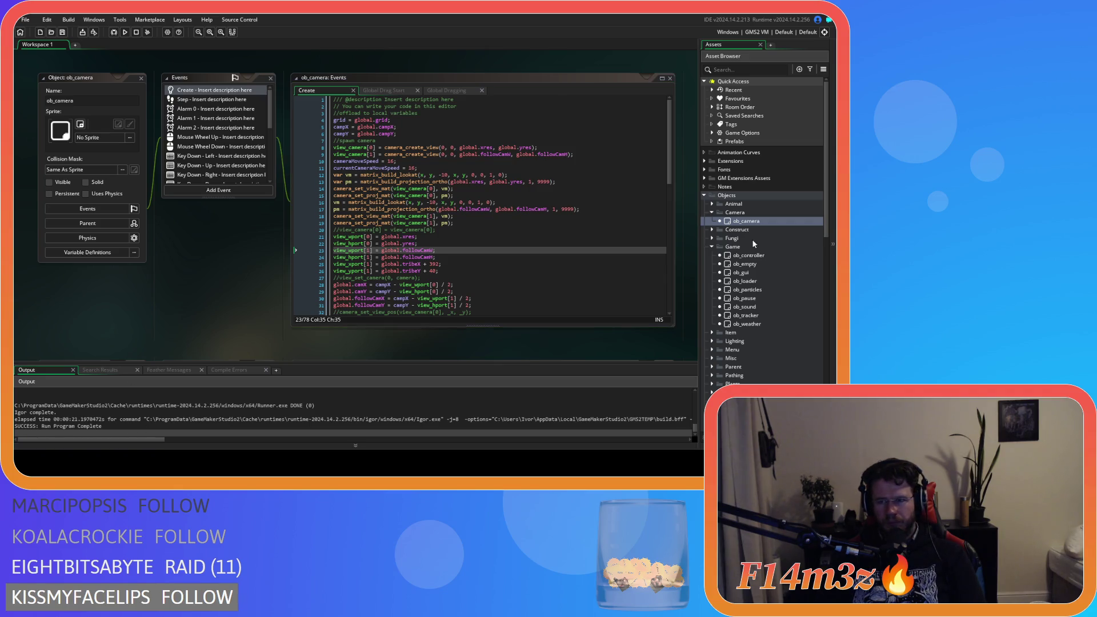
{"action": "left_click", "coordinate": [775, 255]}
{"action": "scroll", "coordinate": [775, 255], "scroll_direction": "down", "scroll_amount": 5}
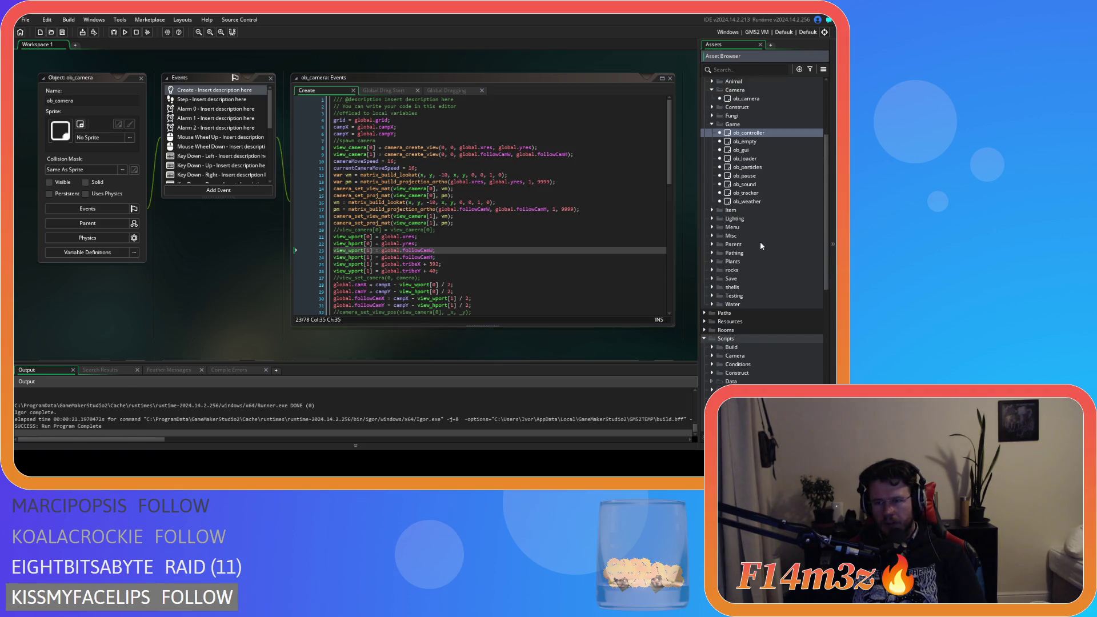
Check ob_gui's Draw GUI code, then reopen the sc_windowTribe script.
{"action": "double_click", "coordinate": [742, 150]}
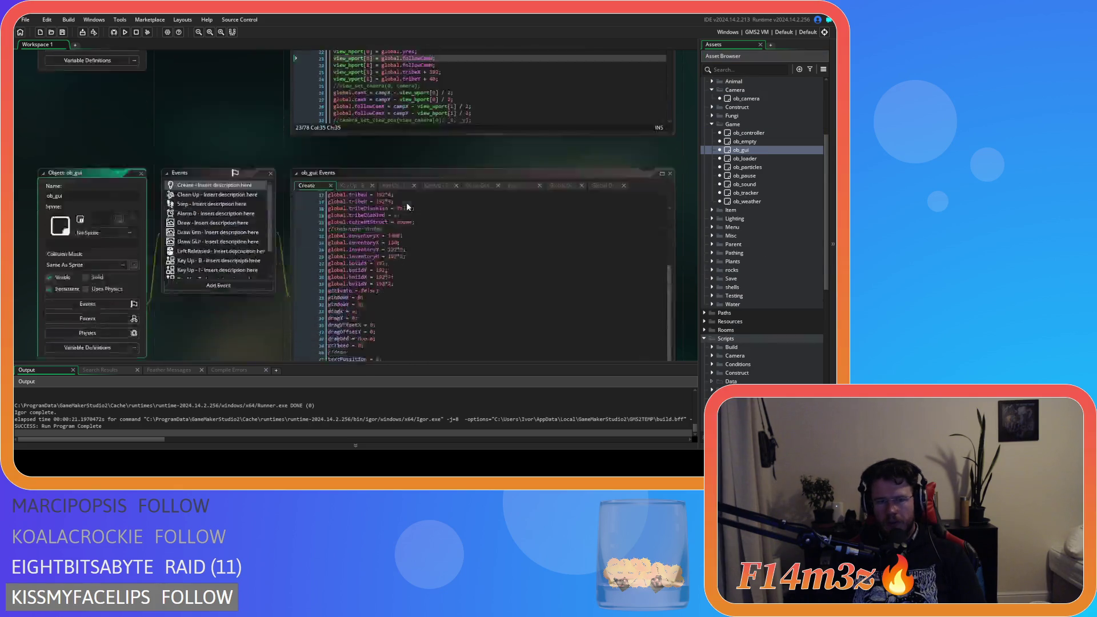
{"action": "left_click", "coordinate": [474, 90]}
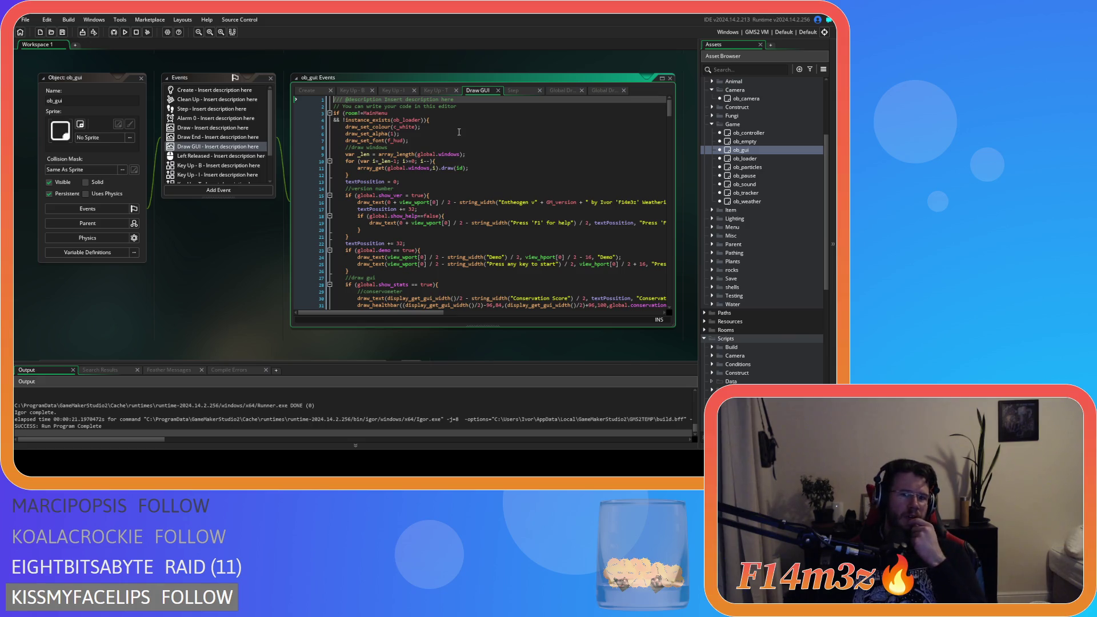
{"action": "scroll", "coordinate": [762, 248], "scroll_direction": "down", "scroll_amount": 10}
{"action": "left_click", "coordinate": [766, 244]}
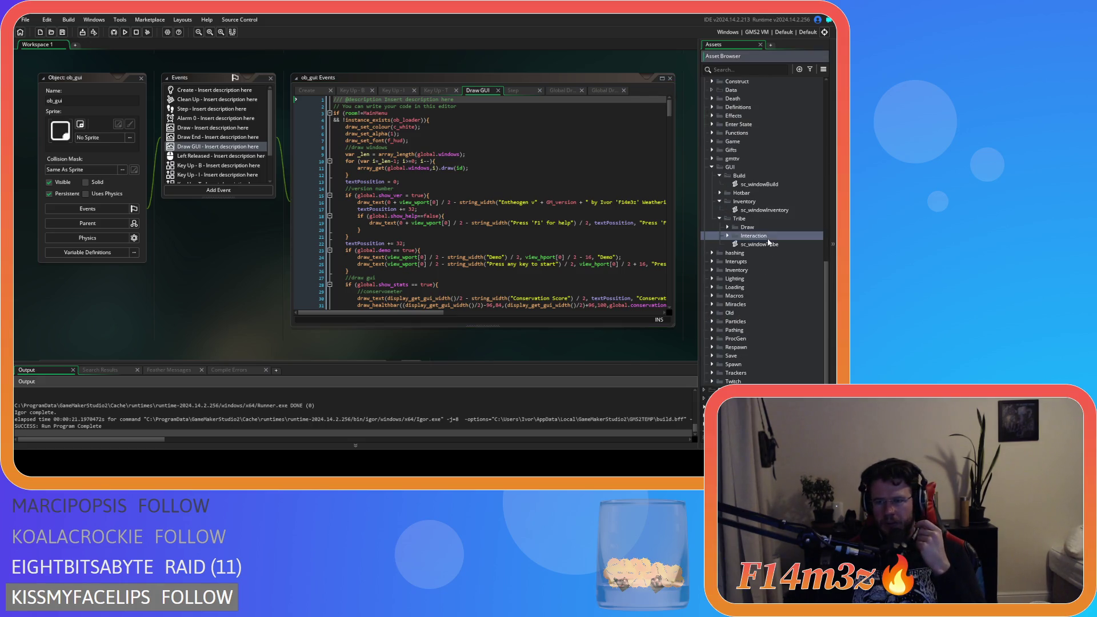
{"action": "double_click", "coordinate": [768, 246]}
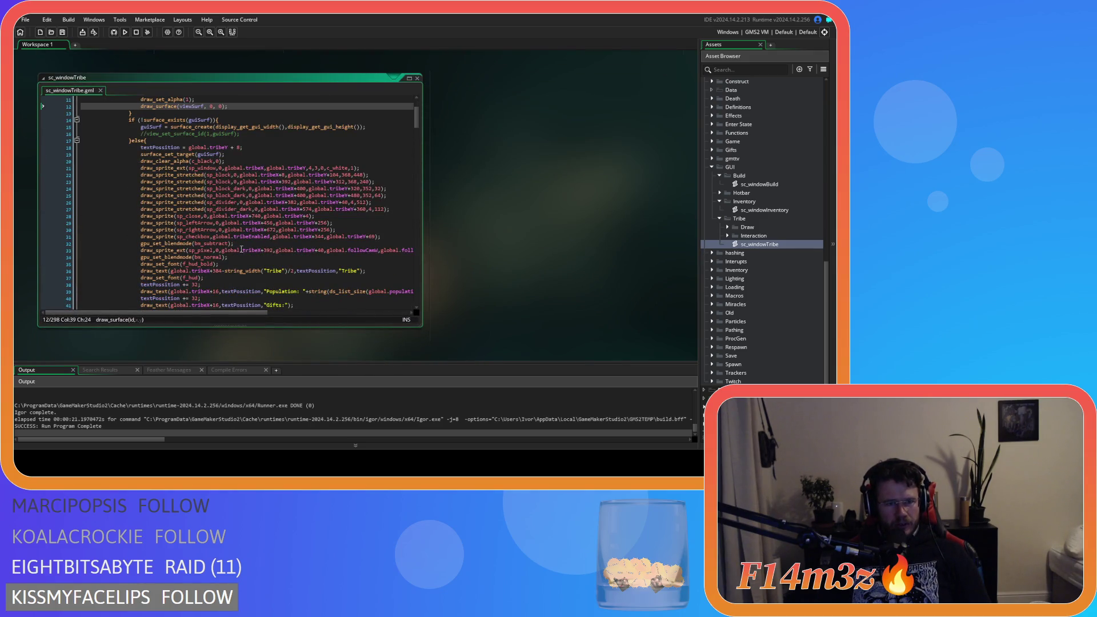
Draw viewSurf at global.tribeX+392, global.tribeY+40, copied from line 33, and run a test build.
{"action": "left_click", "coordinate": [223, 250]}
{"action": "left_click_drag", "start_coordinate": [222, 251], "coordinate": [265, 253]}
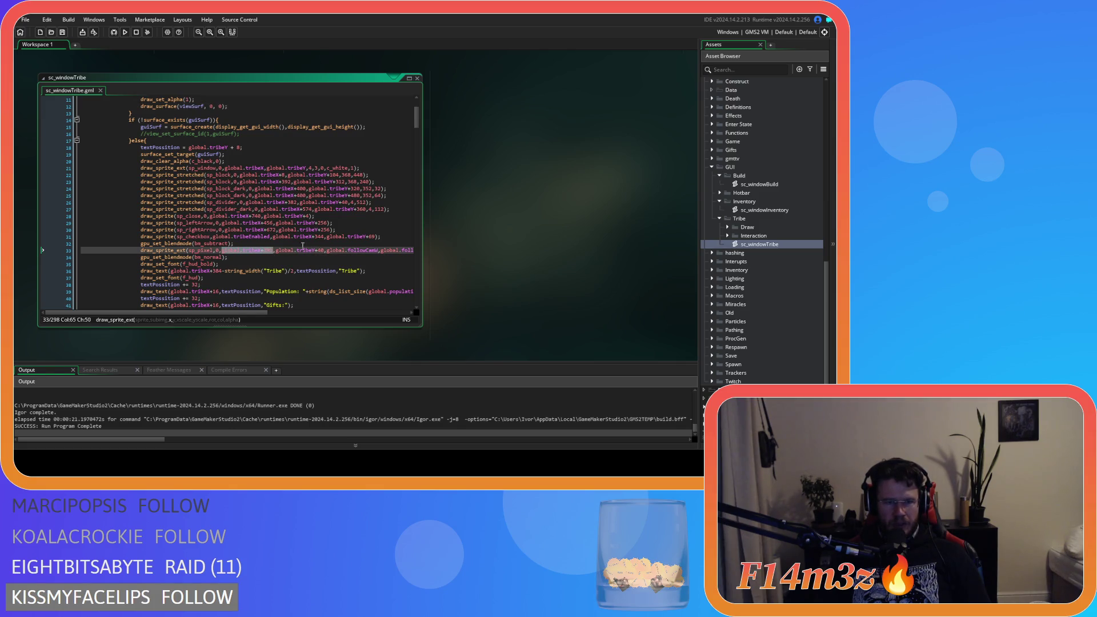
{"action": "scroll", "coordinate": [316, 240], "scroll_direction": "up", "scroll_amount": 3}
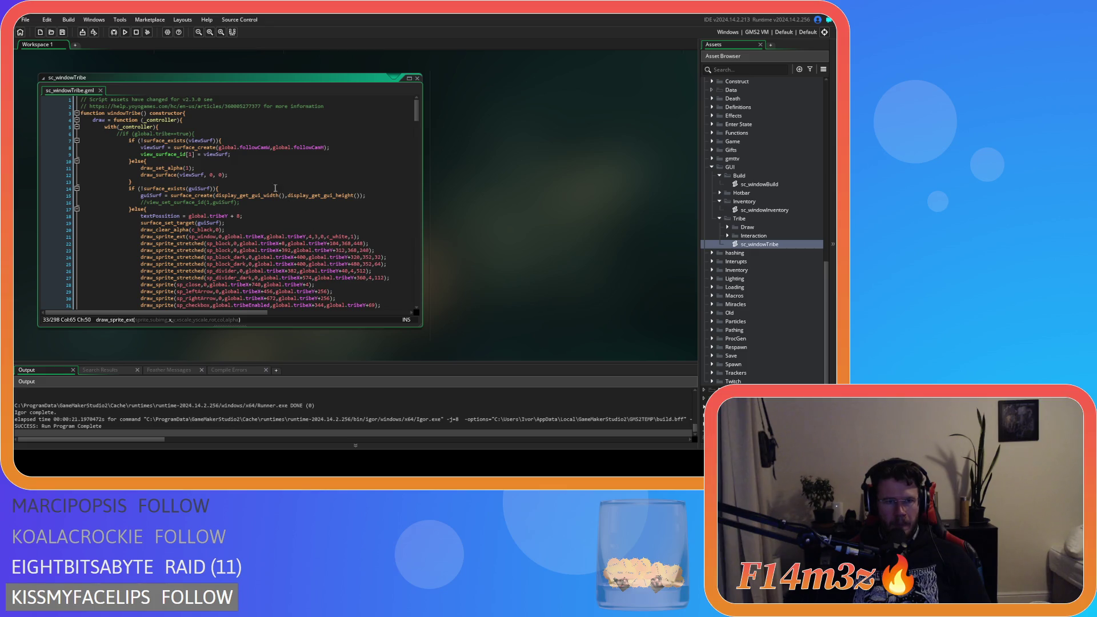
{"action": "double_click", "coordinate": [210, 175]}
{"action": "type", "text": "global.tribeX+392"}
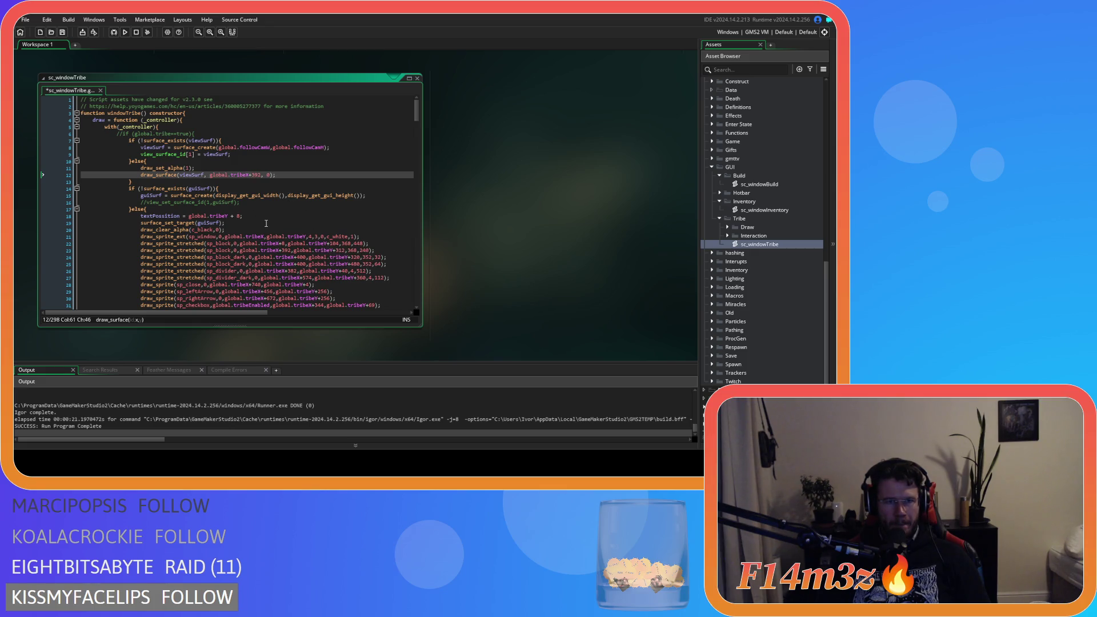
{"action": "scroll", "coordinate": [266, 224], "scroll_direction": "down", "scroll_amount": 7}
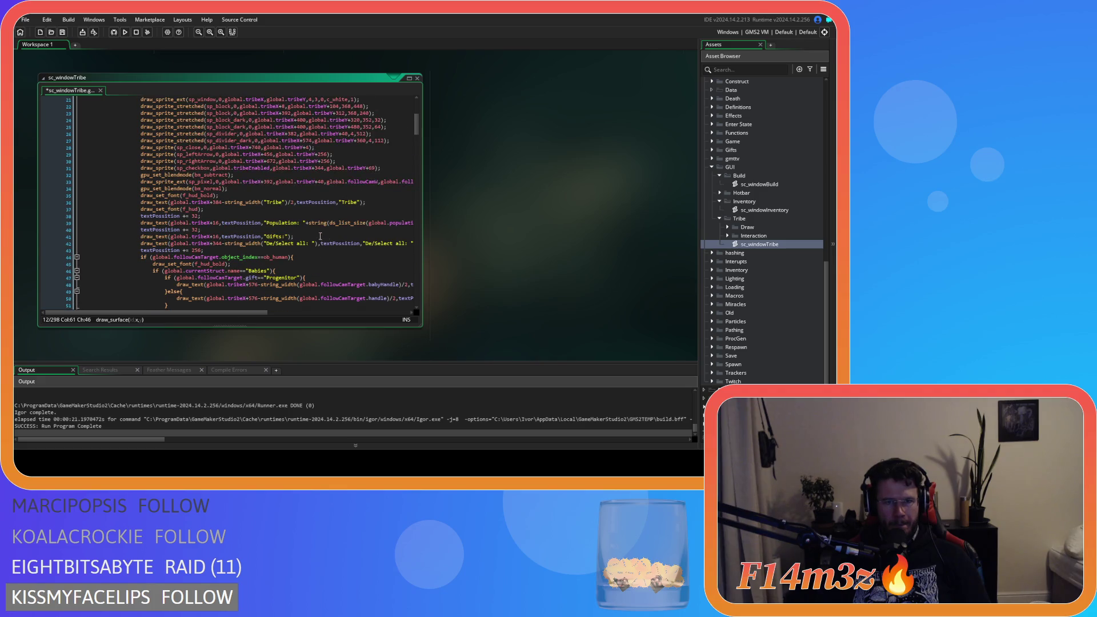
{"action": "scroll", "coordinate": [235, 311], "scroll_direction": "right", "scroll_amount": 1}
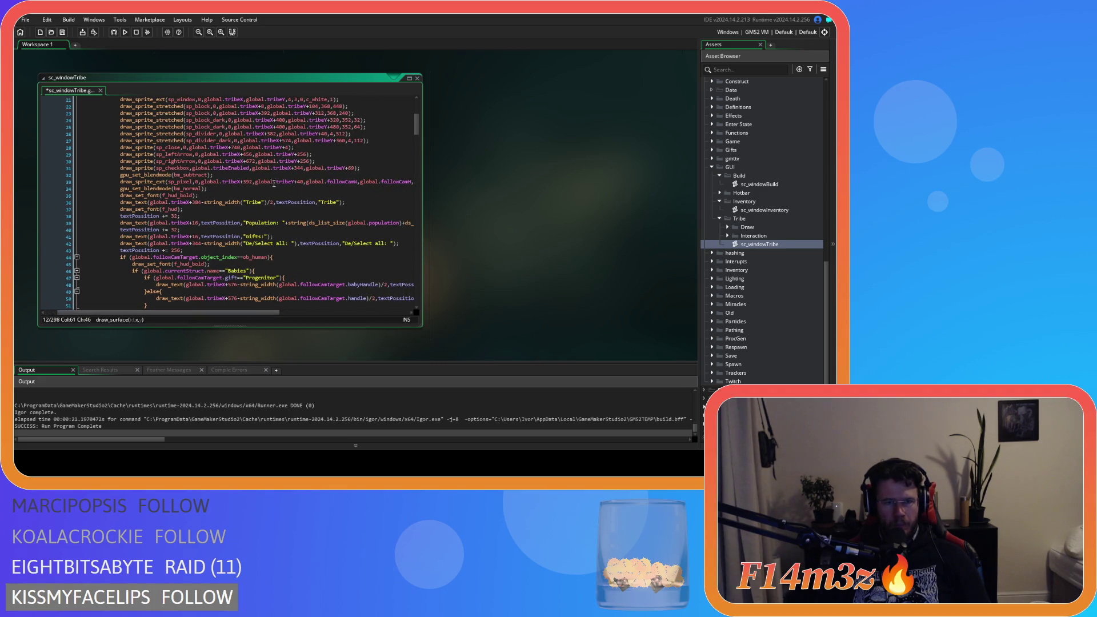
{"action": "left_click", "coordinate": [256, 181]}
{"action": "key", "text": "shift+Right"}
{"action": "key", "text": "ctrl+c"}
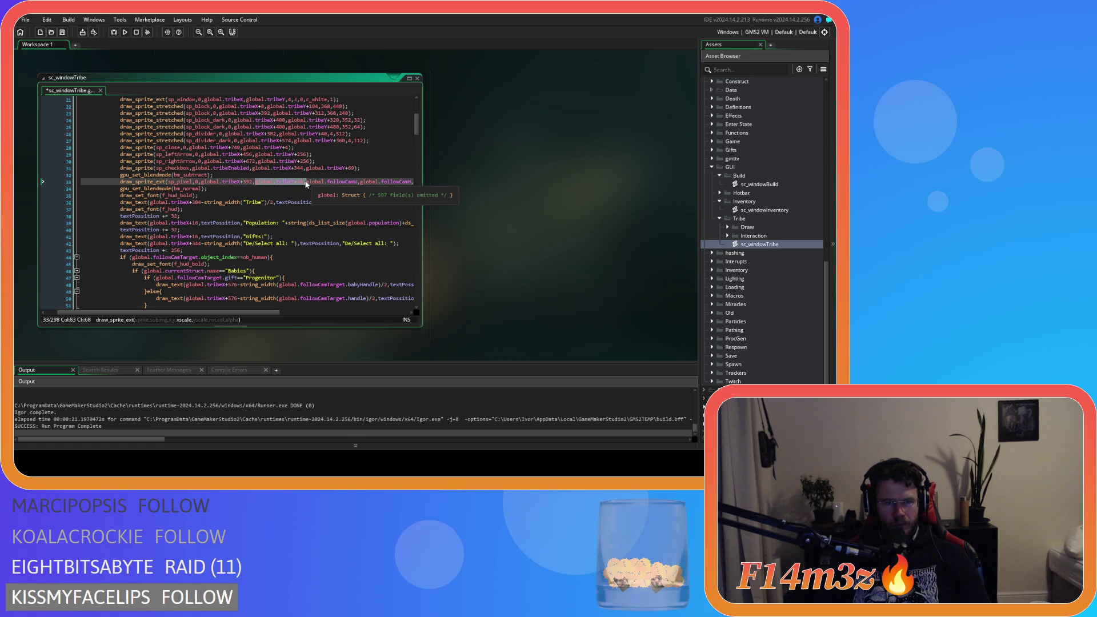
{"action": "scroll", "coordinate": [343, 194], "scroll_direction": "up", "scroll_amount": 5}
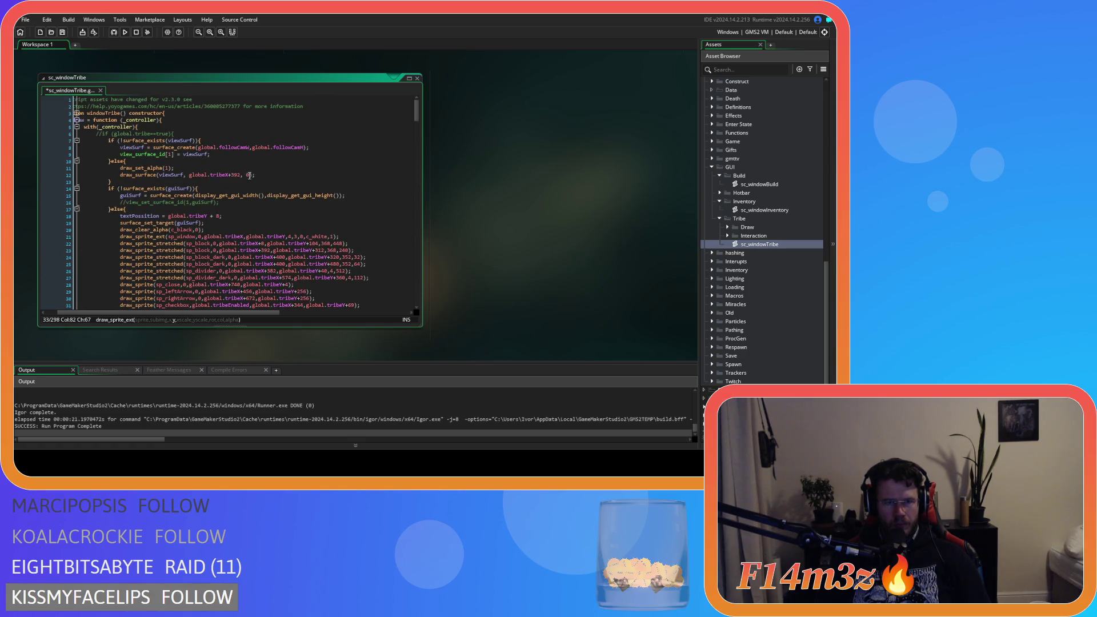
{"action": "double_click", "coordinate": [247, 175]}
{"action": "key", "text": "ctrl+v"}
{"action": "key", "text": "F5"}
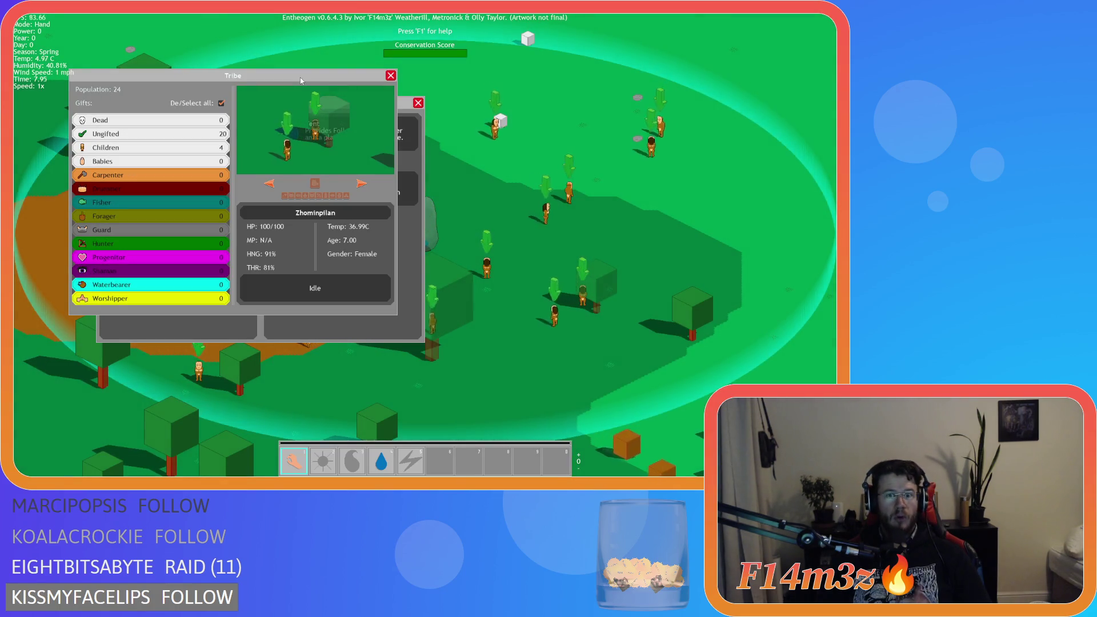
Drag the Tribe and Build windows around to confirm the camera preview stays inside the Tribe panel.
{"action": "mouse_move", "coordinate": [301, 81]}
{"action": "left_mouse_down"}
{"action": "mouse_move", "coordinate": [502, 85]}
{"action": "mouse_move", "coordinate": [439, 92]}
{"action": "mouse_move", "coordinate": [279, 50]}
{"action": "left_mouse_up"}
{"action": "mouse_move", "coordinate": [385, 105]}
{"action": "left_mouse_down"}
{"action": "mouse_move", "coordinate": [393, 207]}
{"action": "mouse_move", "coordinate": [383, 186]}
{"action": "left_mouse_up"}
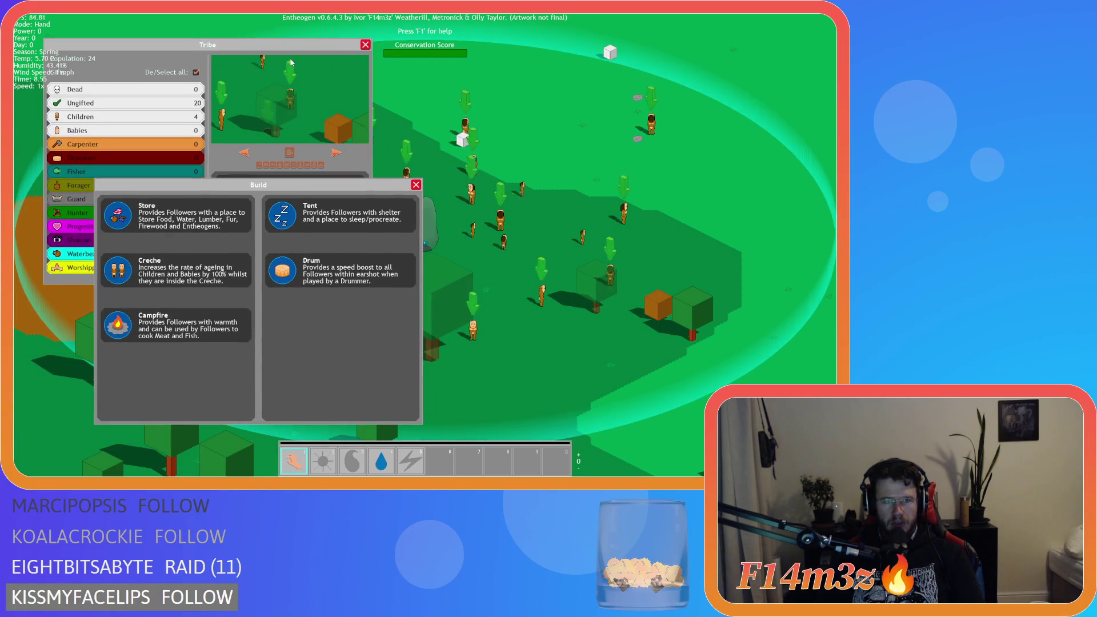
{"action": "left_click", "coordinate": [290, 64]}
{"action": "mouse_move", "coordinate": [291, 46]}
{"action": "left_mouse_down"}
{"action": "mouse_move", "coordinate": [389, 63]}
{"action": "mouse_move", "coordinate": [316, 71]}
{"action": "mouse_move", "coordinate": [395, 71]}
{"action": "mouse_move", "coordinate": [300, 87]}
{"action": "mouse_move", "coordinate": [420, 84]}
{"action": "mouse_move", "coordinate": [481, 91]}
{"action": "mouse_move", "coordinate": [564, 123]}
{"action": "mouse_move", "coordinate": [598, 118]}
{"action": "mouse_move", "coordinate": [583, 93]}
{"action": "mouse_move", "coordinate": [523, 83]}
{"action": "mouse_move", "coordinate": [564, 103]}
{"action": "mouse_move", "coordinate": [561, 135]}
{"action": "mouse_move", "coordinate": [506, 159]}
{"action": "mouse_move", "coordinate": [564, 108]}
{"action": "mouse_move", "coordinate": [547, 23]}
{"action": "mouse_move", "coordinate": [403, 106]}
{"action": "mouse_move", "coordinate": [238, 141]}
{"action": "mouse_move", "coordinate": [257, 134]}
{"action": "mouse_move", "coordinate": [298, 51]}
{"action": "mouse_move", "coordinate": [331, 92]}
{"action": "mouse_move", "coordinate": [351, 174]}
{"action": "mouse_move", "coordinate": [372, 183]}
{"action": "mouse_move", "coordinate": [320, 89]}
{"action": "left_mouse_up"}
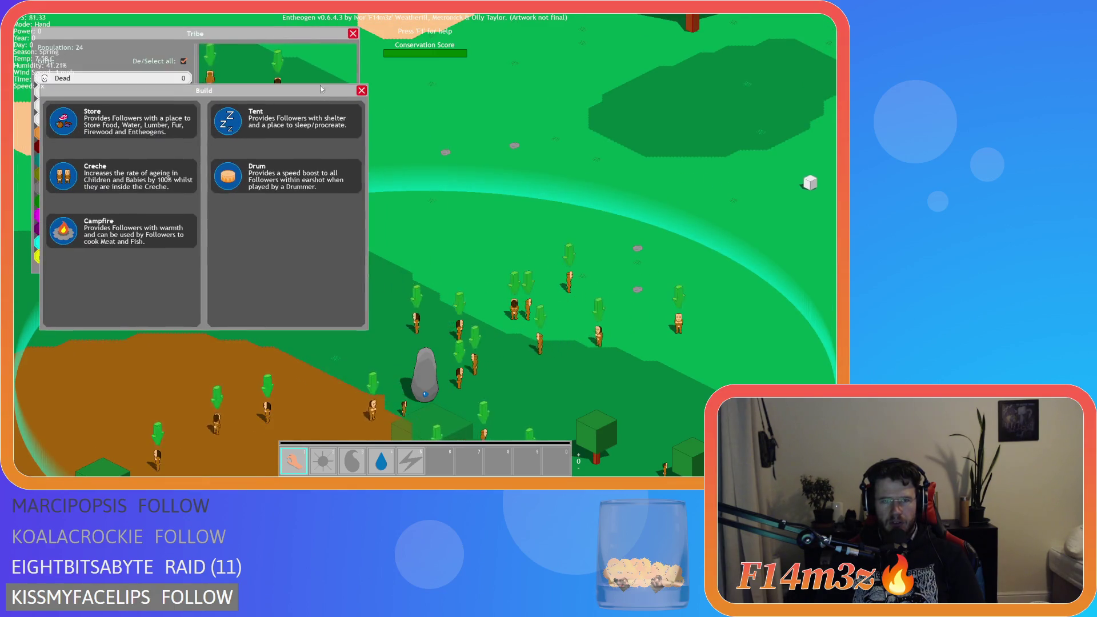
{"action": "left_click", "coordinate": [301, 36]}
Reposition the Tribe and Build windows and click between them to swap which sits in front.
{"action": "mouse_move", "coordinate": [302, 36]}
{"action": "left_mouse_down"}
{"action": "mouse_move", "coordinate": [303, 71]}
{"action": "mouse_move", "coordinate": [394, 97]}
{"action": "mouse_move", "coordinate": [338, 178]}
{"action": "mouse_move", "coordinate": [329, 52]}
{"action": "left_mouse_up"}
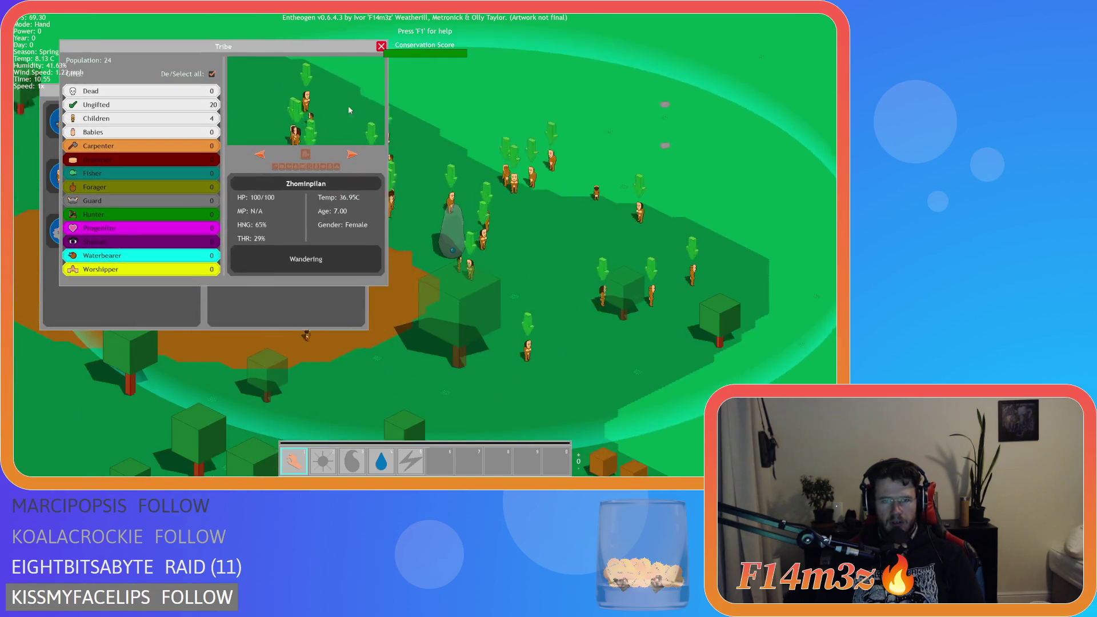
{"action": "mouse_move", "coordinate": [51, 91]}
{"action": "left_mouse_down"}
{"action": "mouse_move", "coordinate": [86, 119]}
{"action": "mouse_move", "coordinate": [94, 143]}
{"action": "left_mouse_up"}
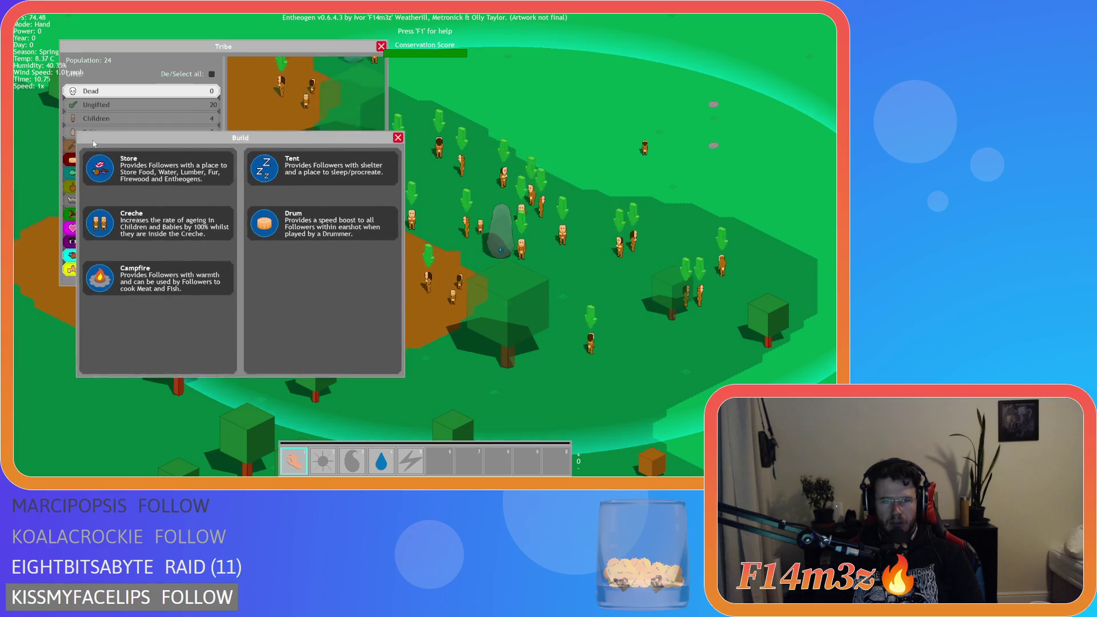
{"action": "mouse_move", "coordinate": [309, 48]}
{"action": "left_mouse_down"}
{"action": "mouse_move", "coordinate": [283, 50]}
{"action": "mouse_move", "coordinate": [326, 65]}
{"action": "mouse_move", "coordinate": [262, 75]}
{"action": "mouse_move", "coordinate": [329, 89]}
{"action": "mouse_move", "coordinate": [358, 77]}
{"action": "mouse_move", "coordinate": [325, 77]}
{"action": "left_mouse_up"}
{"action": "left_click", "coordinate": [423, 164]}
{"action": "left_click", "coordinate": [351, 178]}
{"action": "left_click", "coordinate": [353, 177]}
{"action": "left_click", "coordinate": [354, 176]}
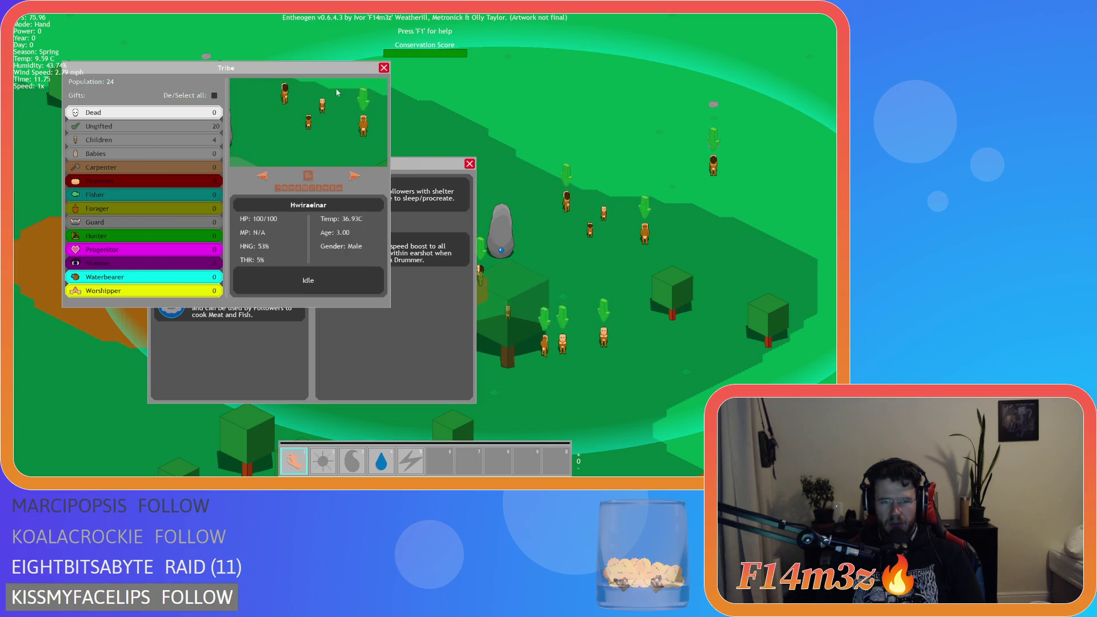
{"action": "left_click", "coordinate": [371, 169]}
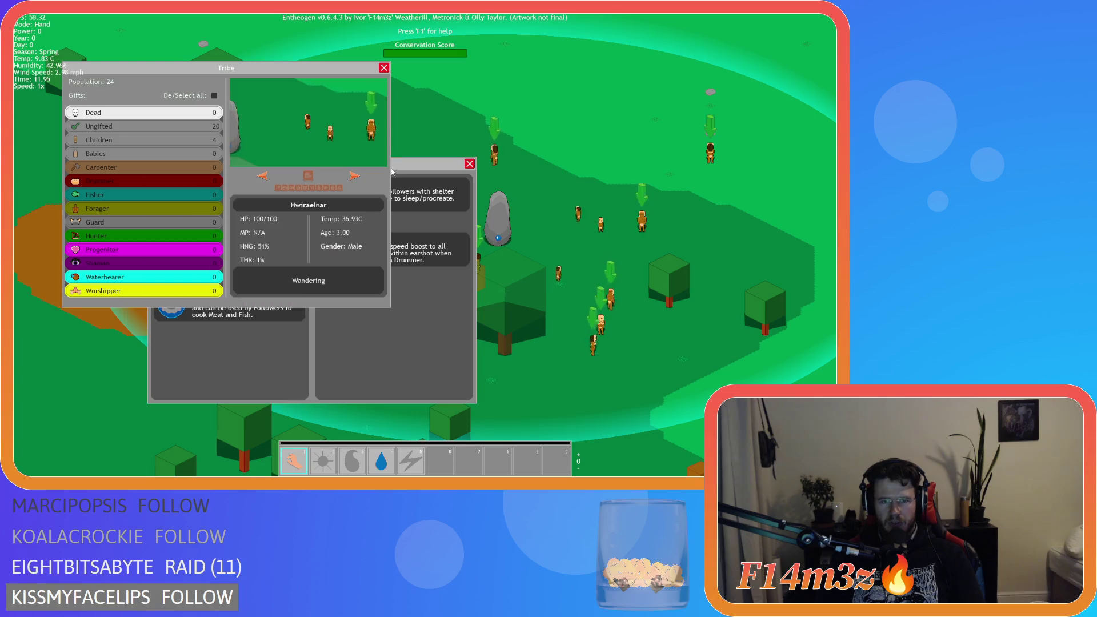
{"action": "left_click", "coordinate": [394, 164]}
Keep moving the Tribe window and alternating focus with Build to verify the live follower camera view.
{"action": "left_click_drag", "start_coordinate": [354, 176], "coordinate": [347, 158]}
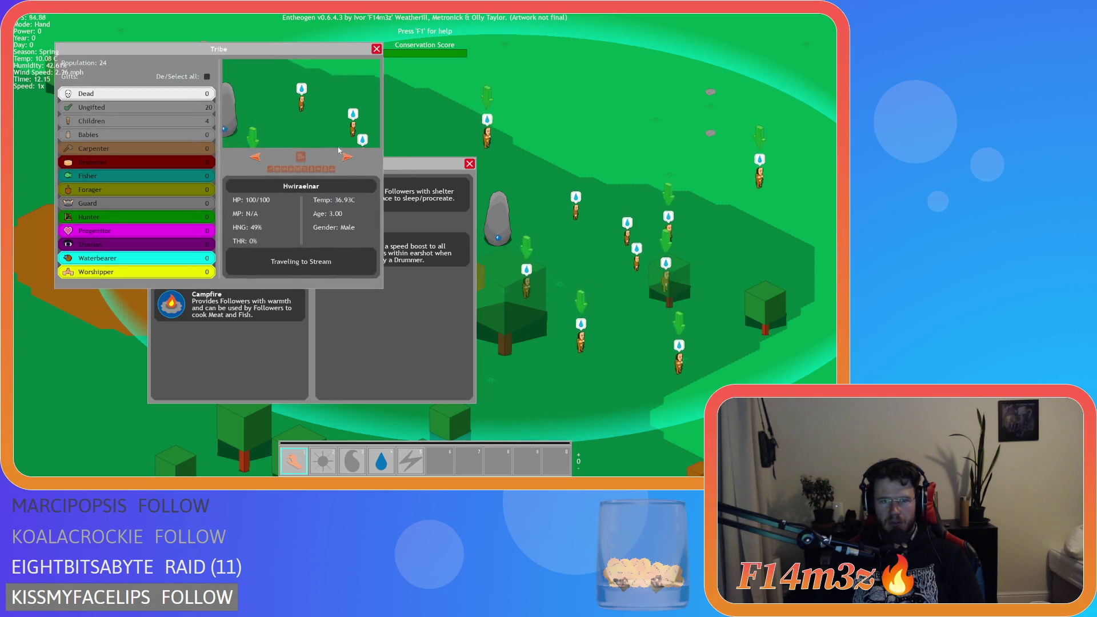
{"action": "left_click", "coordinate": [347, 157]}
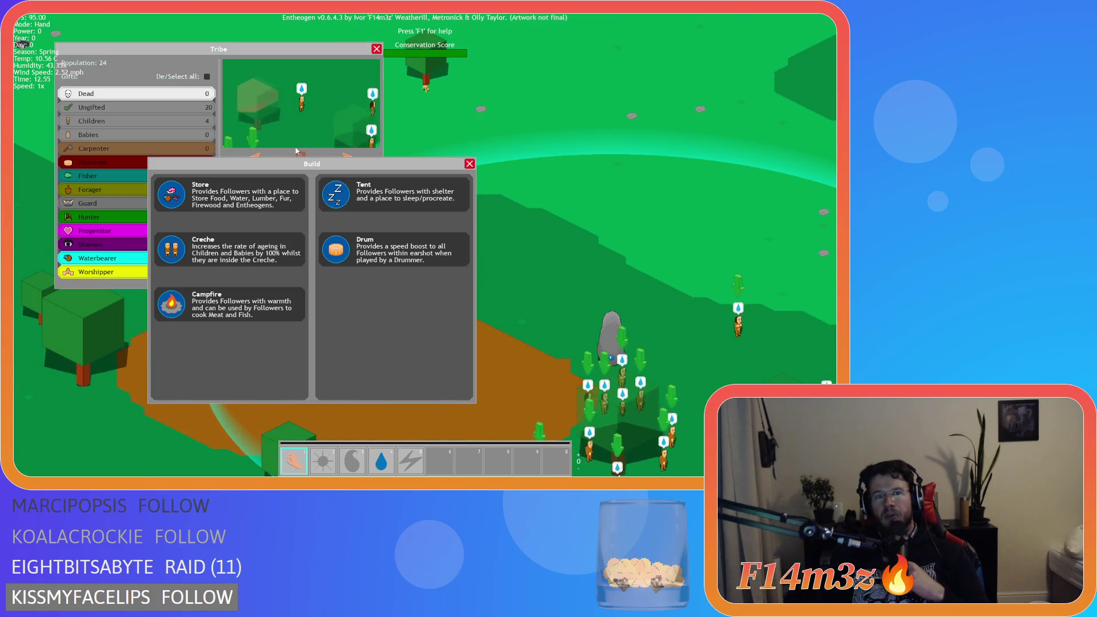
{"action": "left_click_drag", "start_coordinate": [282, 49], "coordinate": [300, 67]}
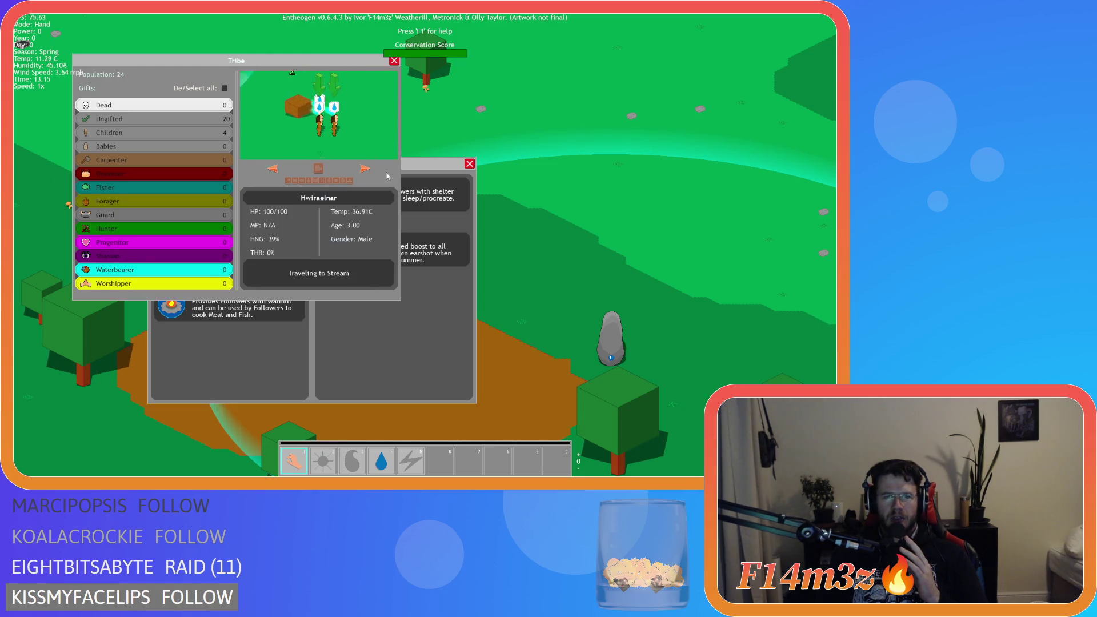
{"action": "left_click", "coordinate": [385, 173]}
{"action": "left_click", "coordinate": [307, 62]}
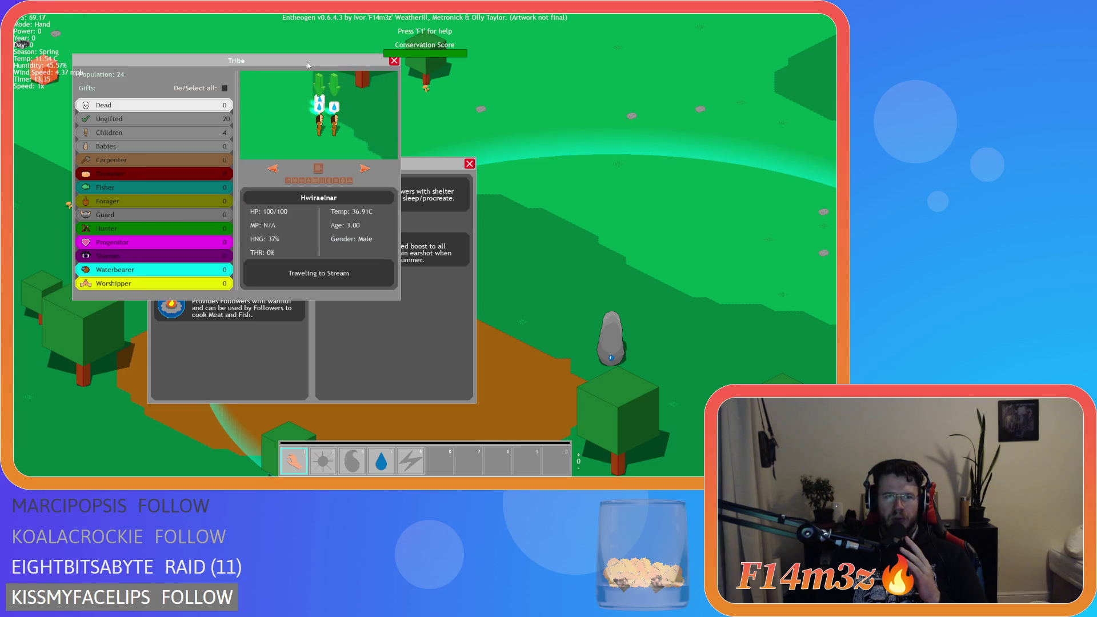
{"action": "left_click", "coordinate": [381, 174]}
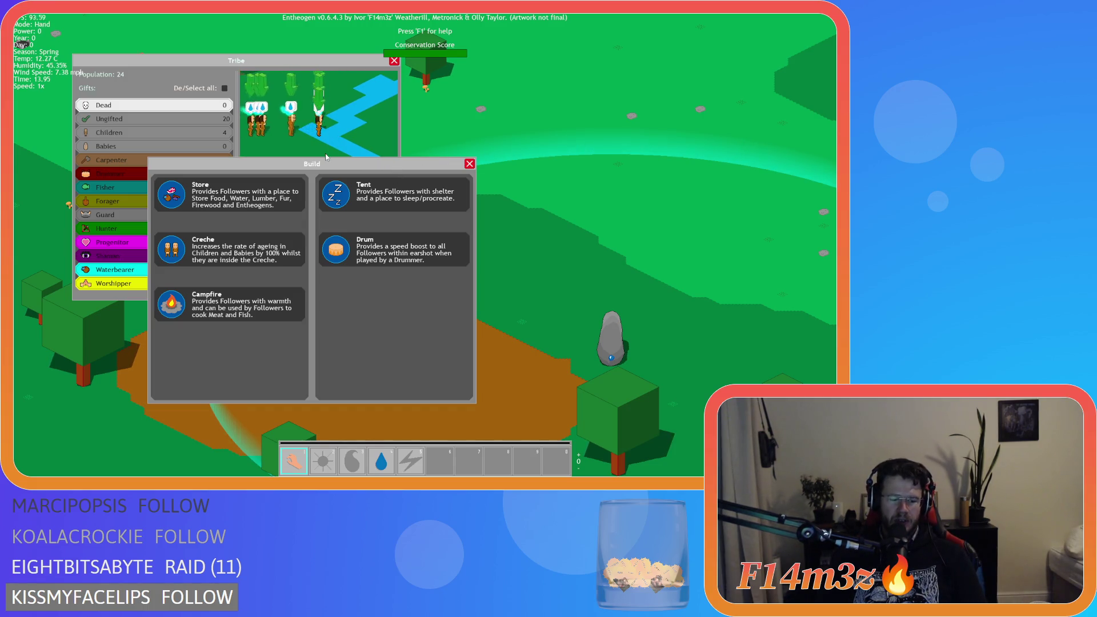
{"action": "mouse_move", "coordinate": [315, 68]}
{"action": "left_mouse_down"}
{"action": "mouse_move", "coordinate": [423, 87]}
{"action": "mouse_move", "coordinate": [410, 68]}
{"action": "mouse_move", "coordinate": [538, 98]}
{"action": "mouse_move", "coordinate": [631, 94]}
{"action": "mouse_move", "coordinate": [588, 110]}
{"action": "mouse_move", "coordinate": [343, 68]}
{"action": "left_mouse_up"}
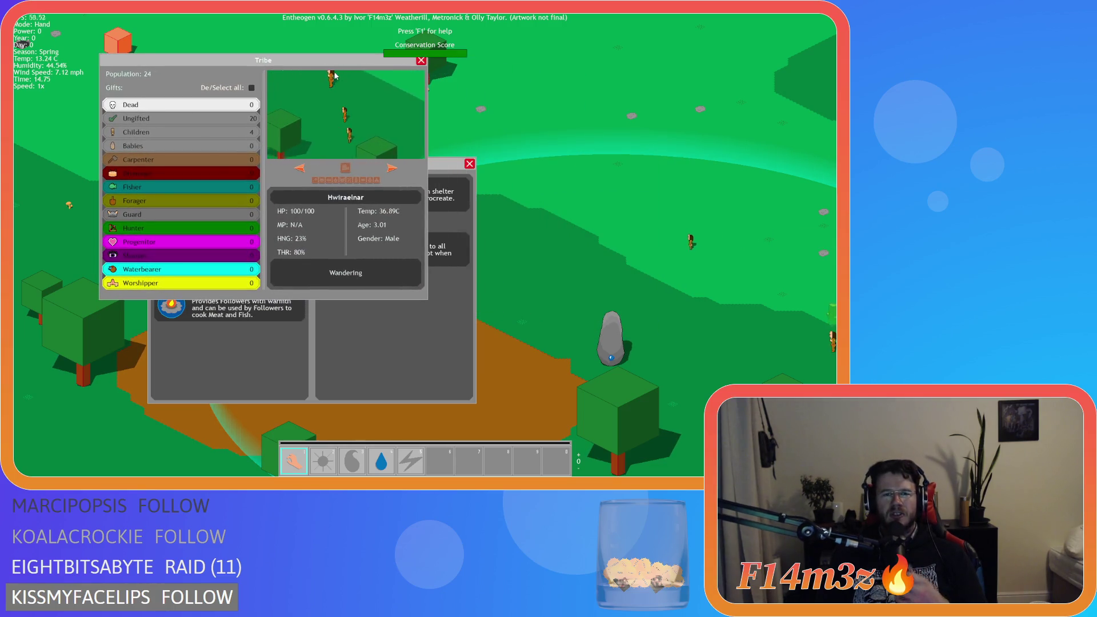
{"action": "mouse_move", "coordinate": [327, 66]}
{"action": "left_mouse_down"}
{"action": "mouse_move", "coordinate": [437, 68]}
{"action": "mouse_move", "coordinate": [316, 64]}
{"action": "mouse_move", "coordinate": [474, 89]}
{"action": "left_mouse_up"}
Bring the Build window to the front and close it.
{"action": "left_click", "coordinate": [466, 169]}
{"action": "left_click", "coordinate": [466, 169]}
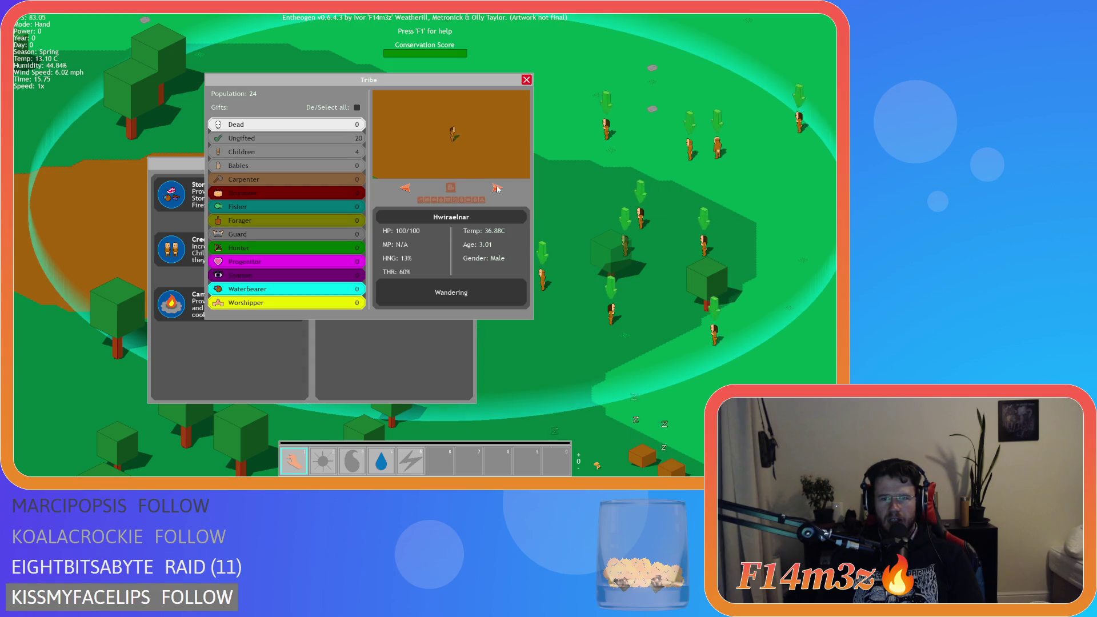
{"action": "left_click", "coordinate": [361, 314]}
{"action": "left_click", "coordinate": [453, 106]}
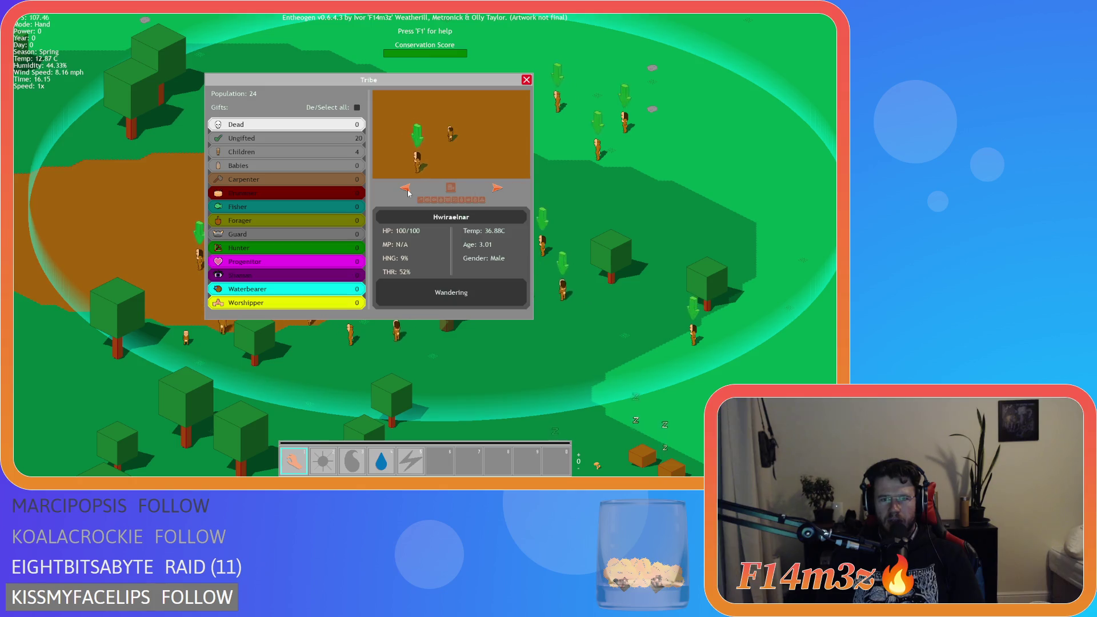
Toggle De/Select all gifts, then cycle the Tribe preview through followers to Peldaktrekan.
{"action": "left_click", "coordinate": [357, 108]}
{"action": "left_click", "coordinate": [357, 108]}
{"action": "left_click", "coordinate": [497, 189]}
{"action": "left_click", "coordinate": [497, 188]}
{"action": "left_click", "coordinate": [498, 188]}
{"action": "left_click", "coordinate": [497, 188]}
{"action": "left_click", "coordinate": [497, 188]}
{"action": "left_click", "coordinate": [497, 188]}
{"action": "left_click", "coordinate": [498, 188]}
{"action": "left_click", "coordinate": [498, 188]}
{"action": "left_click", "coordinate": [497, 188]}
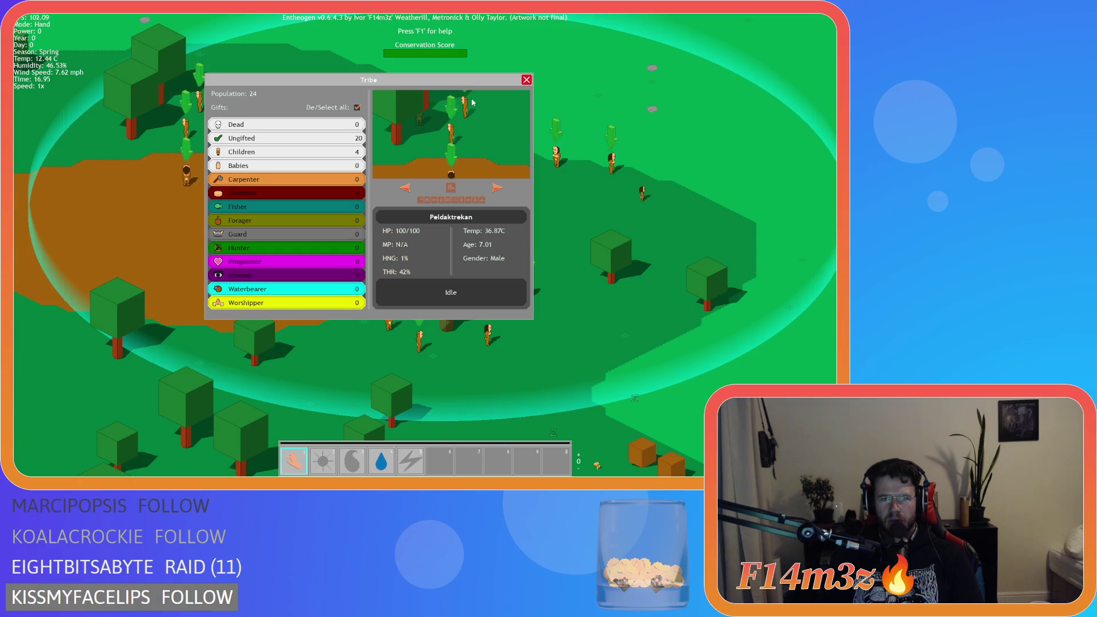
Drag the Tribe window to several screen positions, then close it.
{"action": "mouse_move", "coordinate": [453, 83]}
{"action": "left_mouse_down"}
{"action": "mouse_move", "coordinate": [384, 79]}
{"action": "mouse_move", "coordinate": [408, 111]}
{"action": "mouse_move", "coordinate": [358, 100]}
{"action": "mouse_move", "coordinate": [428, 114]}
{"action": "mouse_move", "coordinate": [377, 114]}
{"action": "mouse_move", "coordinate": [356, 80]}
{"action": "mouse_move", "coordinate": [393, 147]}
{"action": "mouse_move", "coordinate": [490, 140]}
{"action": "mouse_move", "coordinate": [329, 69]}
{"action": "mouse_move", "coordinate": [407, 161]}
{"action": "left_mouse_up"}
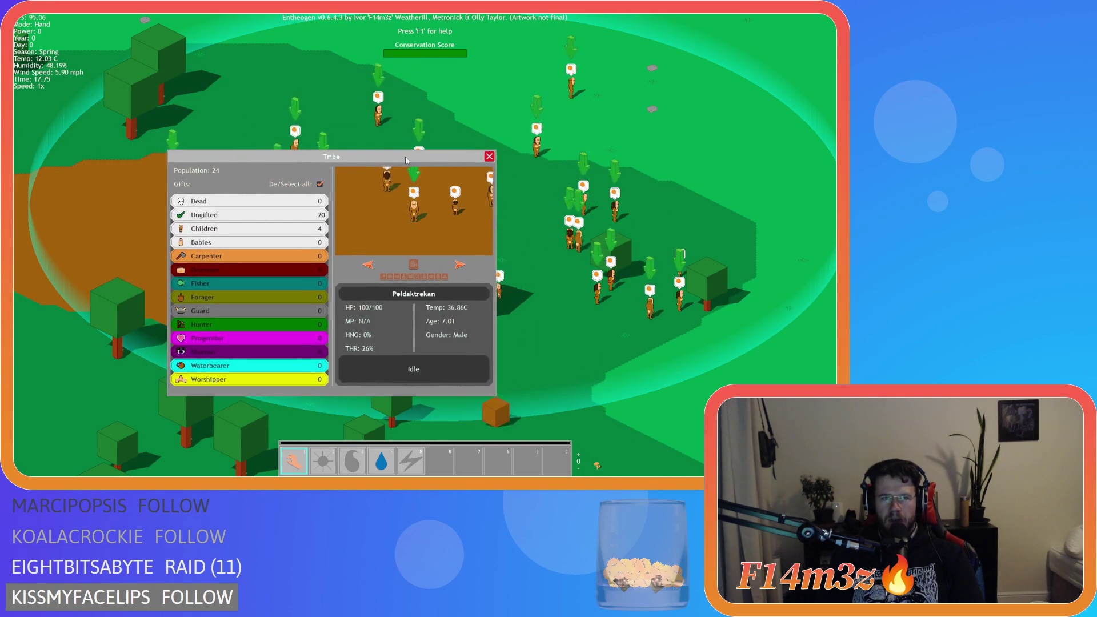
{"action": "mouse_move", "coordinate": [406, 161]}
{"action": "left_mouse_down"}
{"action": "mouse_move", "coordinate": [313, 108]}
{"action": "mouse_move", "coordinate": [308, 122]}
{"action": "mouse_move", "coordinate": [500, 142]}
{"action": "left_mouse_up"}
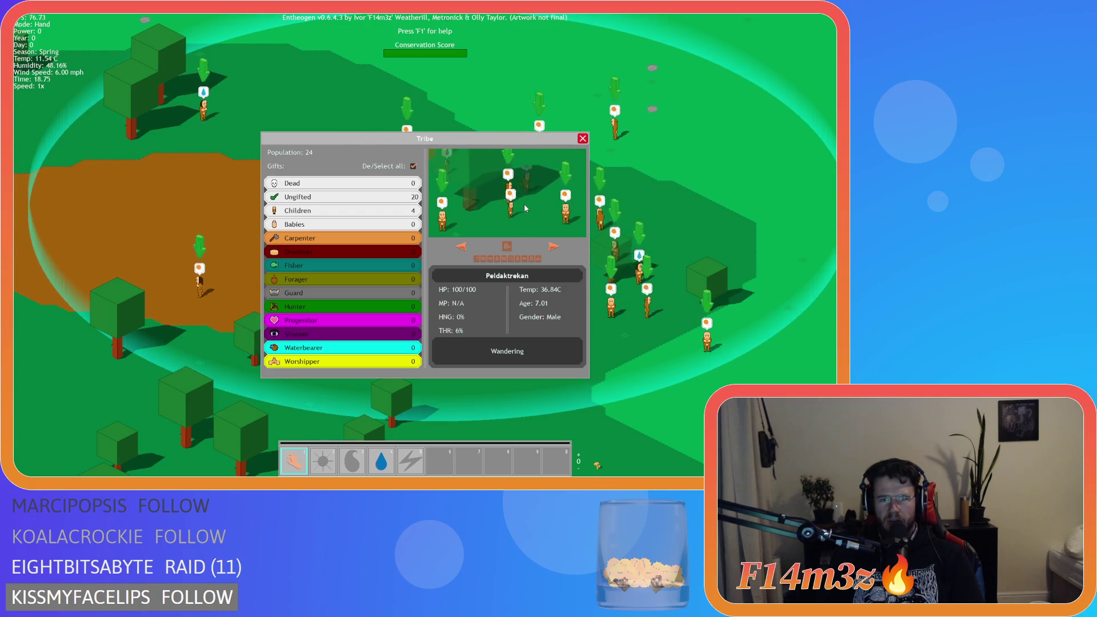
{"action": "mouse_move", "coordinate": [498, 142]}
{"action": "left_mouse_down"}
{"action": "mouse_move", "coordinate": [314, 59]}
{"action": "mouse_move", "coordinate": [339, 96]}
{"action": "left_mouse_up"}
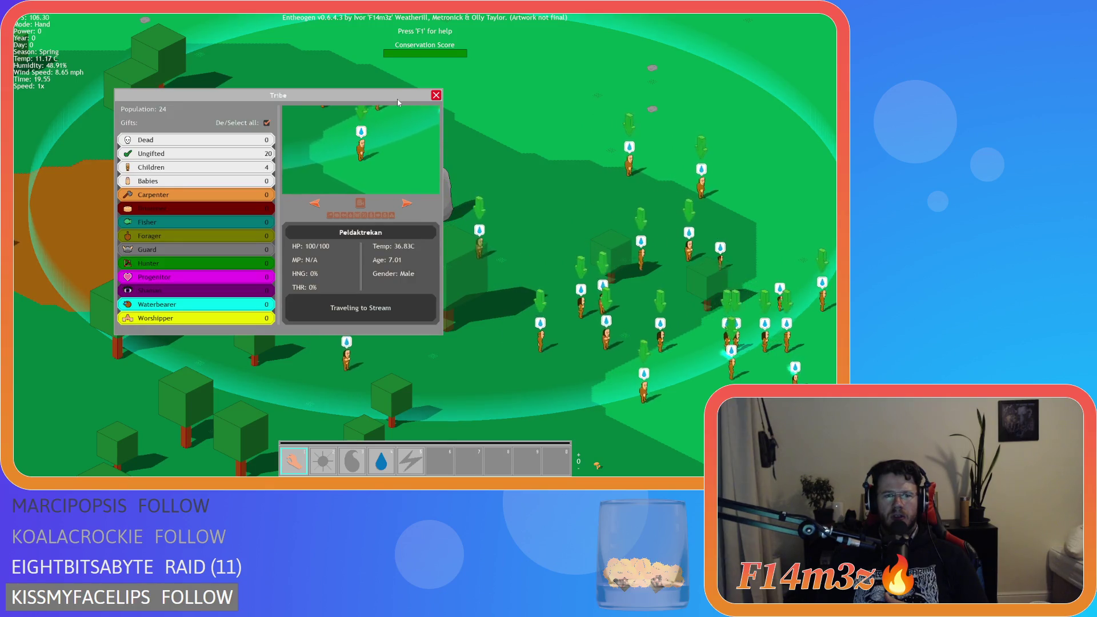
{"action": "mouse_move", "coordinate": [399, 102]}
{"action": "left_mouse_down"}
{"action": "mouse_move", "coordinate": [348, 100]}
{"action": "mouse_move", "coordinate": [360, 100]}
{"action": "left_mouse_up"}
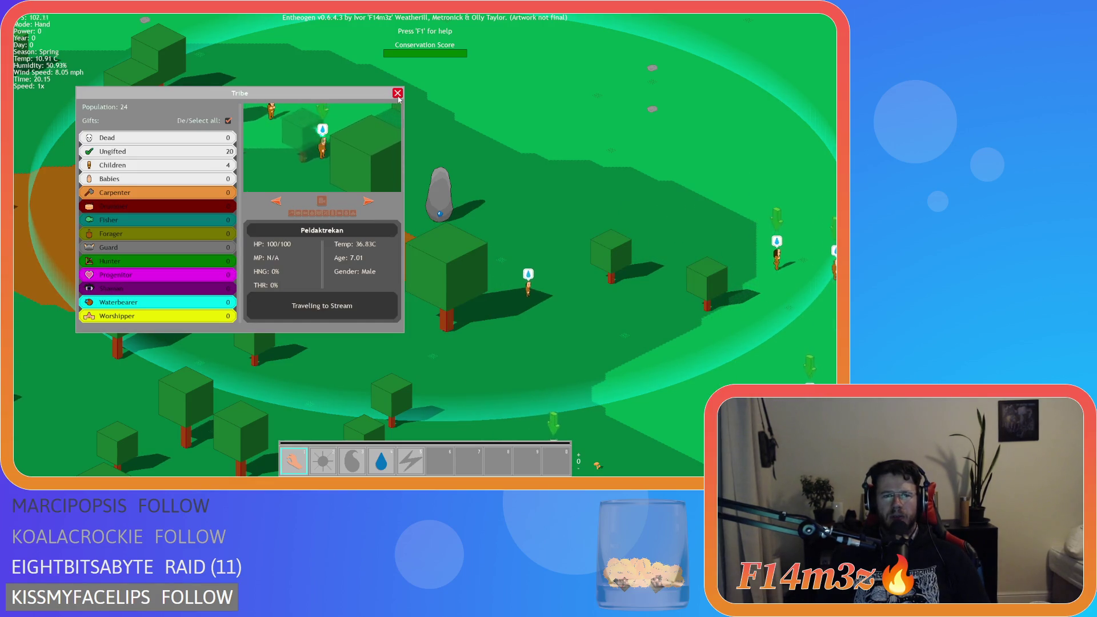
{"action": "mouse_move", "coordinate": [335, 101]}
{"action": "left_mouse_down"}
{"action": "mouse_move", "coordinate": [557, 75]}
{"action": "mouse_move", "coordinate": [622, 83]}
{"action": "mouse_move", "coordinate": [506, 125]}
{"action": "mouse_move", "coordinate": [644, 218]}
{"action": "mouse_move", "coordinate": [553, 138]}
{"action": "mouse_move", "coordinate": [388, 69]}
{"action": "mouse_move", "coordinate": [418, 93]}
{"action": "left_mouse_up"}
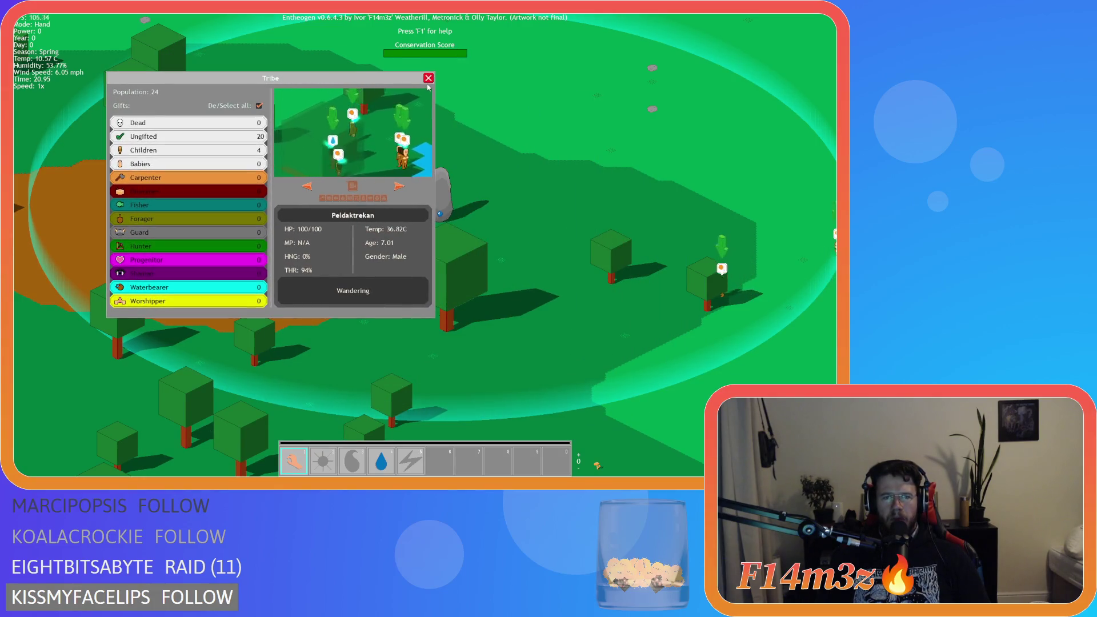
{"action": "left_click", "coordinate": [430, 83]}
Quit the Entheogen test run with Escape and confirm with Y.
{"action": "key", "text": "Escape"}
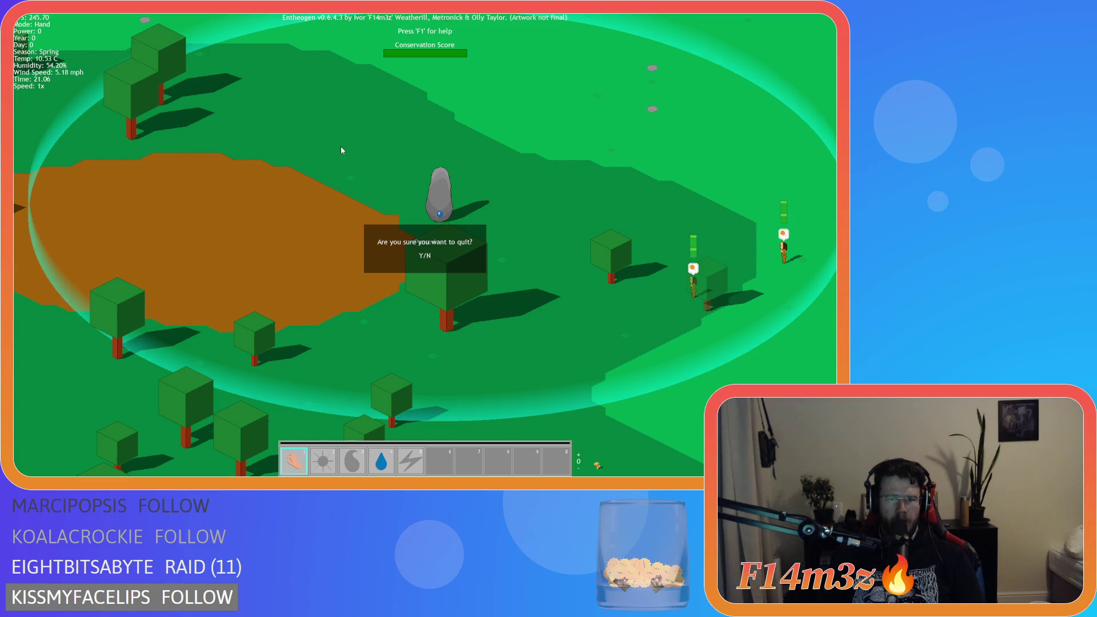
{"action": "key", "text": "y"}
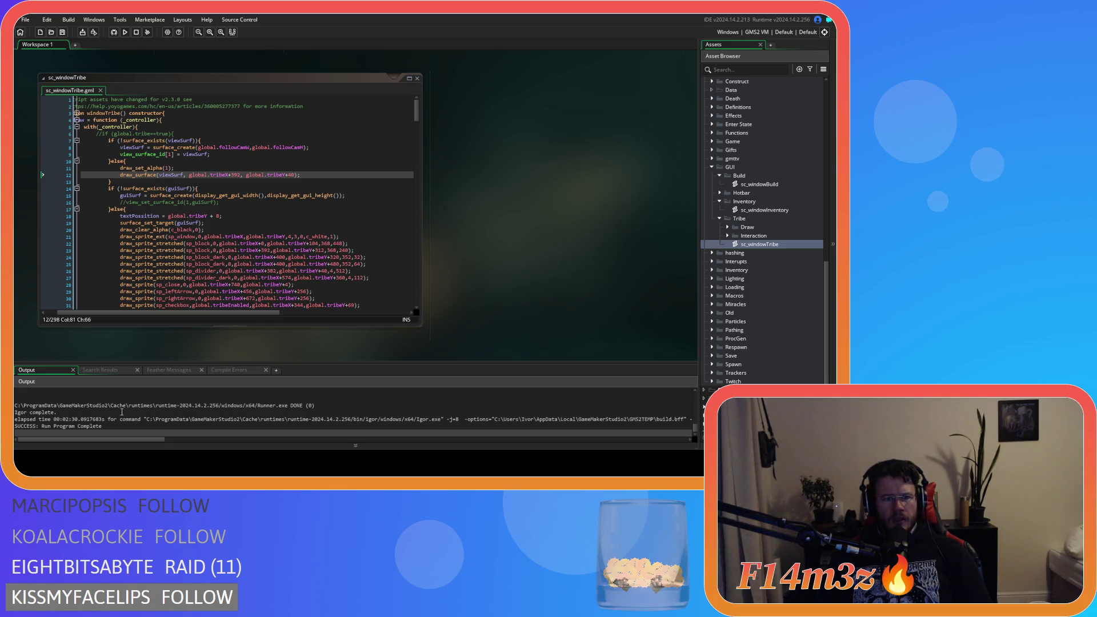
Add a gpu_set_blendmode_ext call with bm_one arguments below the draw_set_alpha line.
{"action": "left_click", "coordinate": [181, 169]}
{"action": "key", "text": "Return"}
{"action": "type", "text": "d"}
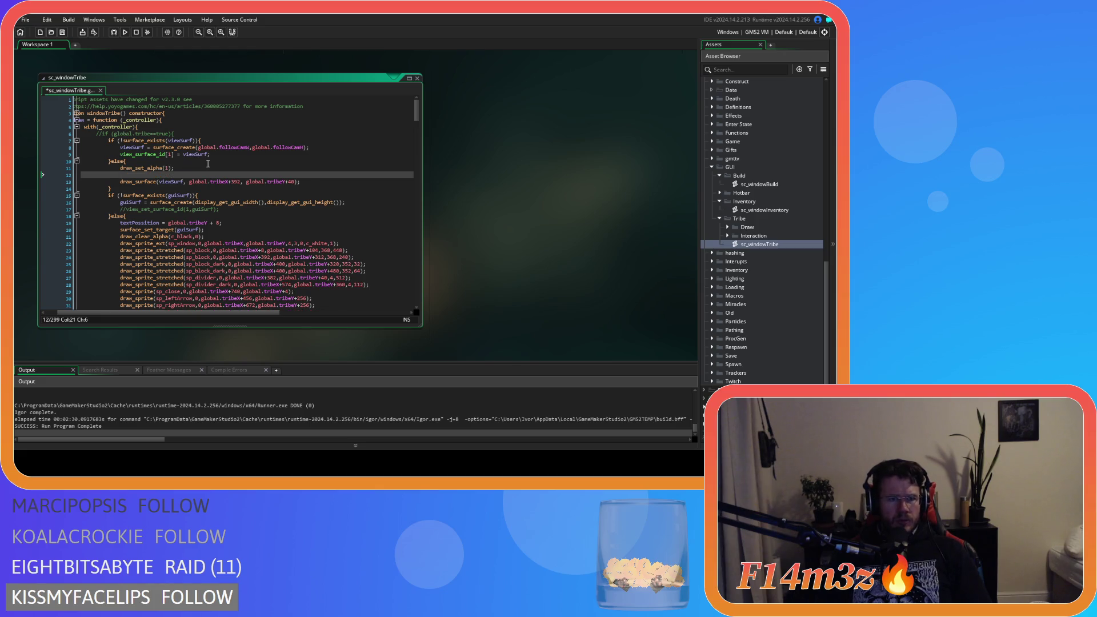
{"action": "type", "text": "raw"}
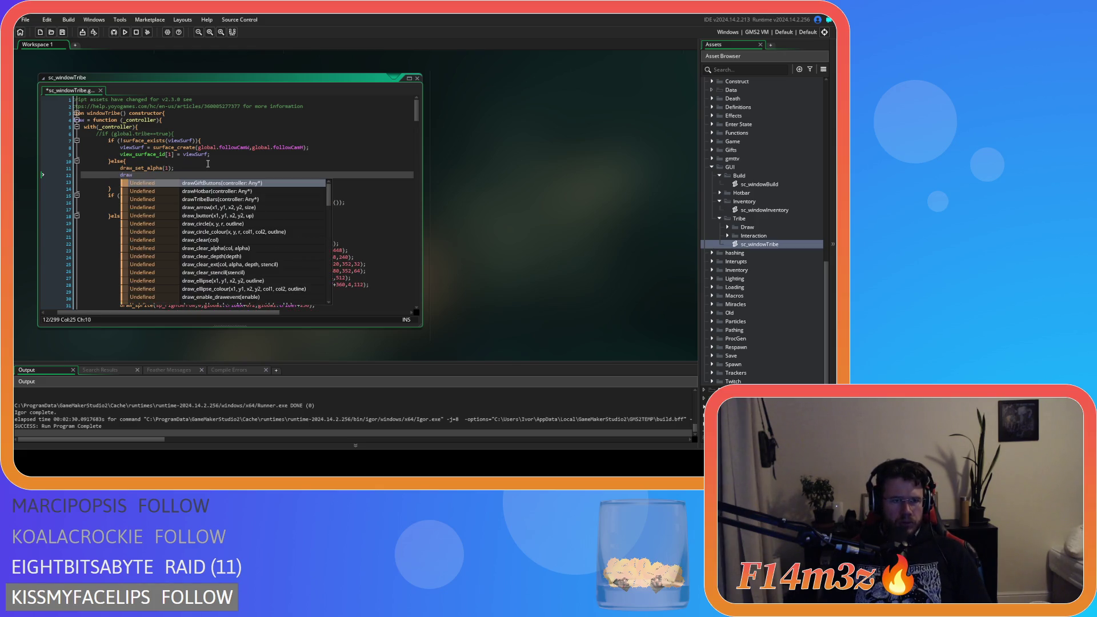
{"action": "type", "text": "_"}
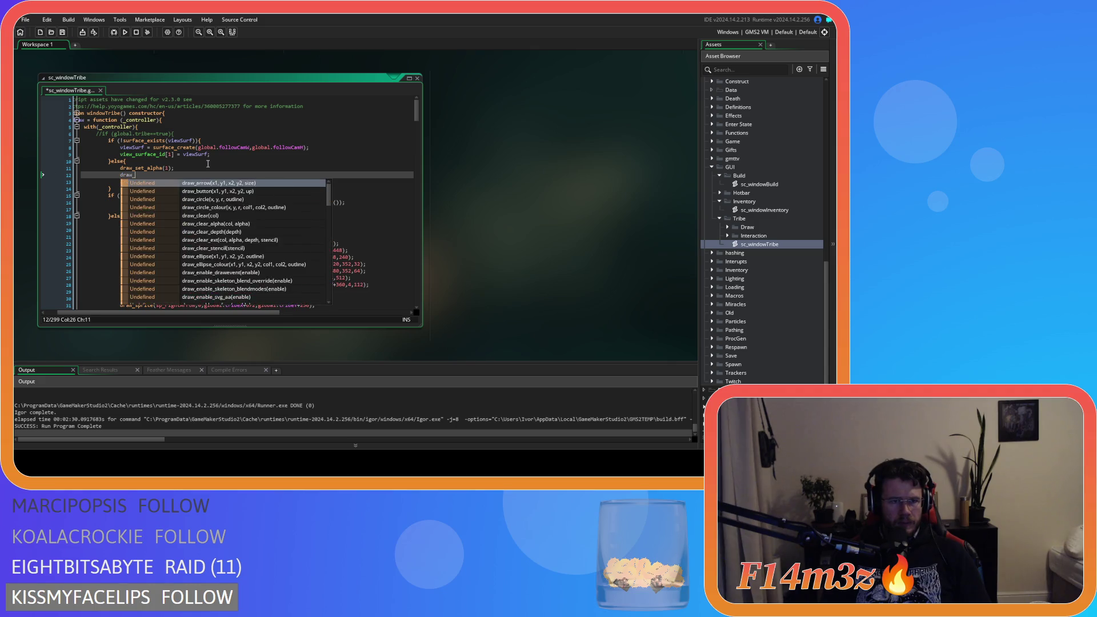
{"action": "type", "text": "set_b"}
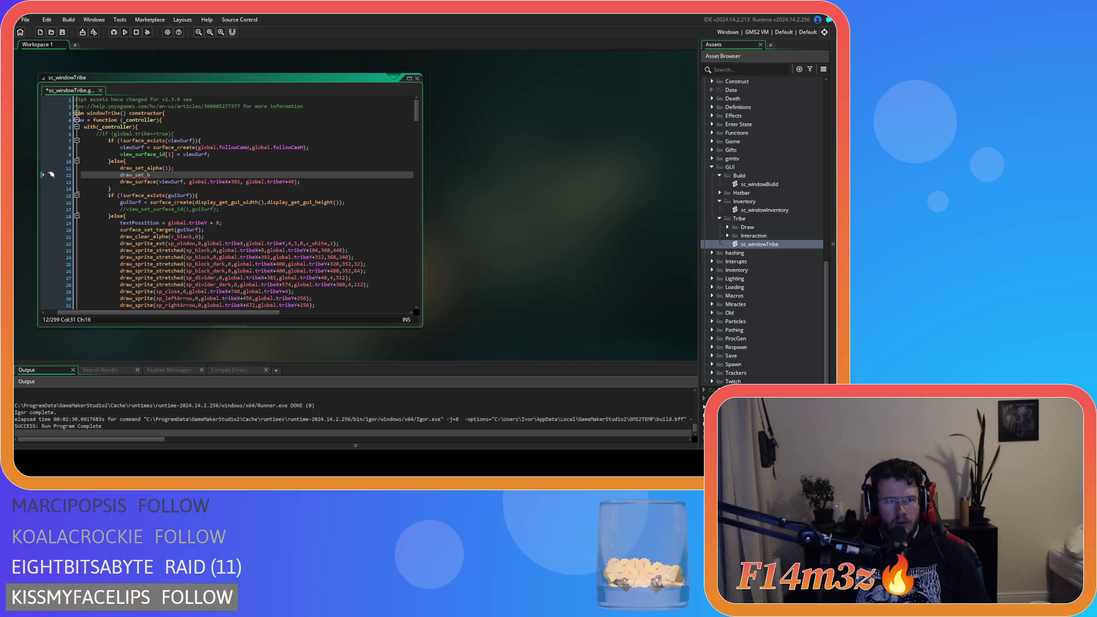
{"action": "key", "text": "ctrl+BackSpace"}
{"action": "type", "text": "d"}
{"action": "key", "text": "BackSpace"}
{"action": "type", "text": "gpu"}
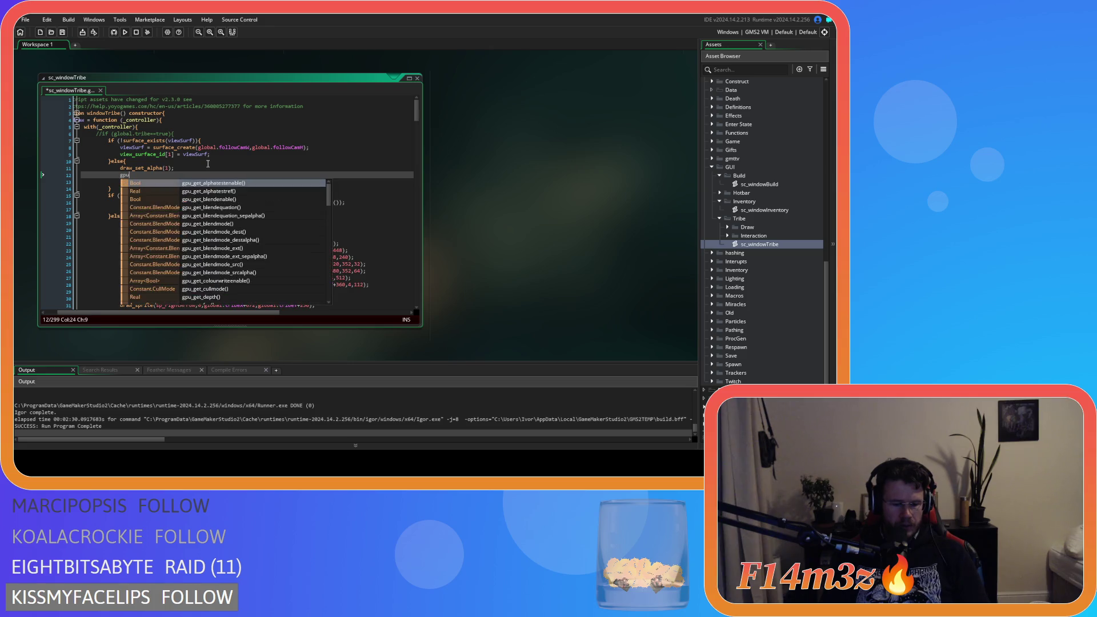
{"action": "type", "text": "_set_bl"}
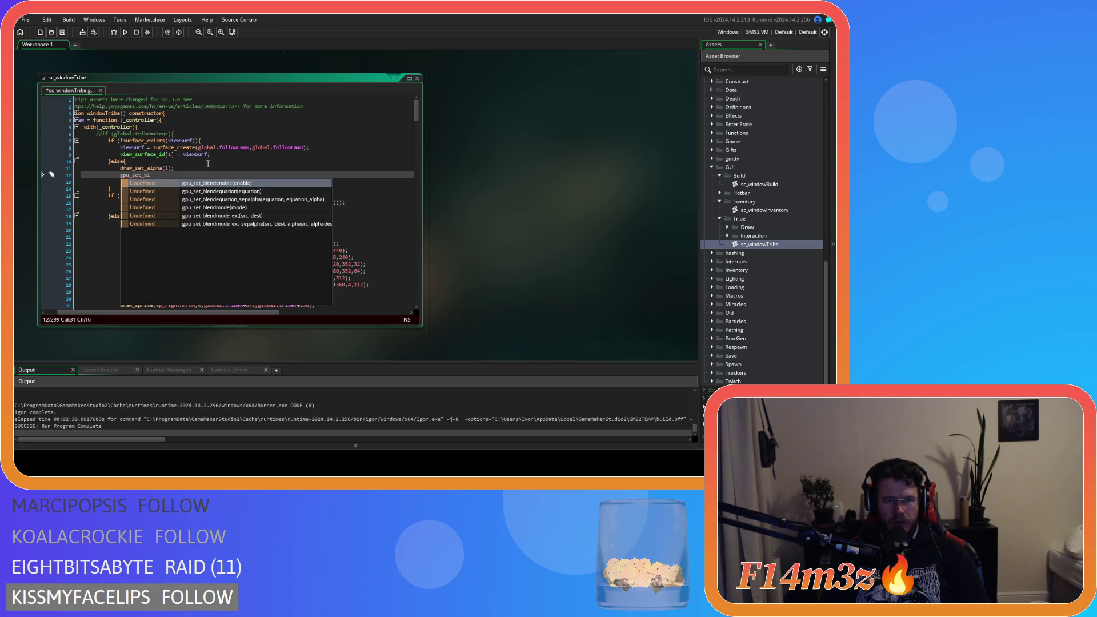
{"action": "type", "text": "endm"}
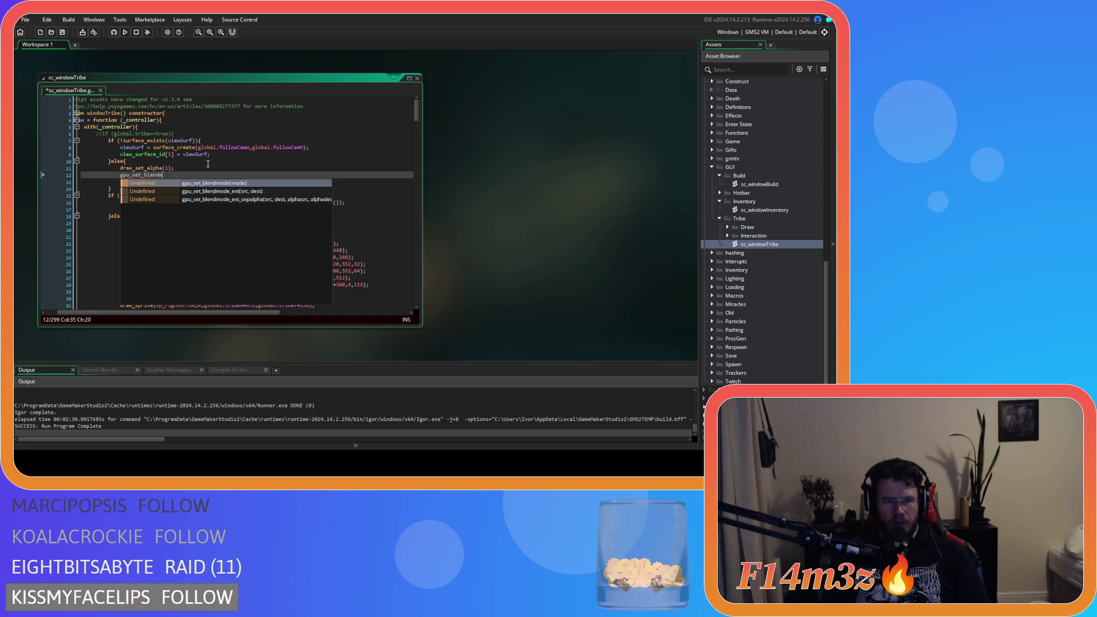
{"action": "key", "text": "Down"}
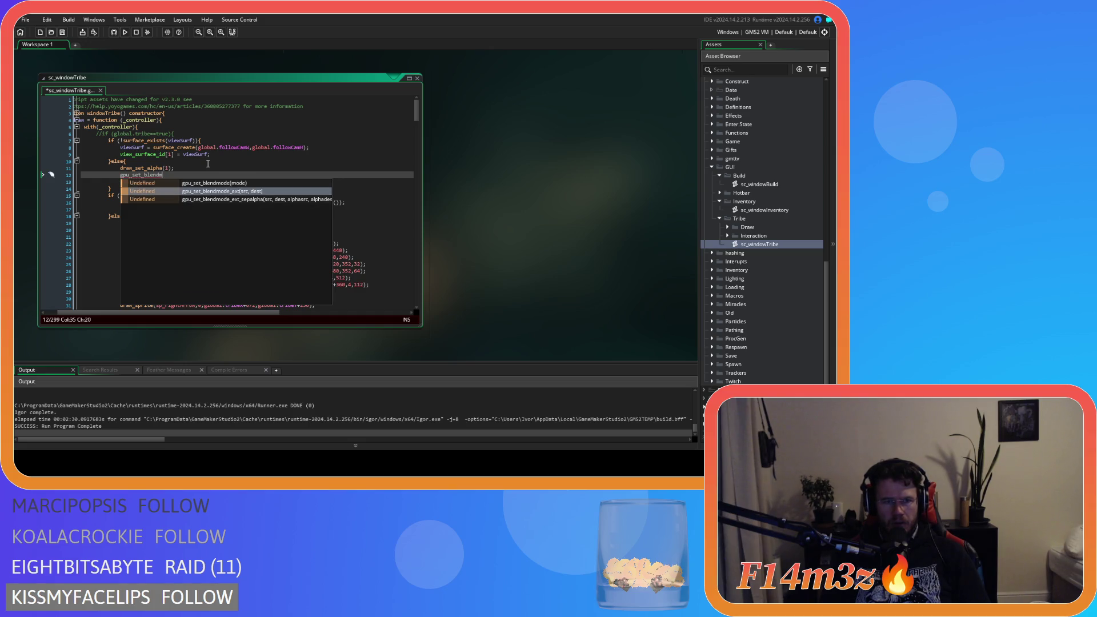
{"action": "key", "text": "Return"}
{"action": "type", "text": "bm_one,bm"}
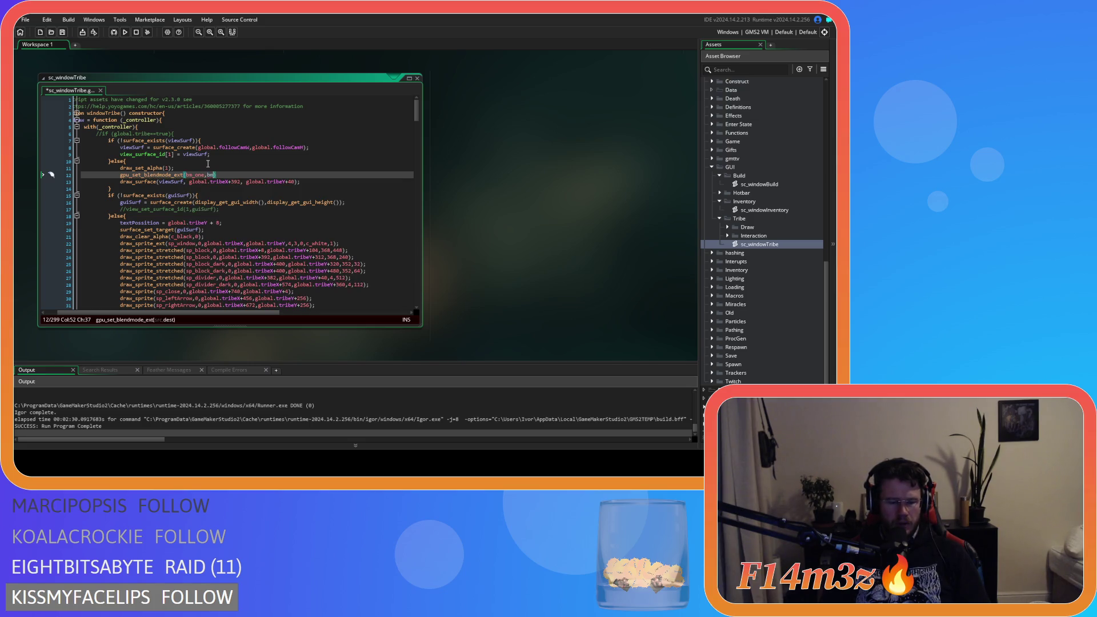
{"action": "type", "text": "_ext"}
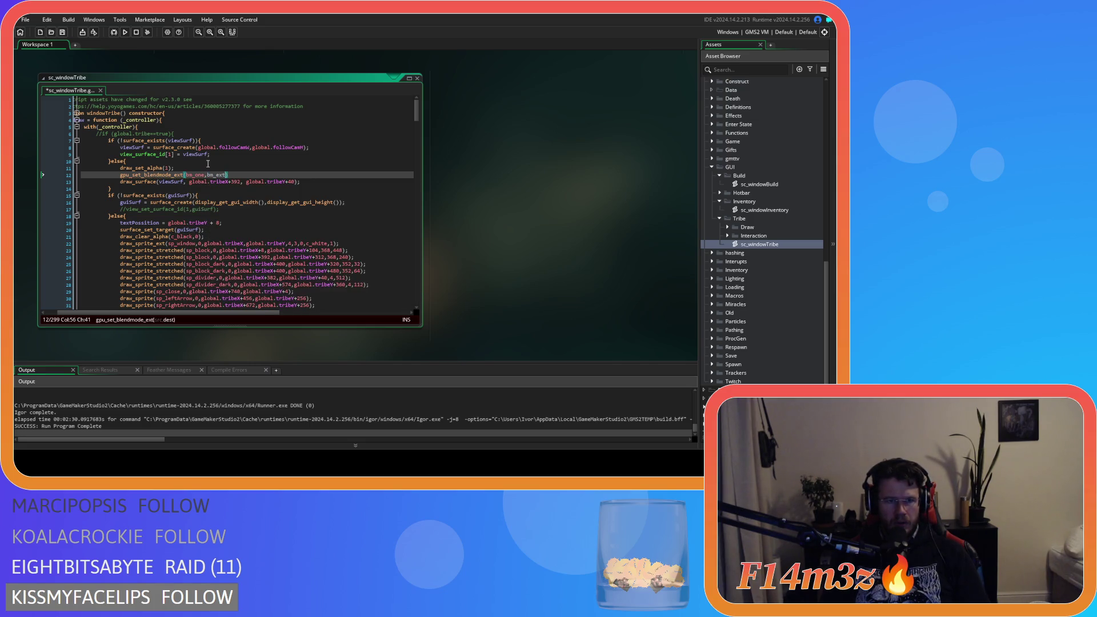
{"action": "key", "text": "BackSpace"}
{"action": "key", "text": "BackSpace"}
{"action": "key", "text": "BackSpace"}
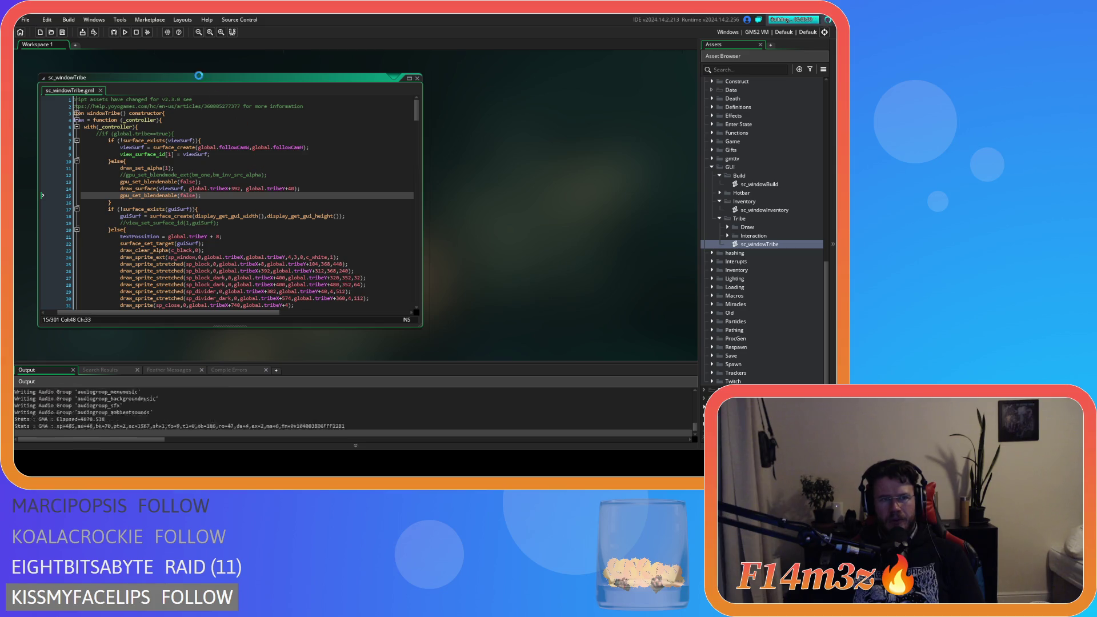
Stop the running game, change line 15's false to true, and rebuild with F5.
{"action": "left_click", "coordinate": [136, 32]}
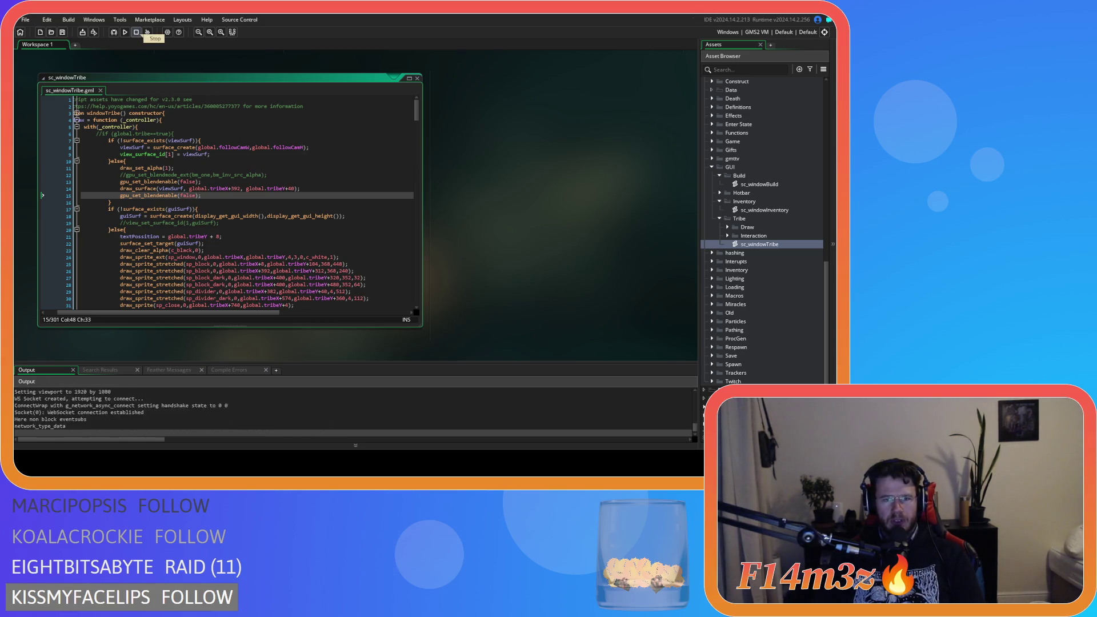
{"action": "double_click", "coordinate": [189, 195]}
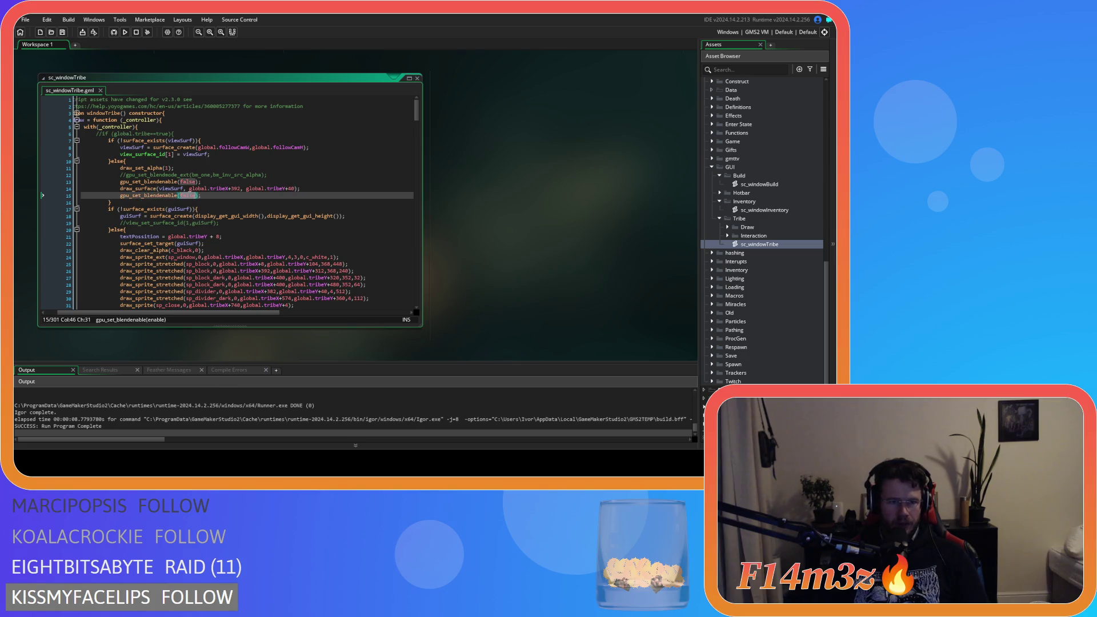
{"action": "type", "text": "true"}
{"action": "key", "text": "F5"}
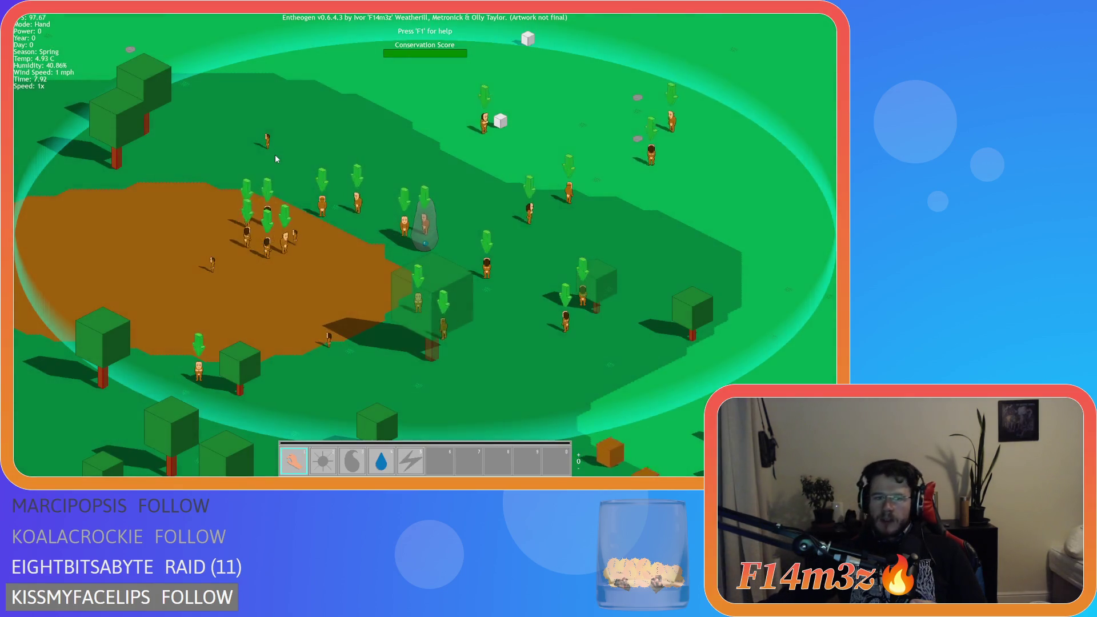
Open and nudge the Tribe window, pan the camera, then quit the game.
{"action": "key", "text": "t"}
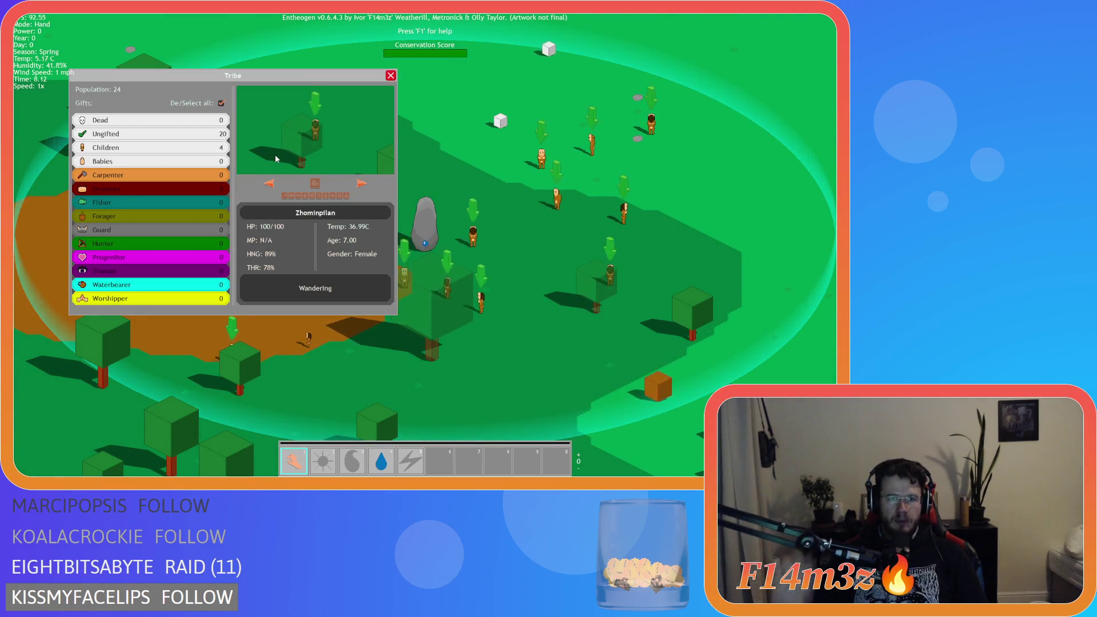
{"action": "mouse_move", "coordinate": [338, 81]}
{"action": "left_mouse_down"}
{"action": "mouse_move", "coordinate": [419, 158]}
{"action": "mouse_move", "coordinate": [461, 227]}
{"action": "mouse_move", "coordinate": [417, 132]}
{"action": "mouse_move", "coordinate": [349, 139]}
{"action": "mouse_move", "coordinate": [372, 147]}
{"action": "mouse_move", "coordinate": [342, 143]}
{"action": "mouse_move", "coordinate": [419, 161]}
{"action": "mouse_move", "coordinate": [312, 88]}
{"action": "mouse_move", "coordinate": [458, 126]}
{"action": "mouse_move", "coordinate": [410, 112]}
{"action": "mouse_move", "coordinate": [315, 129]}
{"action": "mouse_move", "coordinate": [440, 131]}
{"action": "mouse_move", "coordinate": [361, 114]}
{"action": "mouse_move", "coordinate": [371, 129]}
{"action": "mouse_move", "coordinate": [503, 146]}
{"action": "mouse_move", "coordinate": [639, 122]}
{"action": "mouse_move", "coordinate": [631, 159]}
{"action": "mouse_move", "coordinate": [571, 188]}
{"action": "mouse_move", "coordinate": [361, 188]}
{"action": "mouse_move", "coordinate": [336, 183]}
{"action": "mouse_move", "coordinate": [294, 144]}
{"action": "mouse_move", "coordinate": [355, 124]}
{"action": "mouse_move", "coordinate": [311, 93]}
{"action": "mouse_move", "coordinate": [454, 77]}
{"action": "mouse_move", "coordinate": [400, 59]}
{"action": "mouse_move", "coordinate": [437, 57]}
{"action": "mouse_move", "coordinate": [399, 56]}
{"action": "mouse_move", "coordinate": [443, 56]}
{"action": "mouse_move", "coordinate": [365, 59]}
{"action": "mouse_move", "coordinate": [447, 58]}
{"action": "mouse_move", "coordinate": [430, 77]}
{"action": "mouse_move", "coordinate": [361, 102]}
{"action": "mouse_move", "coordinate": [459, 85]}
{"action": "mouse_move", "coordinate": [503, 95]}
{"action": "mouse_move", "coordinate": [469, 124]}
{"action": "mouse_move", "coordinate": [379, 118]}
{"action": "mouse_move", "coordinate": [306, 90]}
{"action": "mouse_move", "coordinate": [419, 116]}
{"action": "mouse_move", "coordinate": [401, 121]}
{"action": "left_mouse_up"}
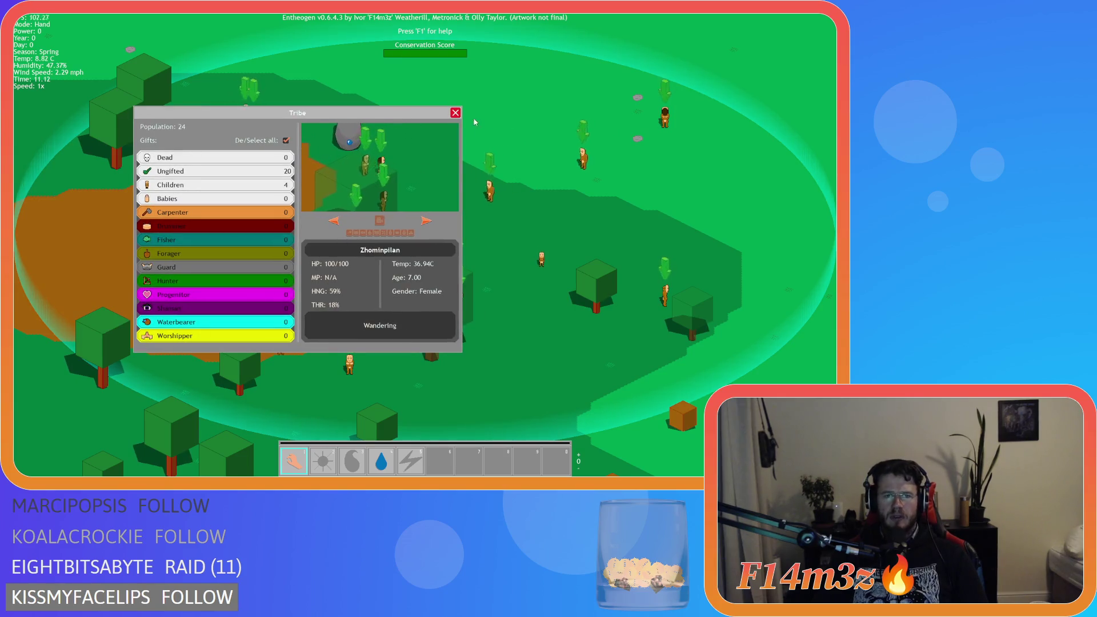
{"action": "key", "text": "a"}
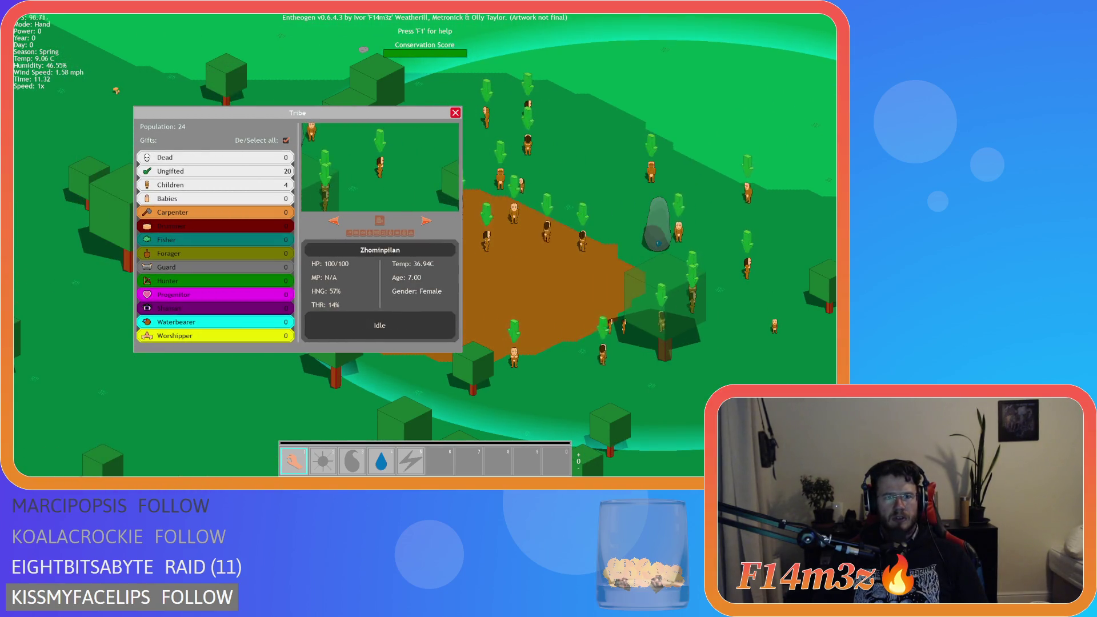
{"action": "key", "text": "Escape"}
{"action": "key", "text": "Escape"}
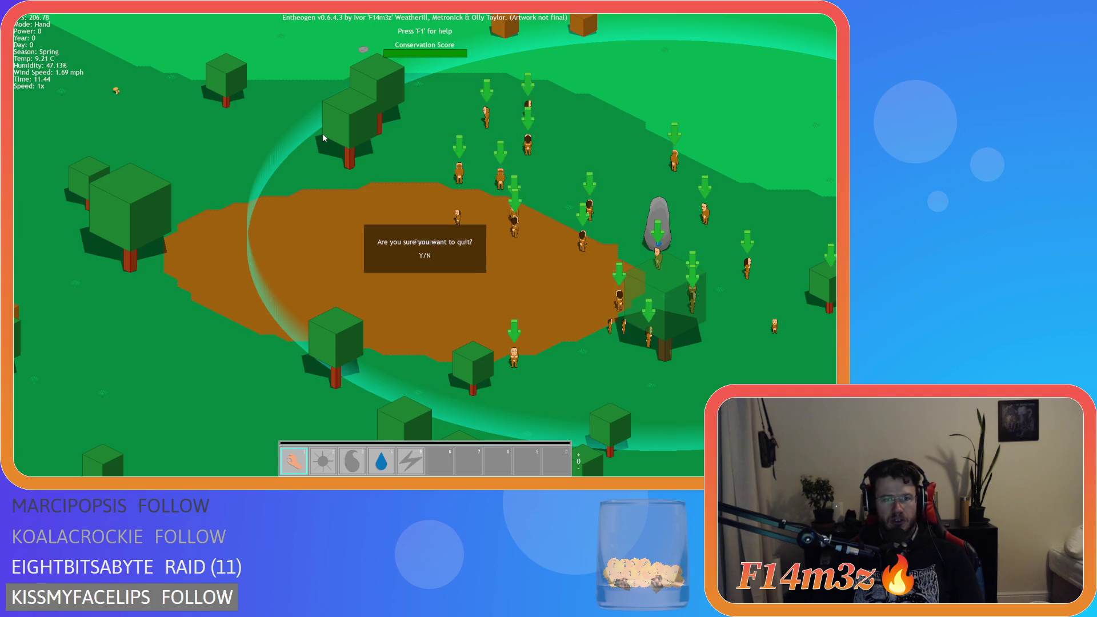
{"action": "key", "text": "y"}
{"action": "mouse_move", "coordinate": [416, 109]}
{"action": "left_mouse_down"}
{"action": "mouse_move", "coordinate": [413, 291]}
{"action": "mouse_move", "coordinate": [426, 111]}
{"action": "left_mouse_up"}
Delete empty line 19 and the commented gpu_set_blendmode_ext line, then save.
{"action": "left_click", "coordinate": [355, 154]}
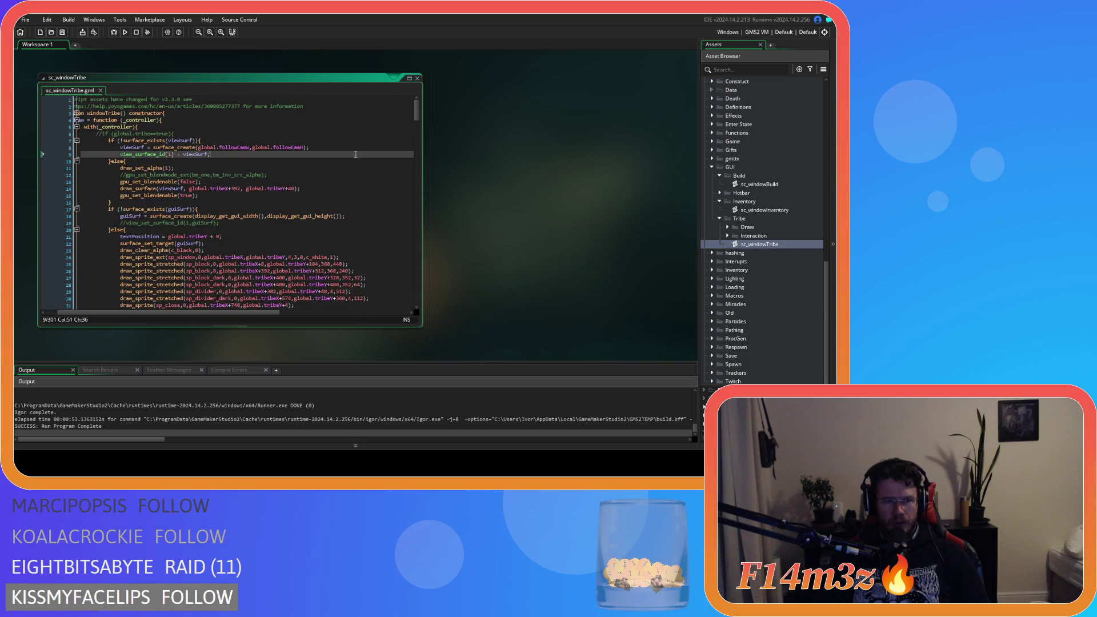
{"action": "scroll", "coordinate": [277, 196], "scroll_direction": "up", "scroll_amount": 2}
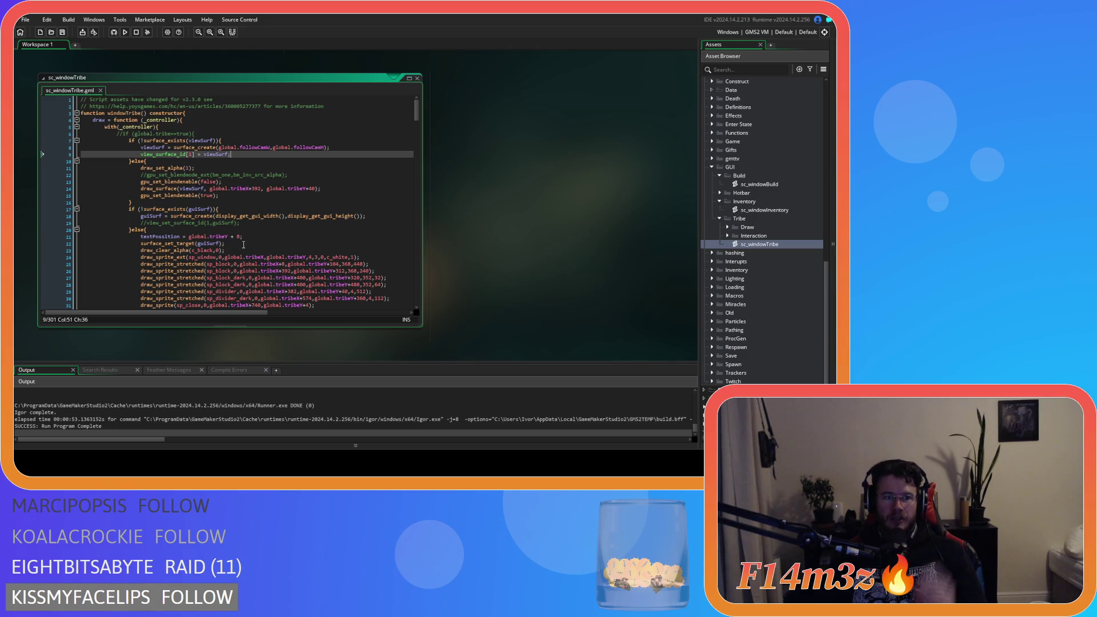
{"action": "left_click_drag", "start_coordinate": [267, 223], "coordinate": [68, 227]}
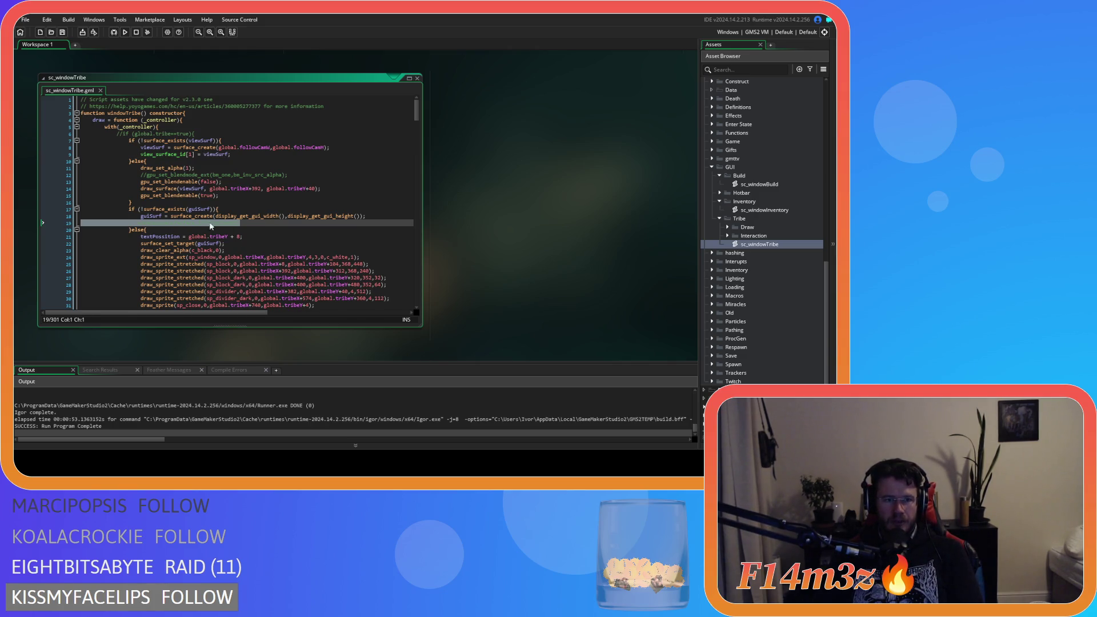
{"action": "key", "text": "BackSpace"}
{"action": "left_click_drag", "start_coordinate": [289, 175], "coordinate": [53, 174]}
{"action": "key", "text": "BackSpace"}
{"action": "key", "text": "BackSpace"}
{"action": "left_click", "coordinate": [240, 175]}
{"action": "key", "text": "ctrl+s"}
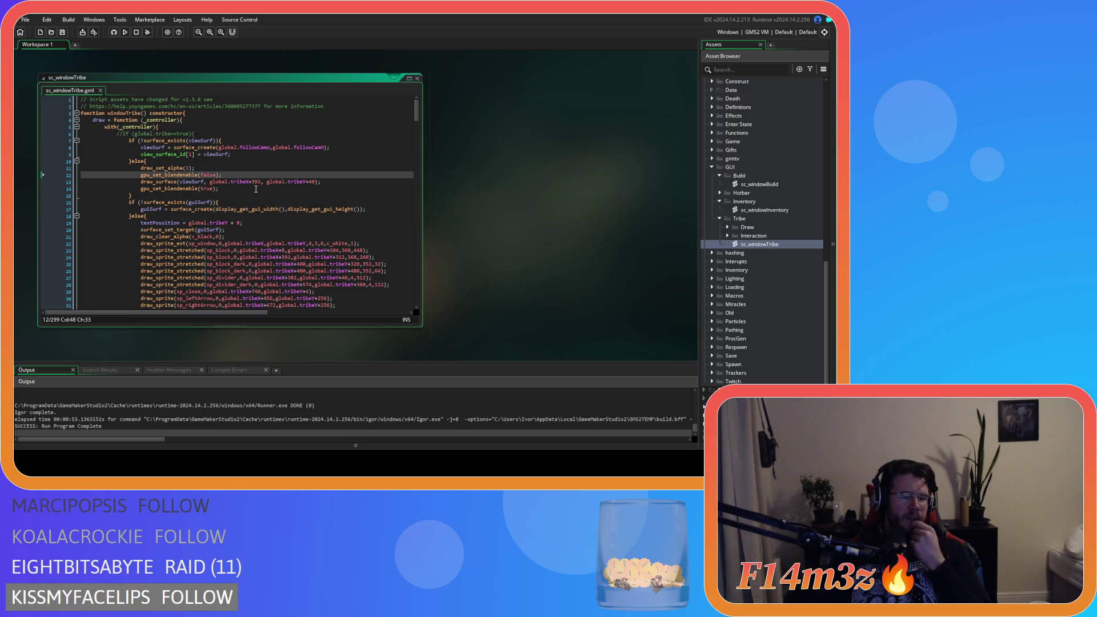
{"action": "scroll", "coordinate": [256, 189], "scroll_direction": "down", "scroll_amount": 2}
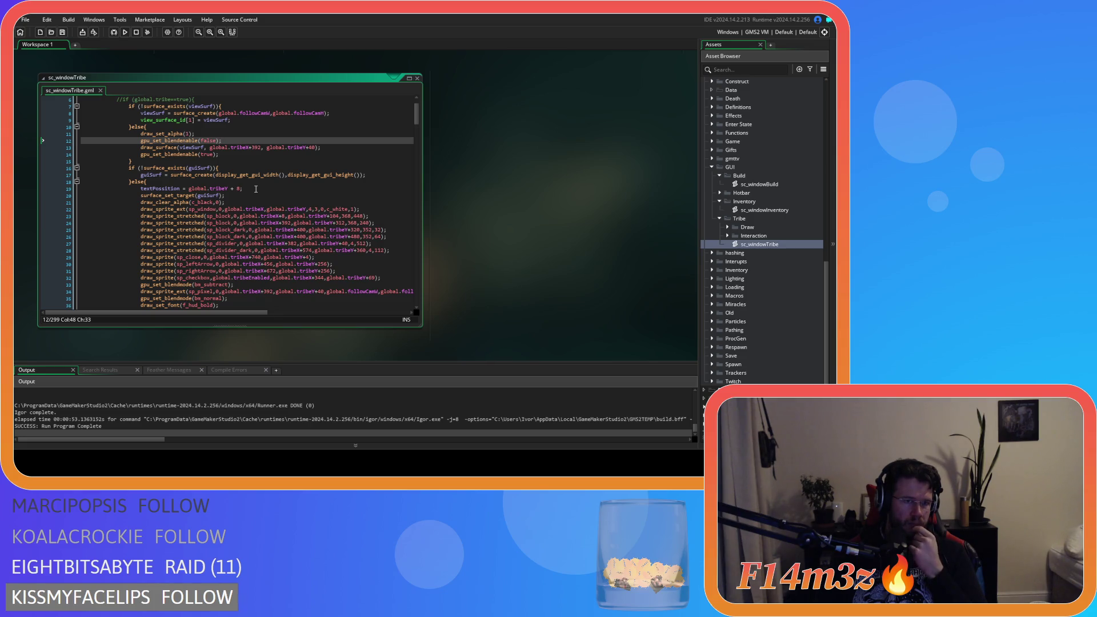
{"action": "scroll", "coordinate": [256, 189], "scroll_direction": "down", "scroll_amount": 8}
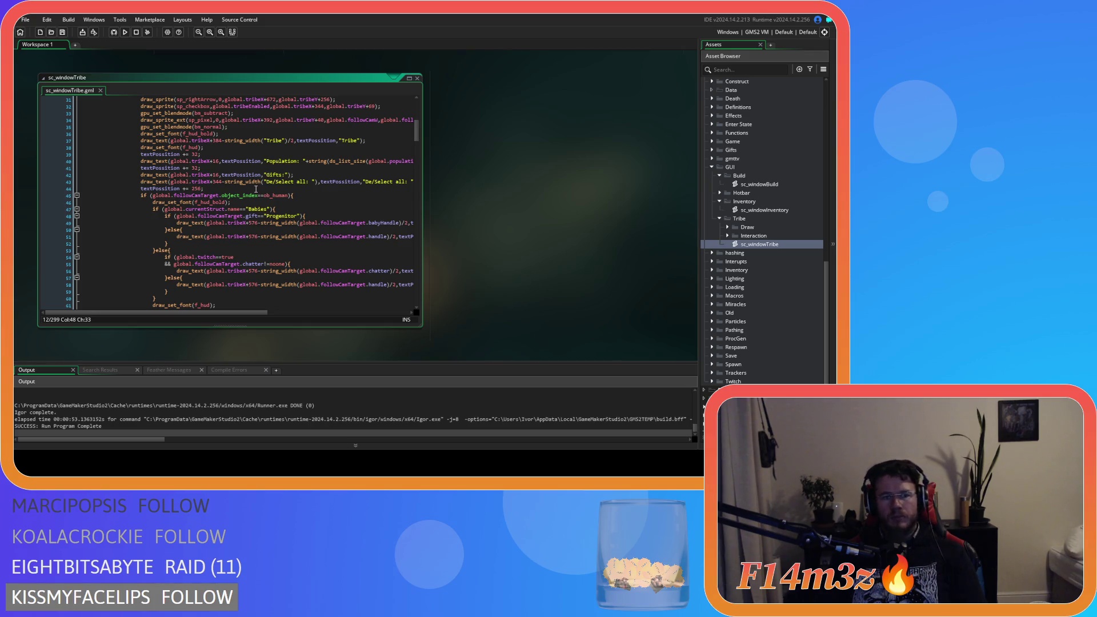
{"action": "scroll", "coordinate": [256, 190], "scroll_direction": "up", "scroll_amount": 10}
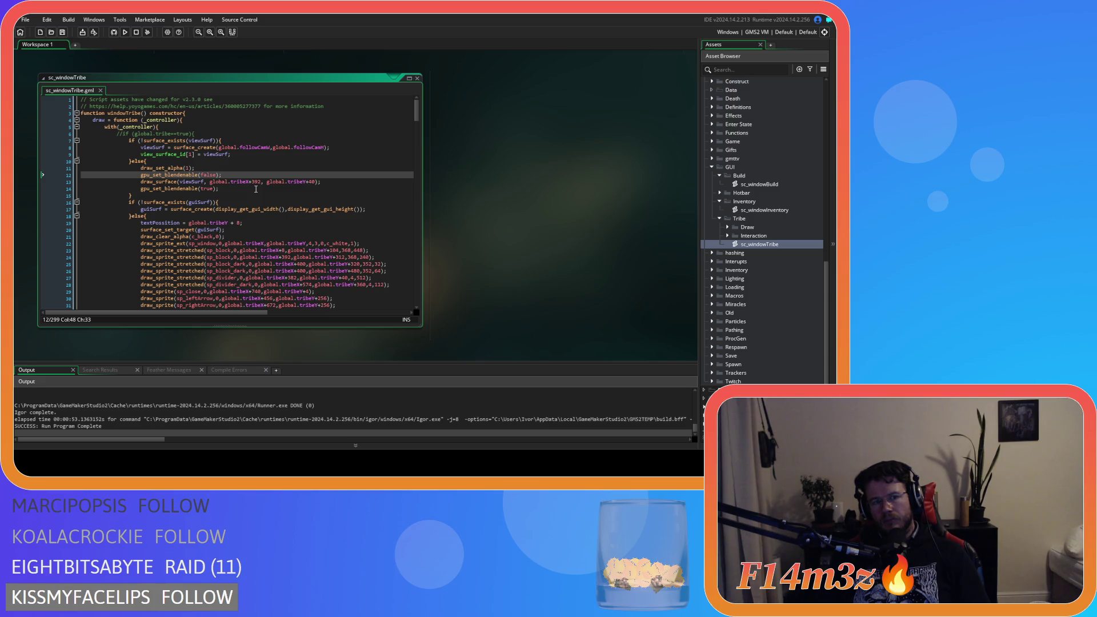
{"action": "scroll", "coordinate": [256, 190], "scroll_direction": "down", "scroll_amount": 20}
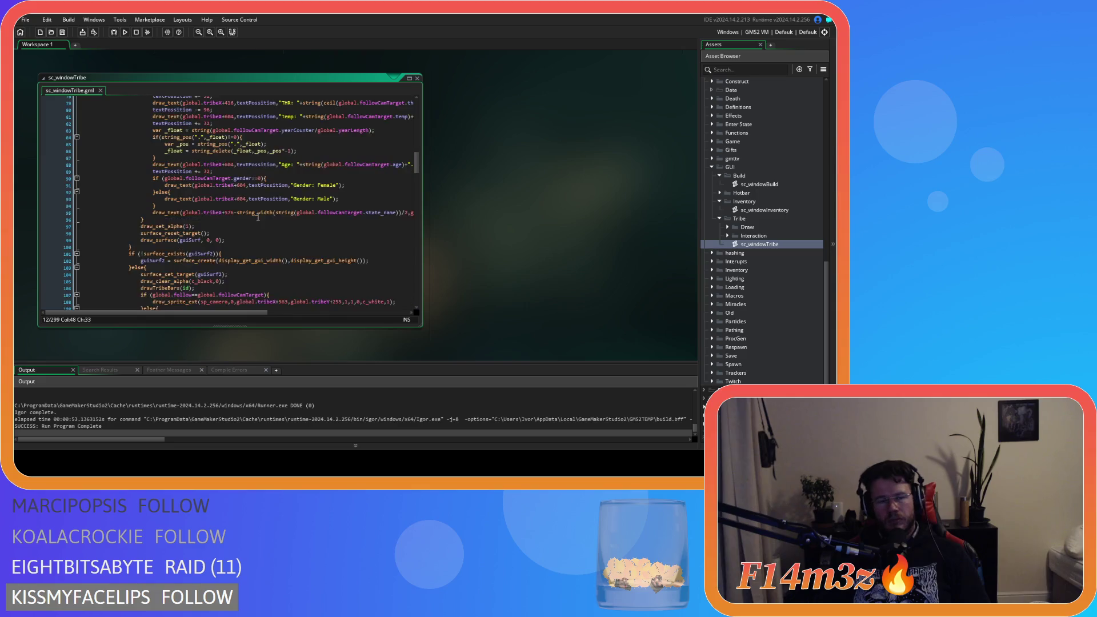
{"action": "scroll", "coordinate": [195, 246], "scroll_direction": "up", "scroll_amount": 1}
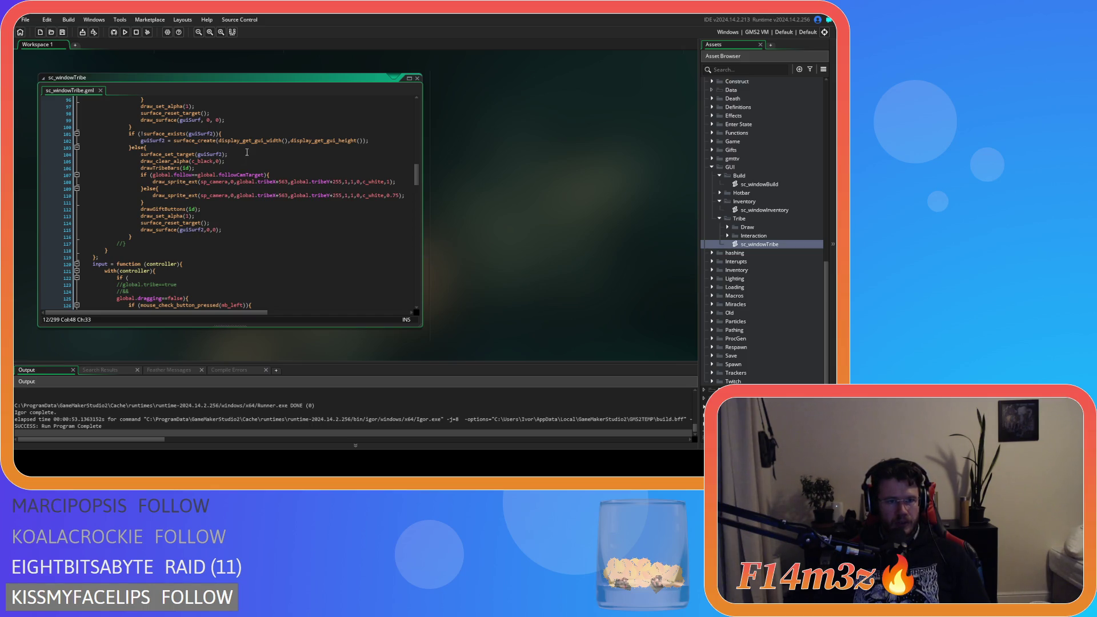
Delete the drawTribeBars-to-drawGiftButtons lines, then undo to restore them.
{"action": "left_click", "coordinate": [203, 210]}
{"action": "key", "text": "shift+Up"}
{"action": "key", "text": "shift+Up"}
{"action": "key", "text": "shift+Up"}
{"action": "key", "text": "shift+Home"}
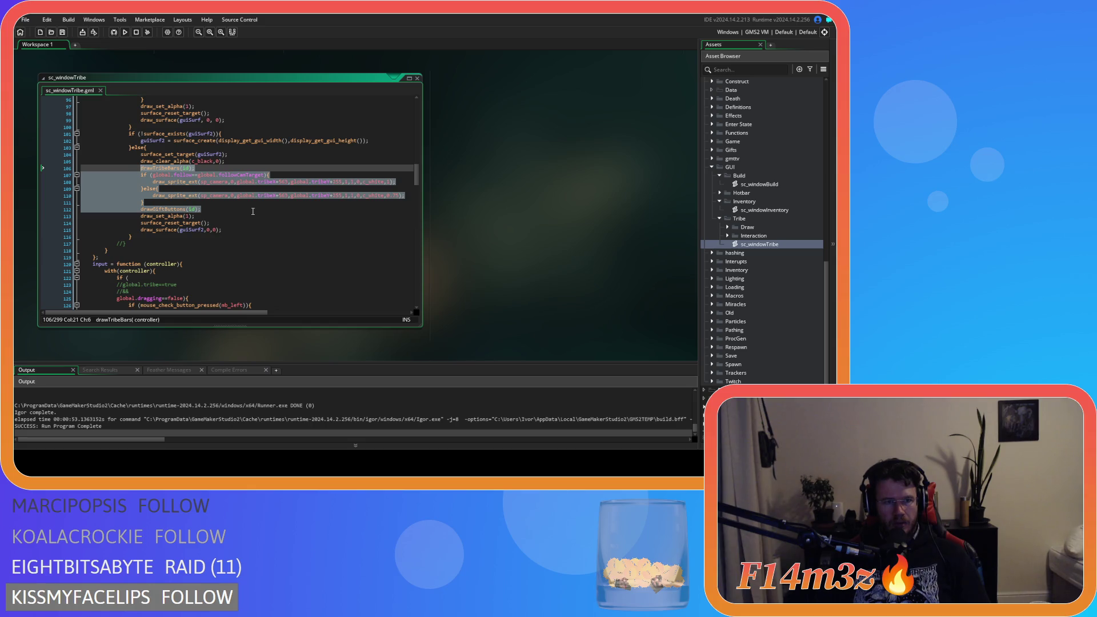
{"action": "key", "text": "BackSpace"}
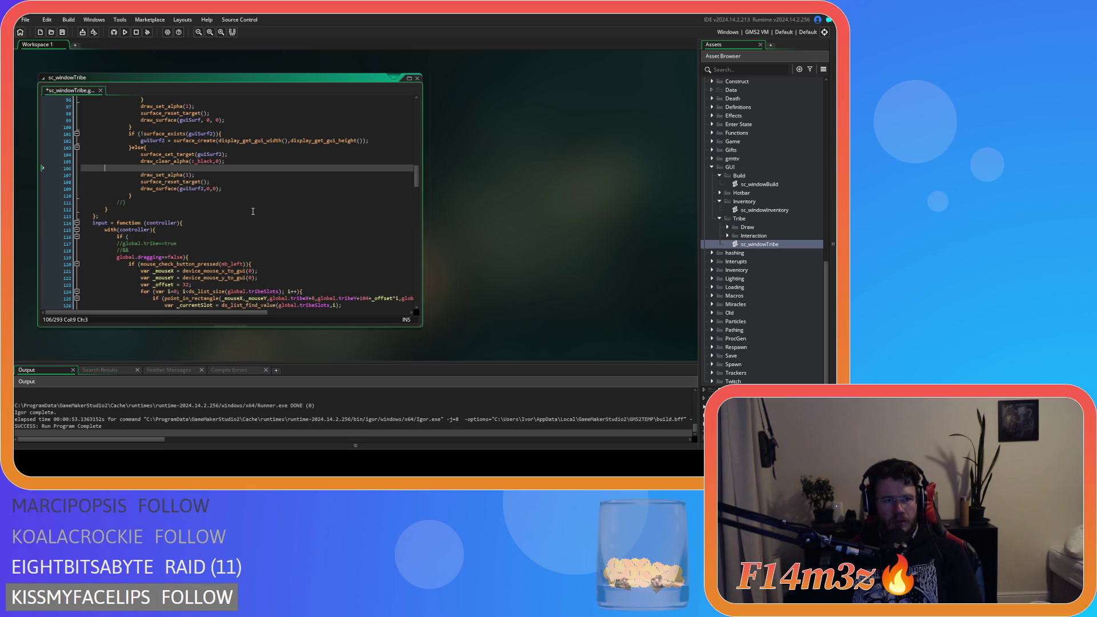
{"action": "key", "text": "BackSpace"}
{"action": "key", "text": "ctrl+z"}
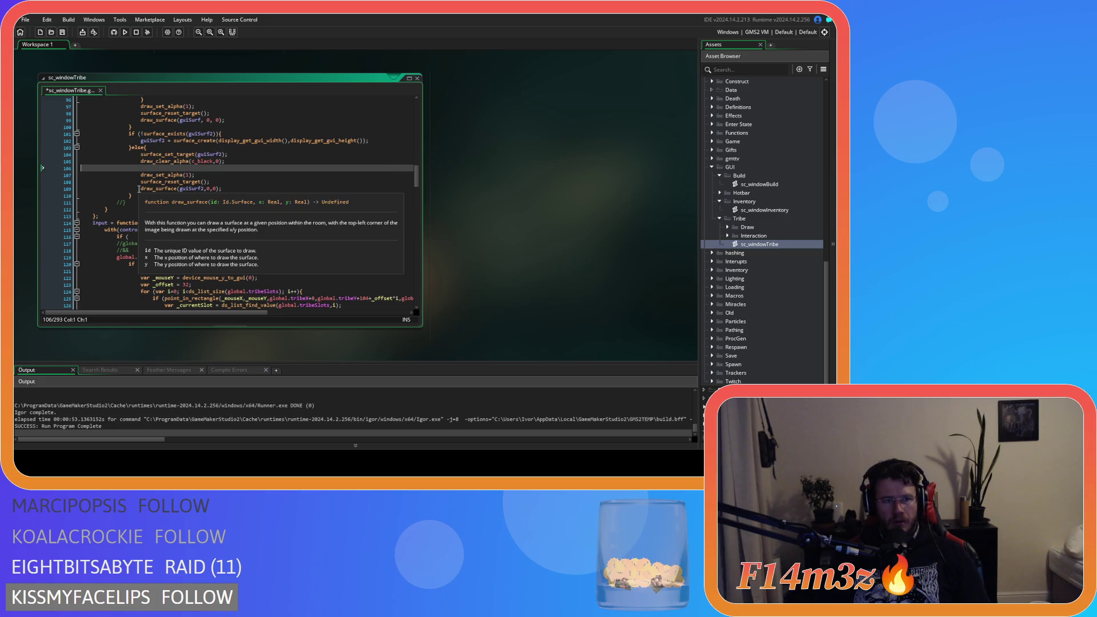
{"action": "key", "text": "ctrl+z"}
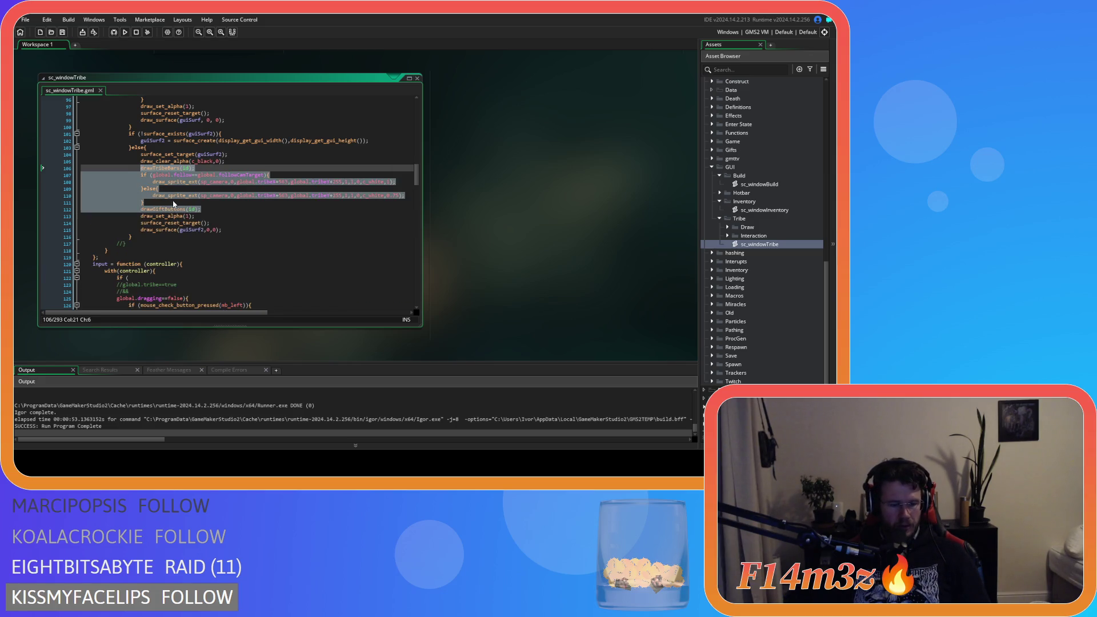
Comment out lines 103–116 of the guiSurf2 else block with Ctrl+K.
{"action": "left_click_drag", "start_coordinate": [133, 237], "coordinate": [130, 150]}
{"action": "key", "text": "ctrl+k"}
{"action": "left_click", "coordinate": [167, 165]}
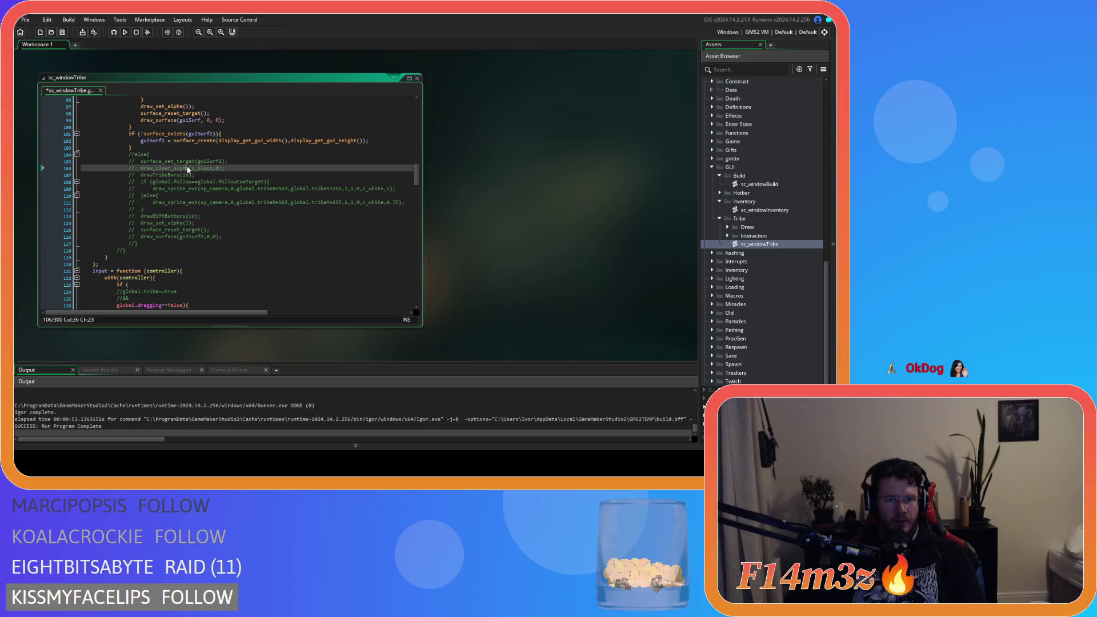
{"action": "scroll", "coordinate": [167, 166], "scroll_direction": "up", "scroll_amount": 20}
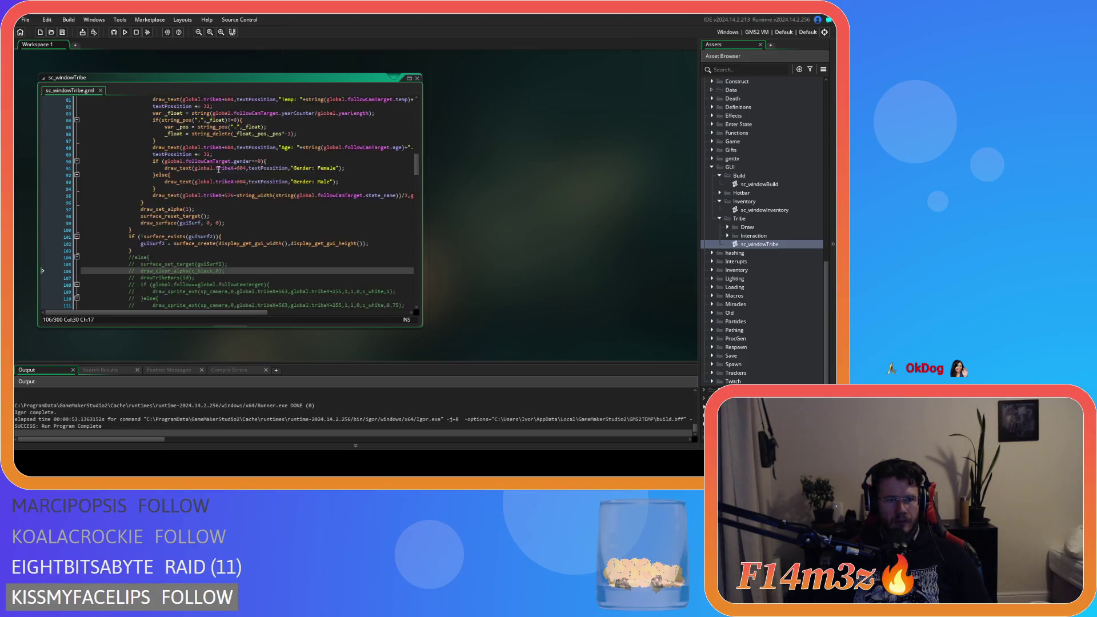
Select the commented guiSurf2 drawing block and uncomment it with Ctrl+Shift+K.
{"action": "scroll", "coordinate": [216, 203], "scroll_direction": "up", "scroll_amount": 2}
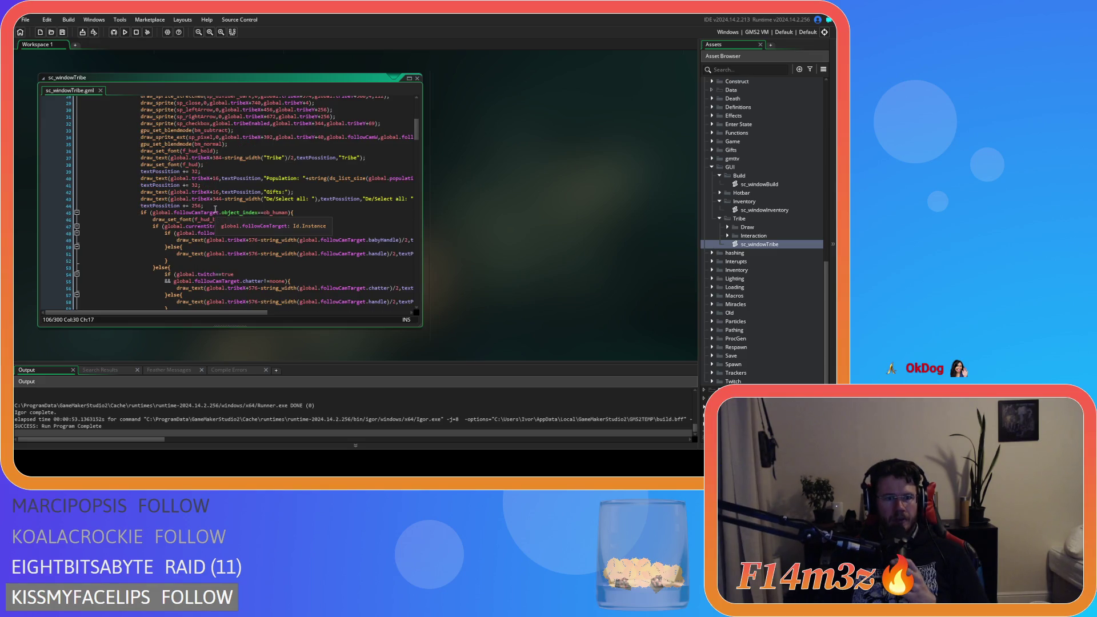
{"action": "scroll", "coordinate": [214, 208], "scroll_direction": "down", "scroll_amount": 8}
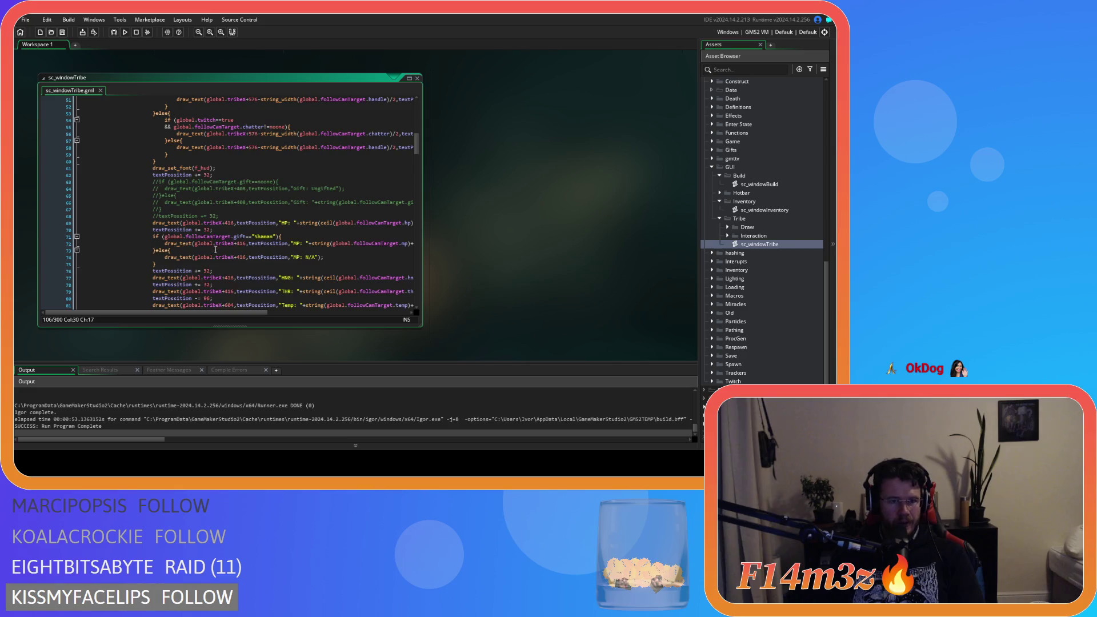
{"action": "scroll", "coordinate": [217, 227], "scroll_direction": "down", "scroll_amount": 6}
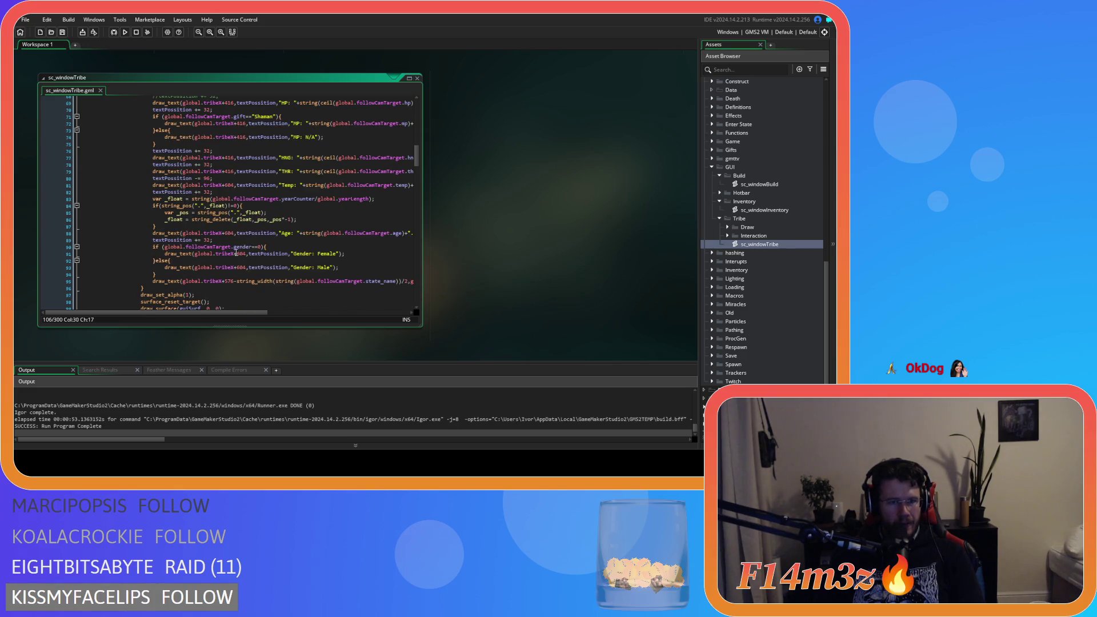
{"action": "scroll", "coordinate": [251, 289], "scroll_direction": "down", "scroll_amount": 3}
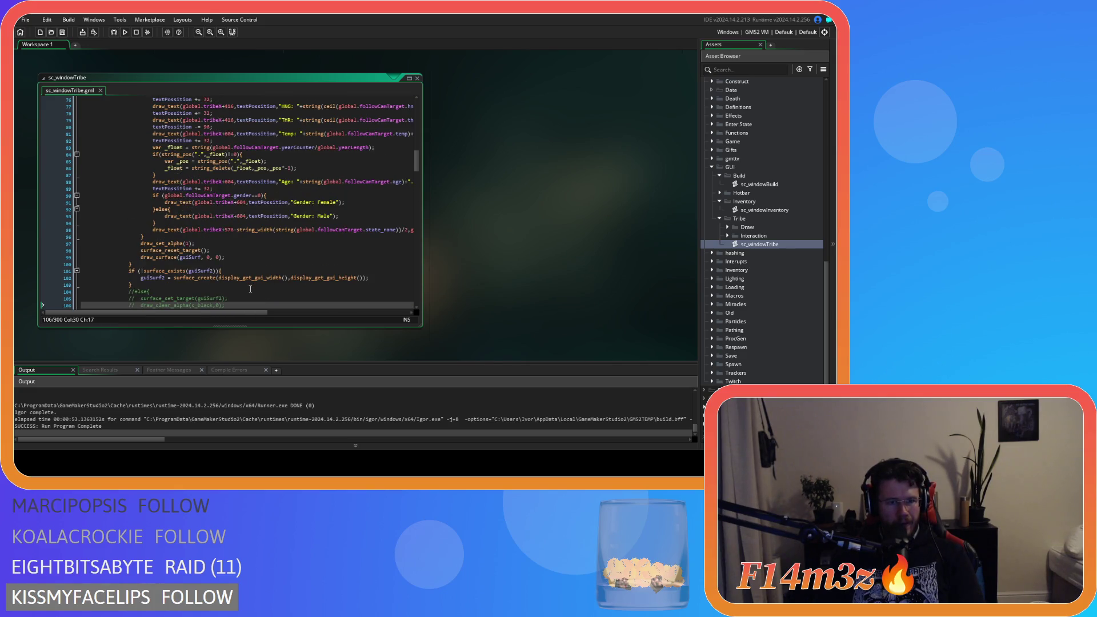
{"action": "scroll", "coordinate": [250, 288], "scroll_direction": "up", "scroll_amount": 3}
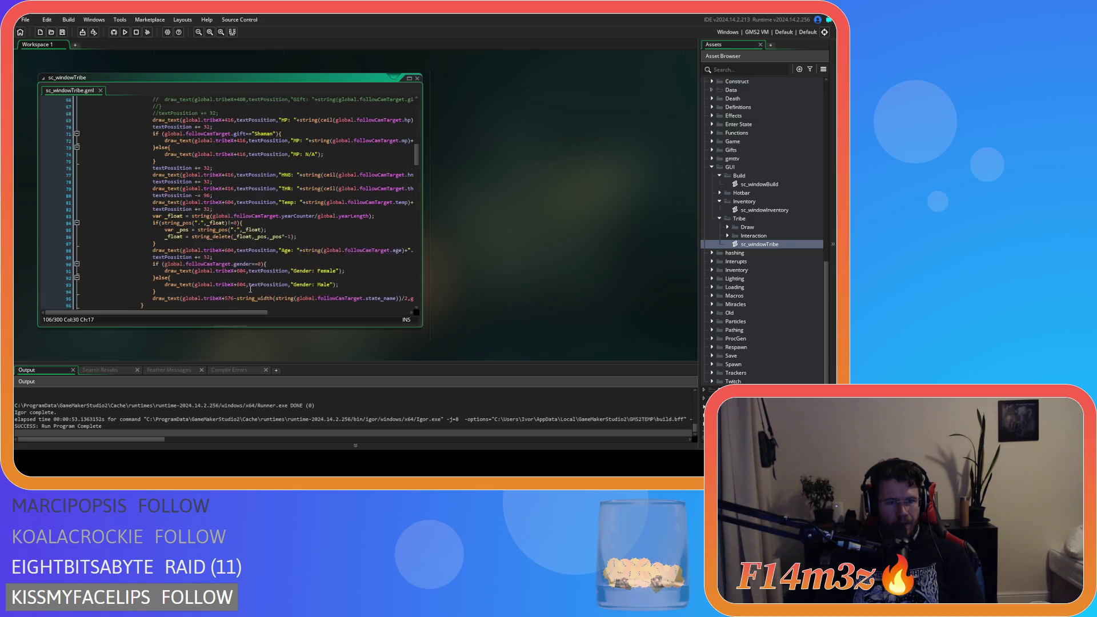
{"action": "scroll", "coordinate": [250, 289], "scroll_direction": "down", "scroll_amount": 3}
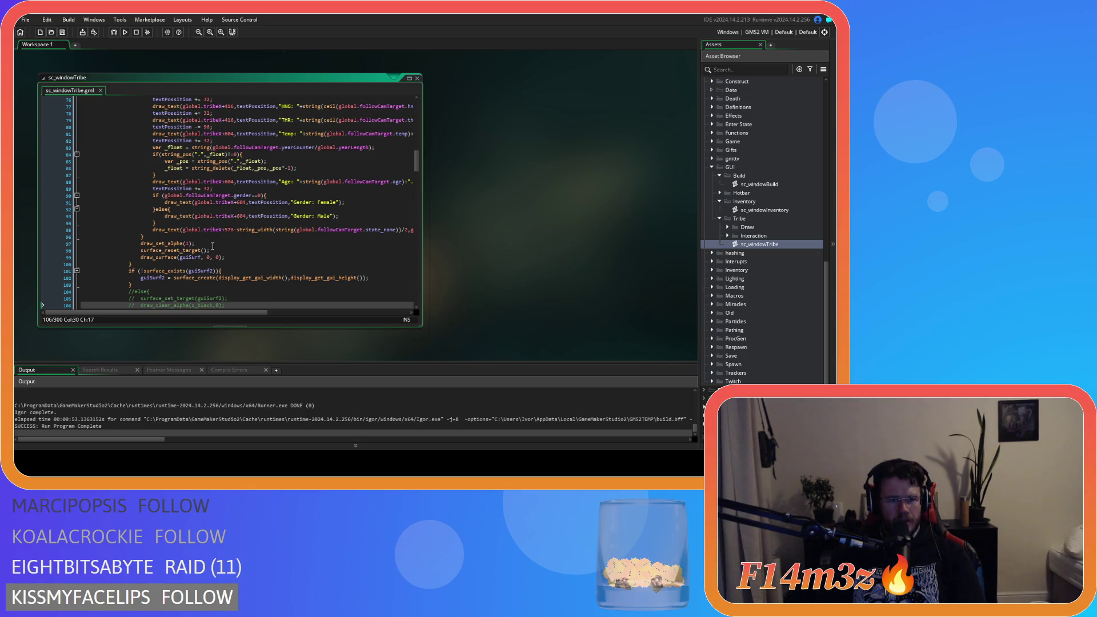
{"action": "scroll", "coordinate": [230, 286], "scroll_direction": "down", "scroll_amount": 2}
{"action": "left_click_drag", "start_coordinate": [81, 258], "coordinate": [205, 292]}
{"action": "key", "text": "ctrl+shift+k"}
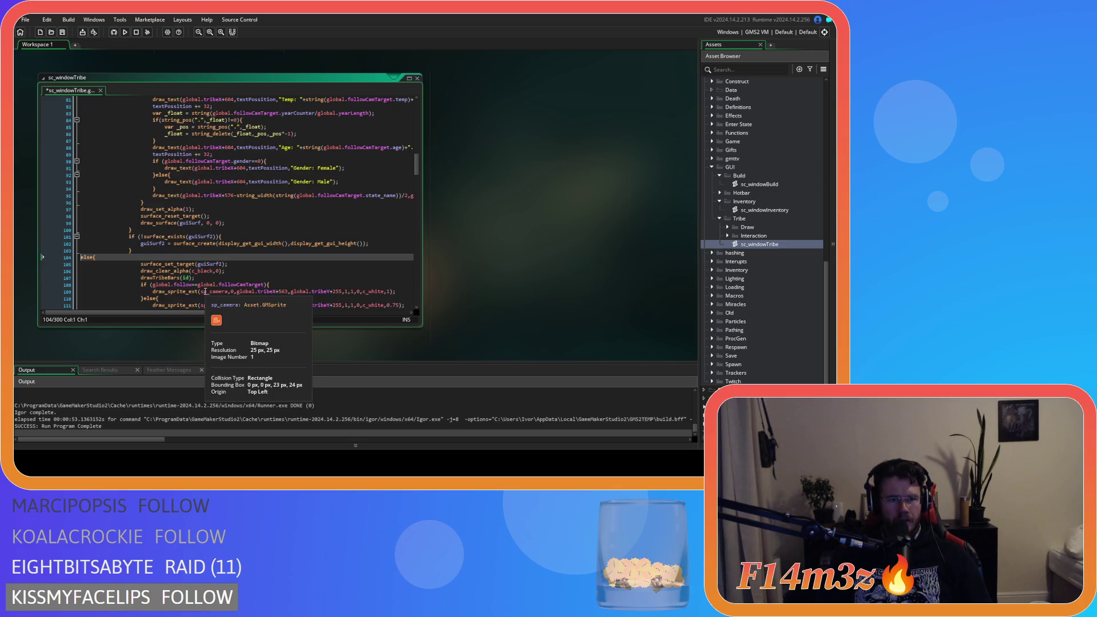
Rejoin the closing brace with else and comment out the guiSurf2 creation and drawing code.
{"action": "key", "text": "BackSpace"}
{"action": "scroll", "coordinate": [205, 292], "scroll_direction": "down", "scroll_amount": 3}
{"action": "left_click_drag", "start_coordinate": [134, 288], "coordinate": [129, 189]}
{"action": "key", "text": "ctrl+k"}
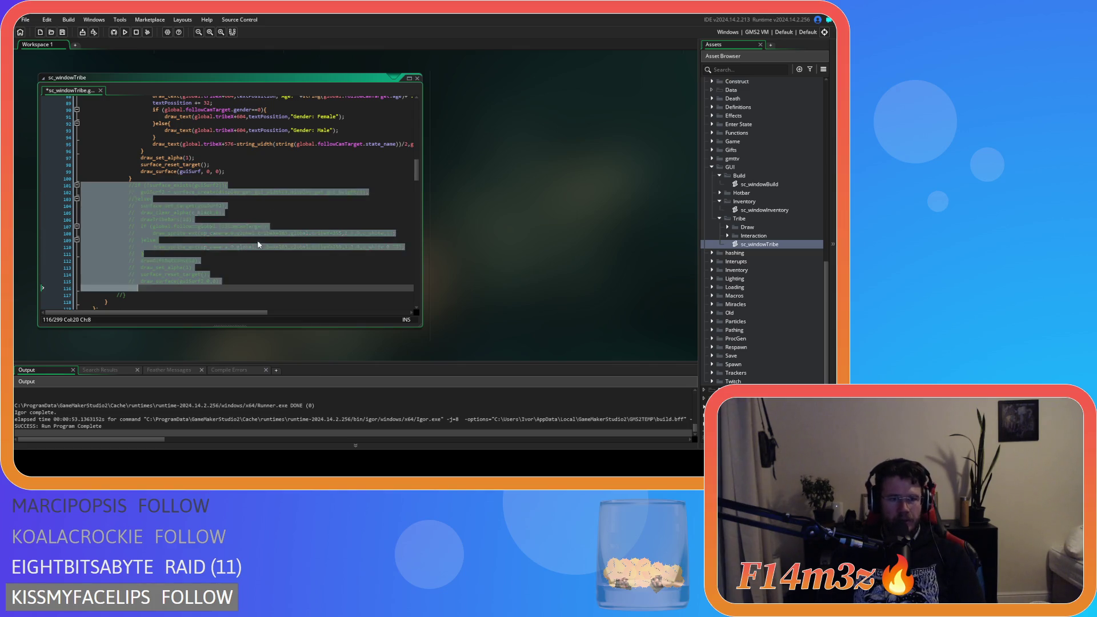
{"action": "scroll", "coordinate": [217, 260], "scroll_direction": "up", "scroll_amount": 5}
{"action": "left_click", "coordinate": [217, 260]}
Paste the drawTribeBars, camera sprite and drawGiftButtons lines after line 32 in the guiSurf block.
{"action": "left_click", "coordinate": [187, 256]}
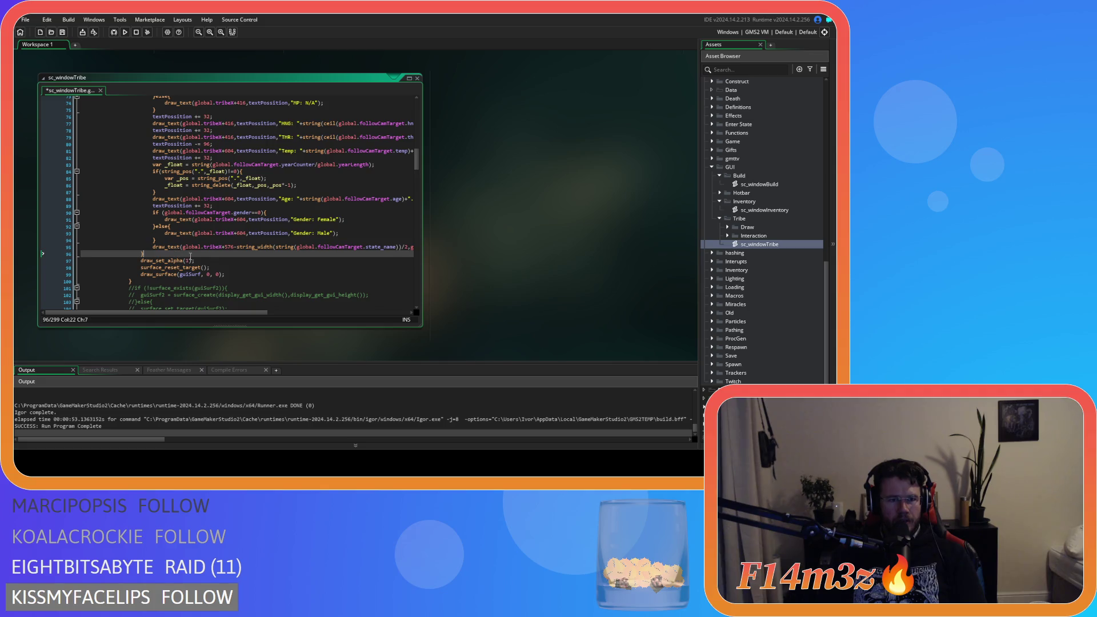
{"action": "scroll", "coordinate": [213, 263], "scroll_direction": "up", "scroll_amount": 15}
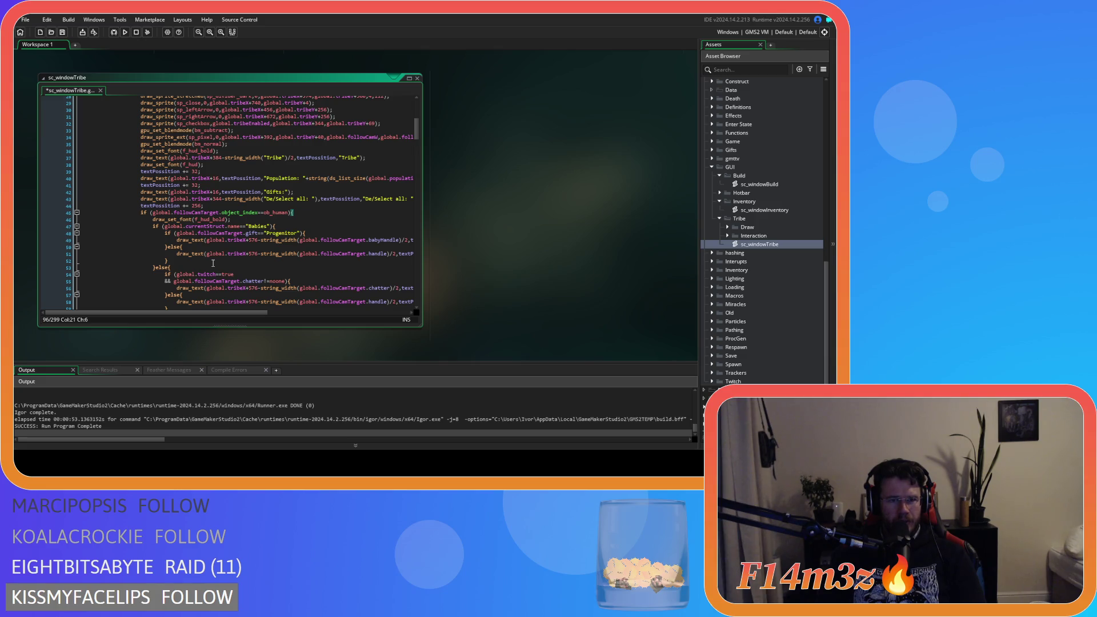
{"action": "scroll", "coordinate": [213, 263], "scroll_direction": "down", "scroll_amount": 13}
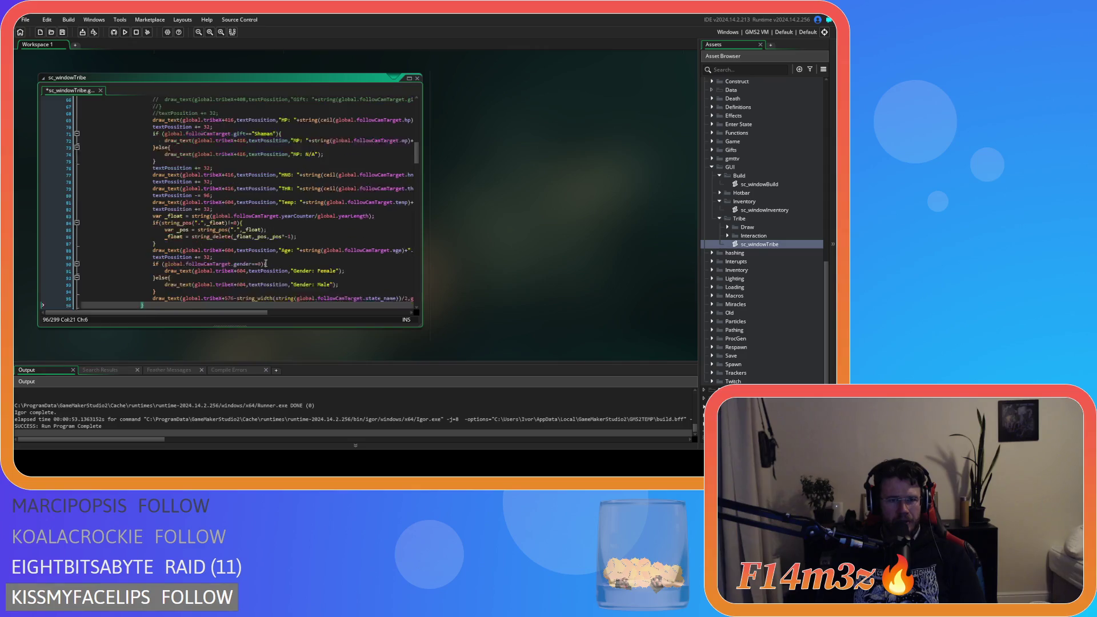
{"action": "scroll", "coordinate": [266, 263], "scroll_direction": "up", "scroll_amount": 14}
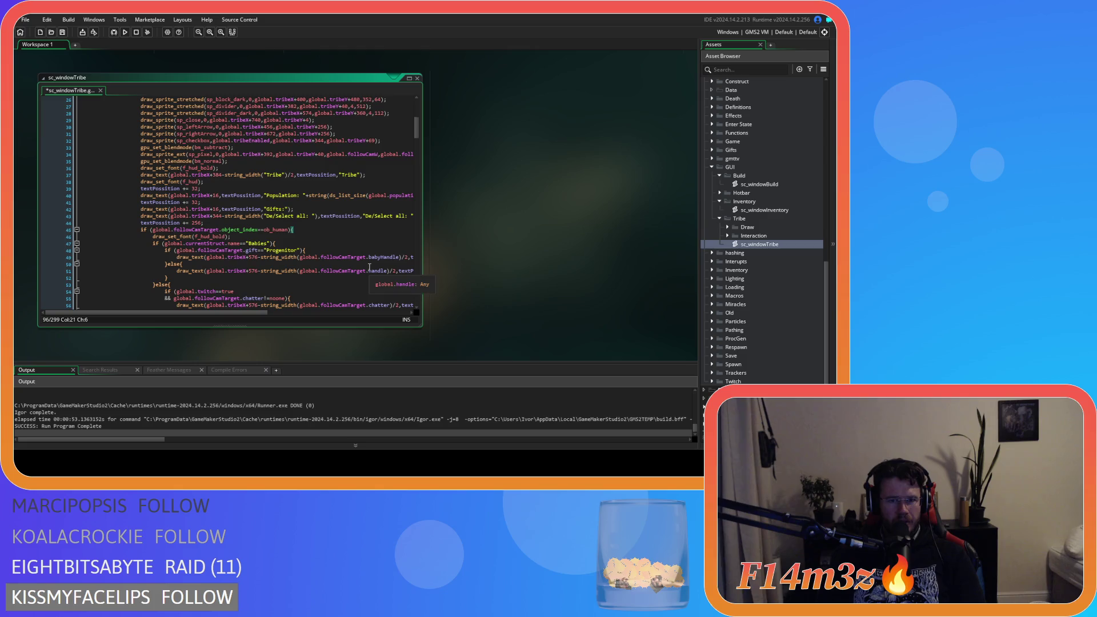
{"action": "scroll", "coordinate": [360, 264], "scroll_direction": "down", "scroll_amount": 4}
{"action": "scroll", "coordinate": [362, 266], "scroll_direction": "down", "scroll_amount": 3}
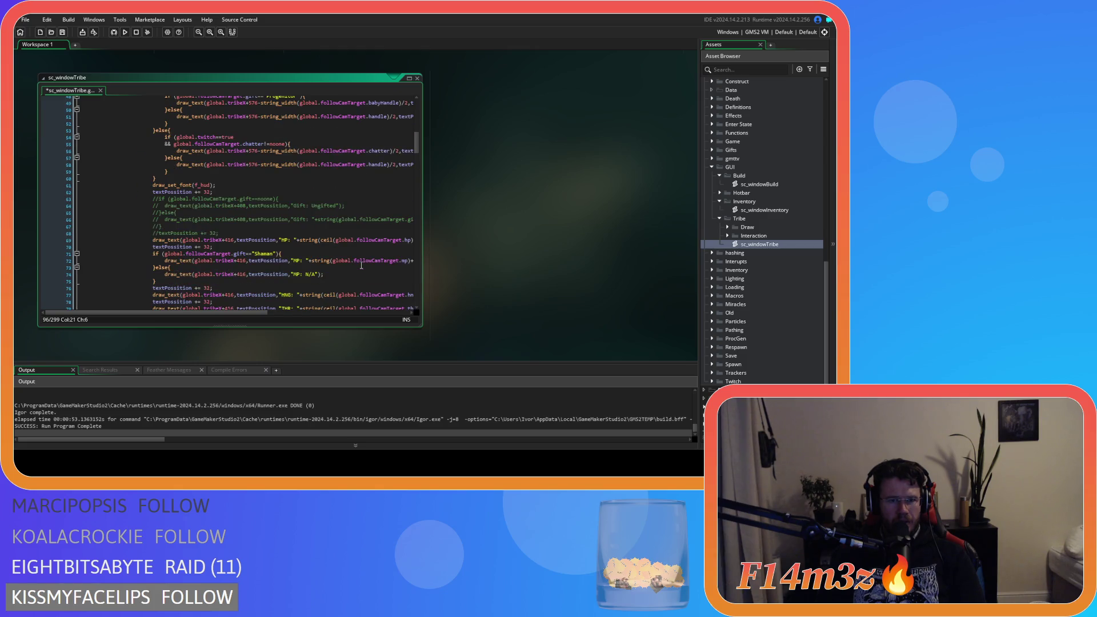
{"action": "scroll", "coordinate": [361, 265], "scroll_direction": "up", "scroll_amount": 6}
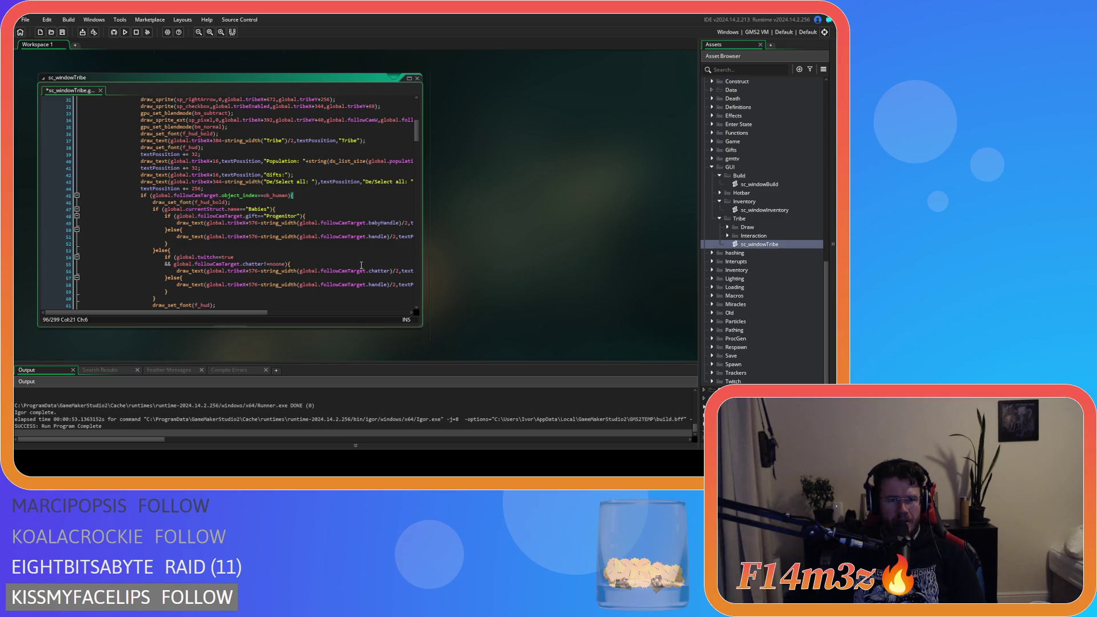
{"action": "scroll", "coordinate": [361, 265], "scroll_direction": "down", "scroll_amount": 14}
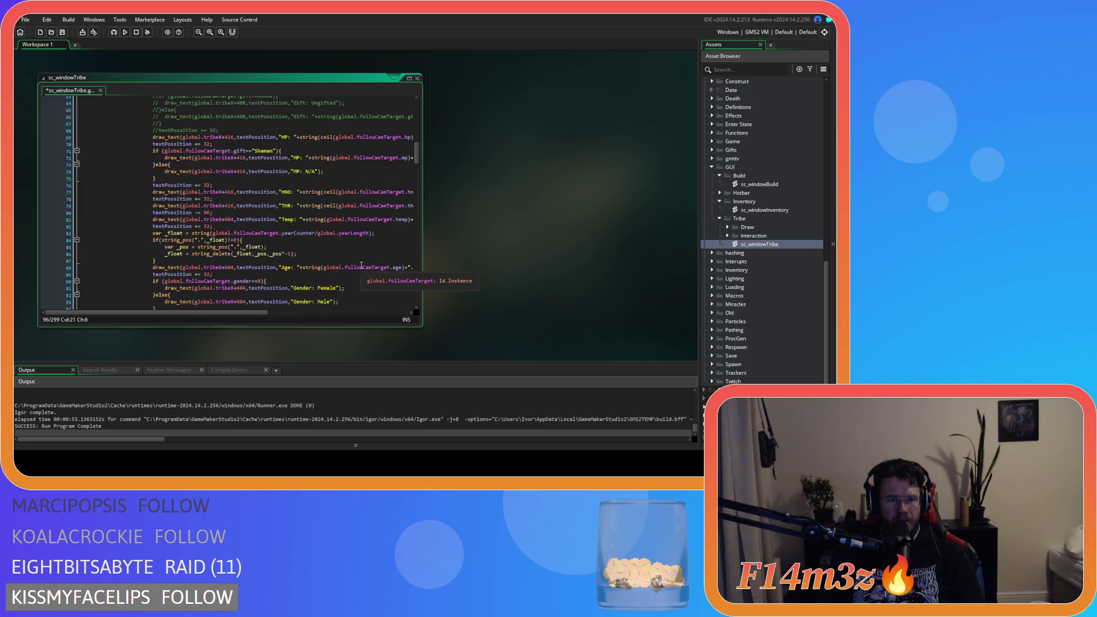
{"action": "scroll", "coordinate": [271, 262], "scroll_direction": "down", "scroll_amount": 6}
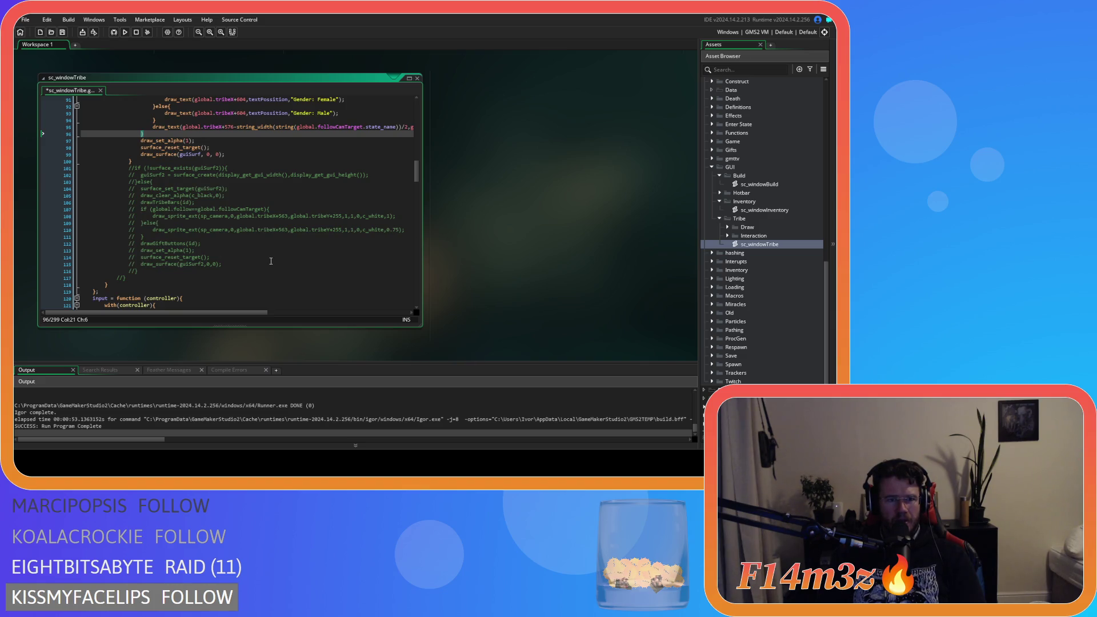
{"action": "scroll", "coordinate": [255, 254], "scroll_direction": "up", "scroll_amount": 7}
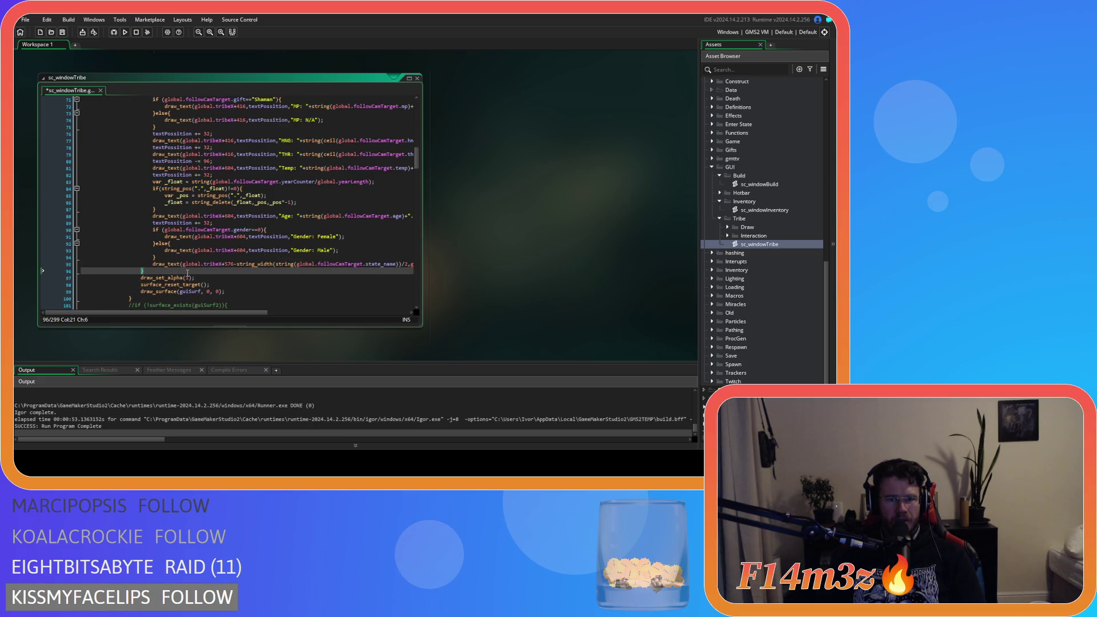
{"action": "scroll", "coordinate": [188, 274], "scroll_direction": "up", "scroll_amount": 15}
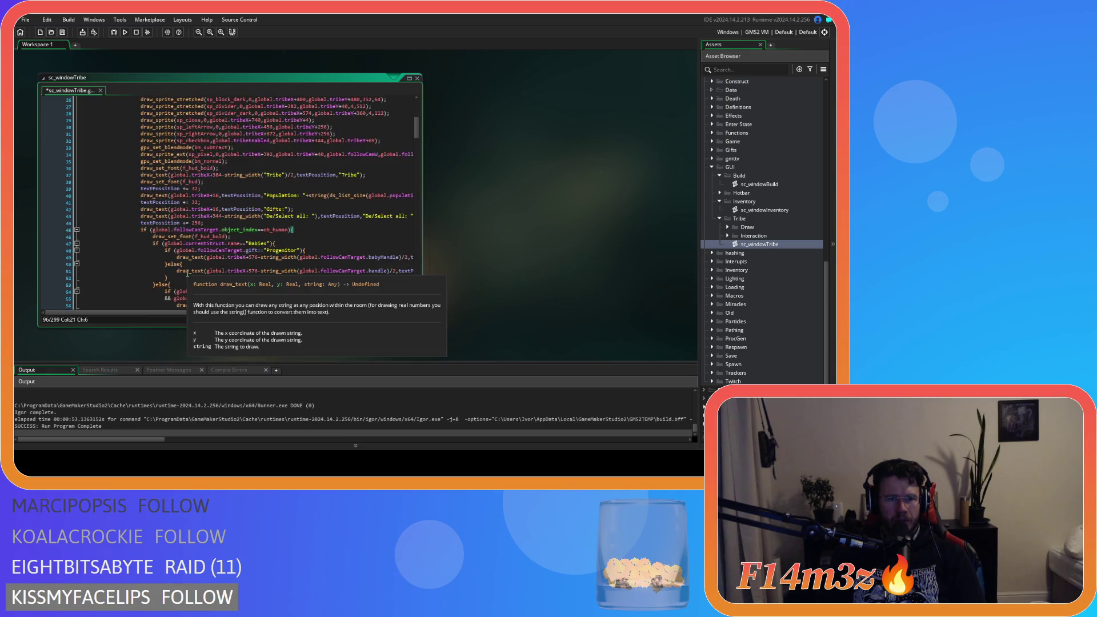
{"action": "scroll", "coordinate": [199, 254], "scroll_direction": "up", "scroll_amount": 3}
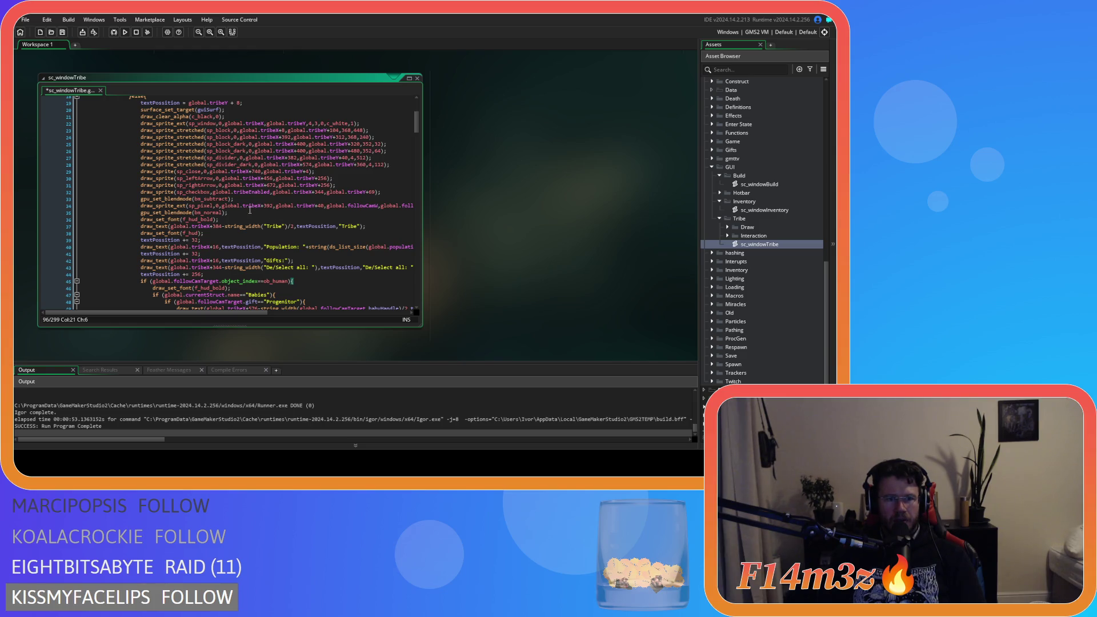
{"action": "left_click", "coordinate": [395, 192]}
{"action": "key", "text": "Return"}
{"action": "key", "text": "ctrl+v"}
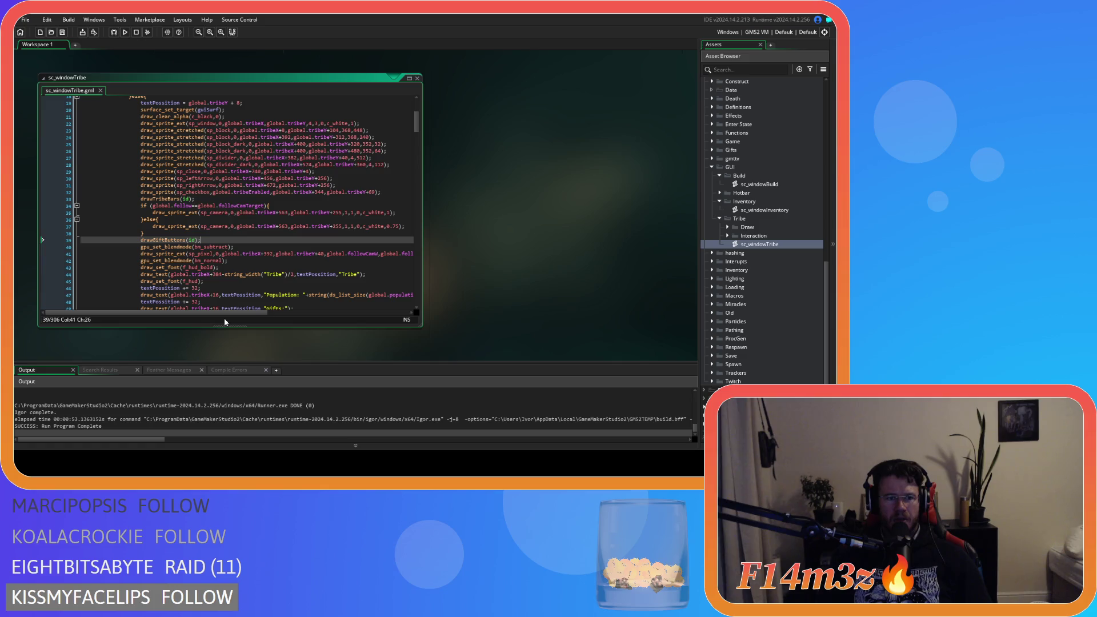
Save sc_windowTribe, then scroll up and select the blend-disable call to copy.
{"action": "key", "text": "ctrl+s"}
{"action": "scroll", "coordinate": [234, 273], "scroll_direction": "up", "scroll_amount": 2}
{"action": "scroll", "coordinate": [234, 273], "scroll_direction": "up", "scroll_amount": 3}
{"action": "left_click_drag", "start_coordinate": [220, 175], "coordinate": [142, 178]}
{"action": "key", "text": "ctrl+c"}
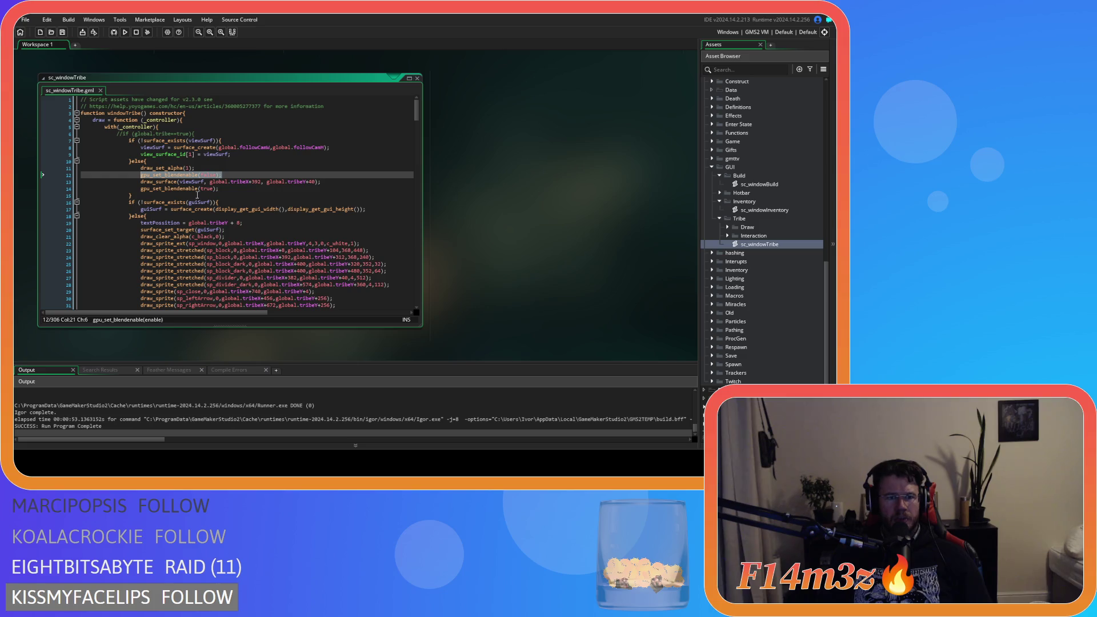
Paste a blend-disable call on a new line after the guiSurf target is set.
{"action": "left_click", "coordinate": [256, 226]}
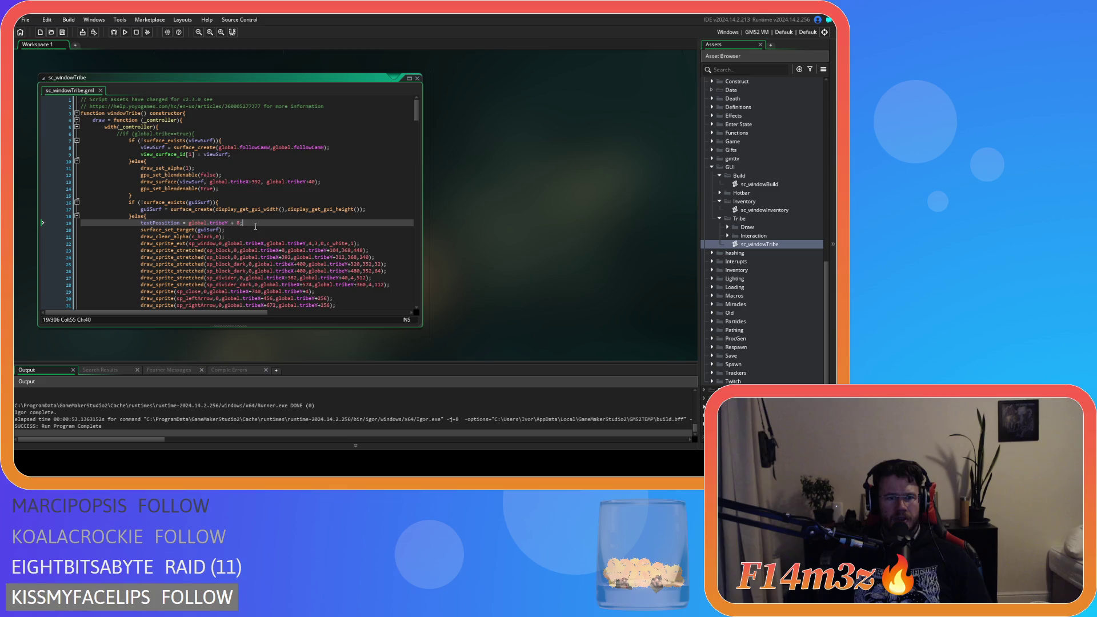
{"action": "left_click", "coordinate": [238, 230]}
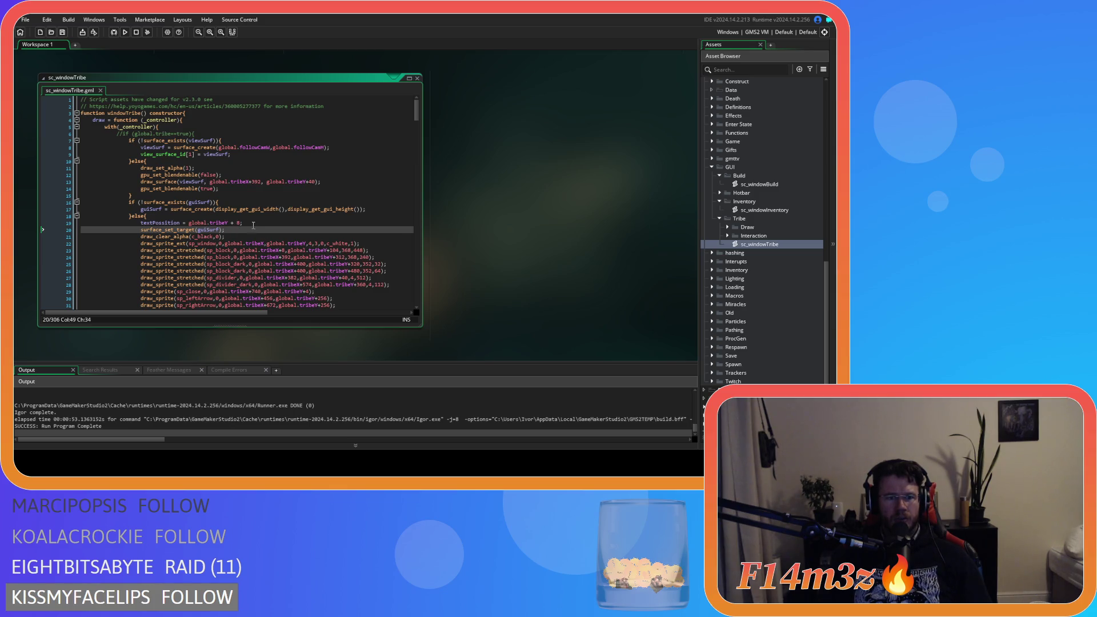
{"action": "key", "text": "Return"}
{"action": "key", "text": "ctrl+v"}
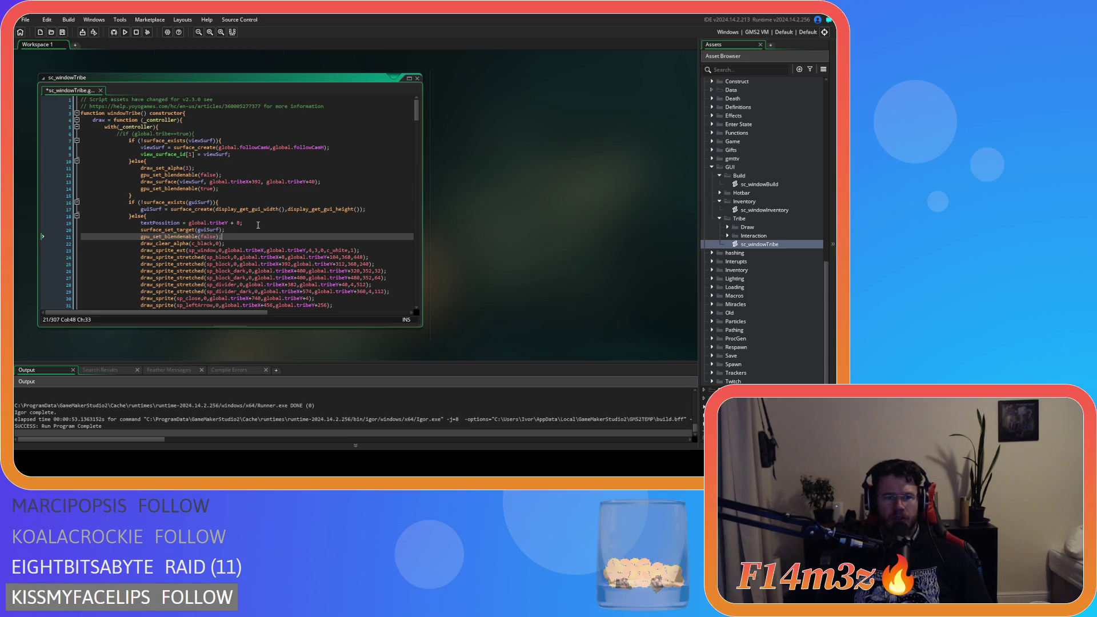
{"action": "key", "text": "ctrl+z"}
{"action": "key", "text": "ctrl+z"}
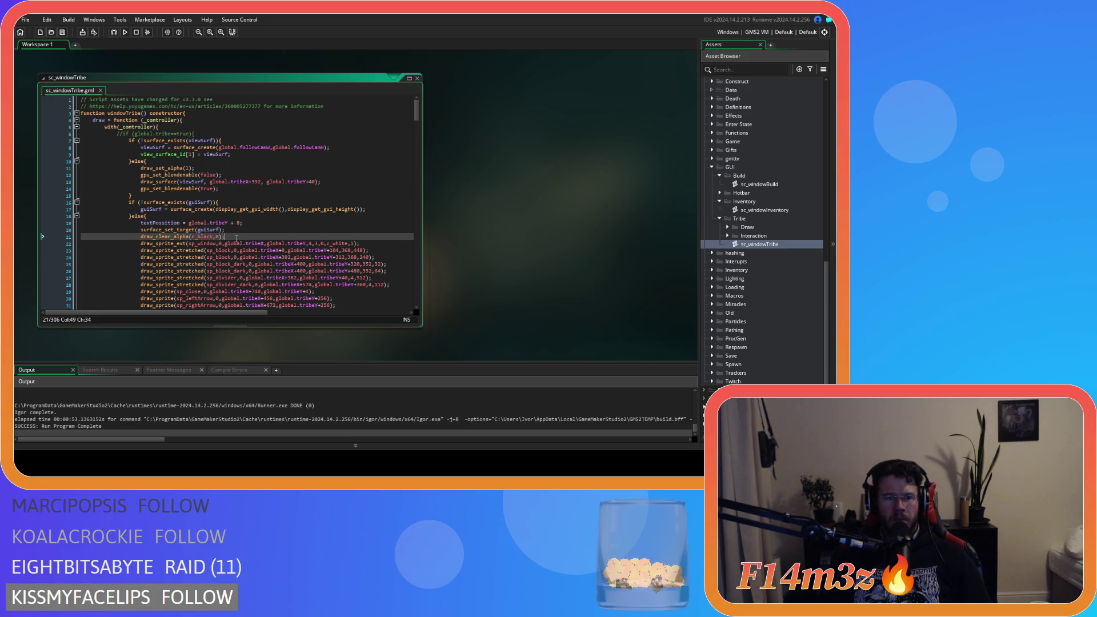
{"action": "key", "text": "ctrl+y"}
{"action": "key", "text": "ctrl+y"}
Copy gpu_set_blendenable(true), paste it near the GUI surface draw, save, then undo it.
{"action": "left_click", "coordinate": [213, 190]}
{"action": "left_click_drag", "start_coordinate": [219, 189], "coordinate": [140, 189]}
{"action": "key", "text": "ctrl+c"}
{"action": "scroll", "coordinate": [271, 270], "scroll_direction": "down", "scroll_amount": 20}
{"action": "scroll", "coordinate": [271, 270], "scroll_direction": "down", "scroll_amount": 4}
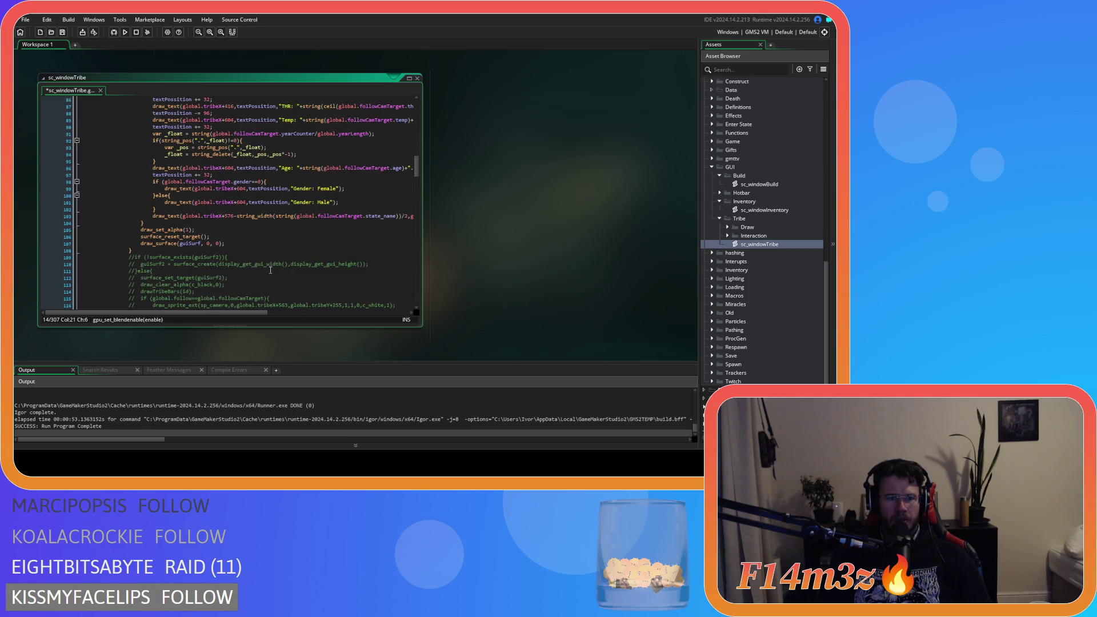
{"action": "left_click", "coordinate": [198, 226]}
{"action": "key", "text": "ctrl+v"}
{"action": "key", "text": "ctrl+s"}
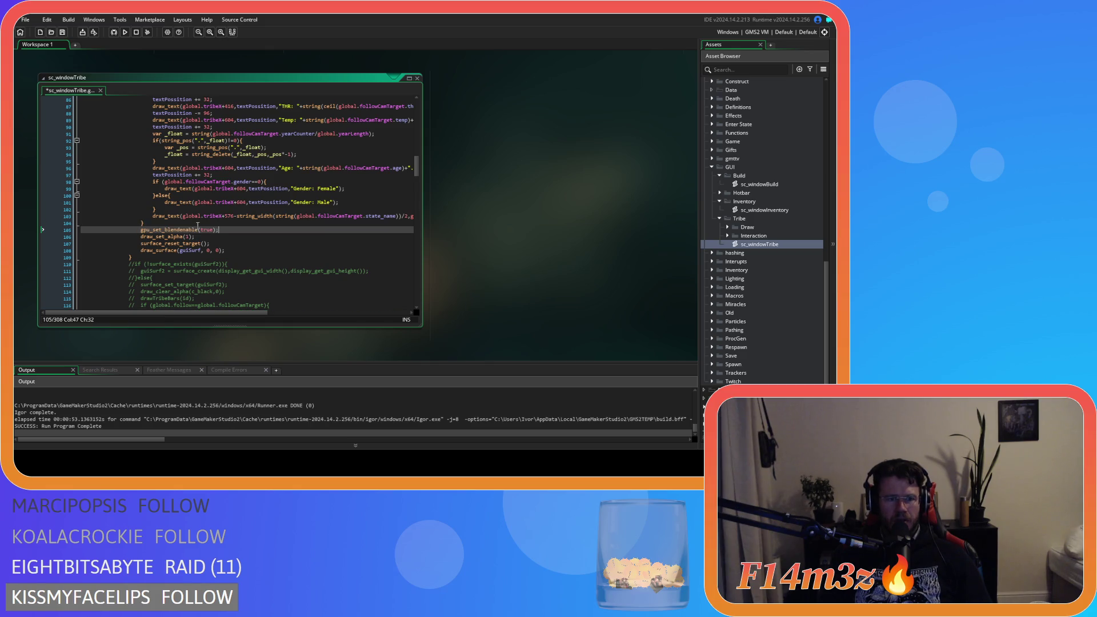
{"action": "left_click_drag", "start_coordinate": [416, 178], "coordinate": [412, 116]}
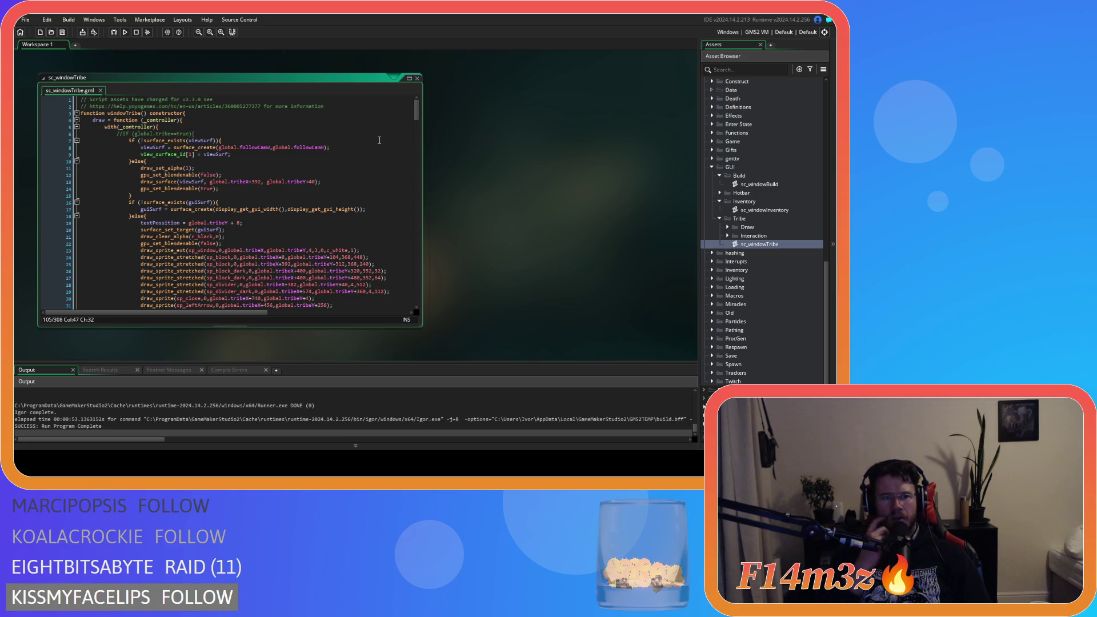
{"action": "key", "text": "ctrl+z"}
{"action": "key", "text": "ctrl+z"}
{"action": "key", "text": "ctrl+z"}
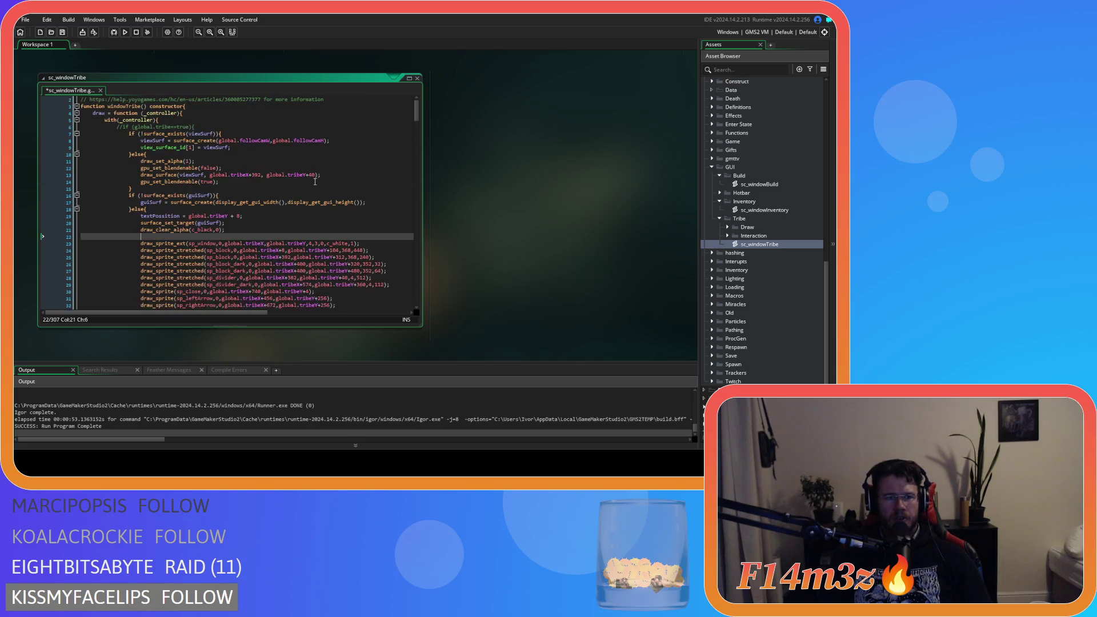
Insert gpu_set_blendenable(false) after surface_reset_target, before draw_surface(guiSurf,0,0).
{"action": "scroll", "coordinate": [315, 182], "scroll_direction": "up", "scroll_amount": 1}
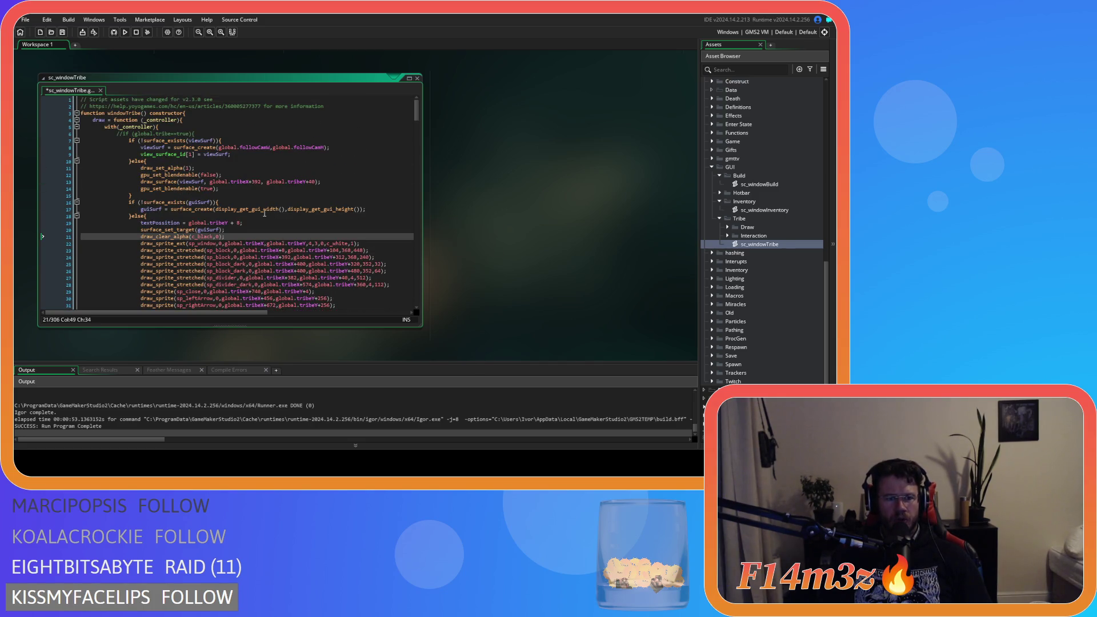
{"action": "left_click", "coordinate": [221, 177]}
{"action": "key", "text": "shift+Home"}
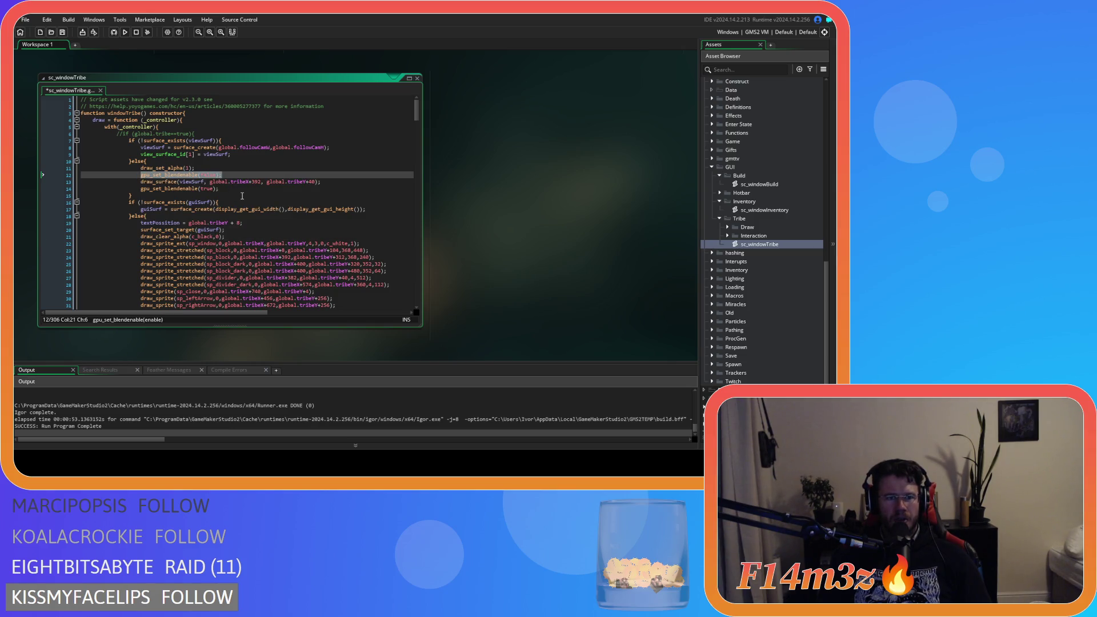
{"action": "scroll", "coordinate": [242, 196], "scroll_direction": "down", "scroll_amount": 20}
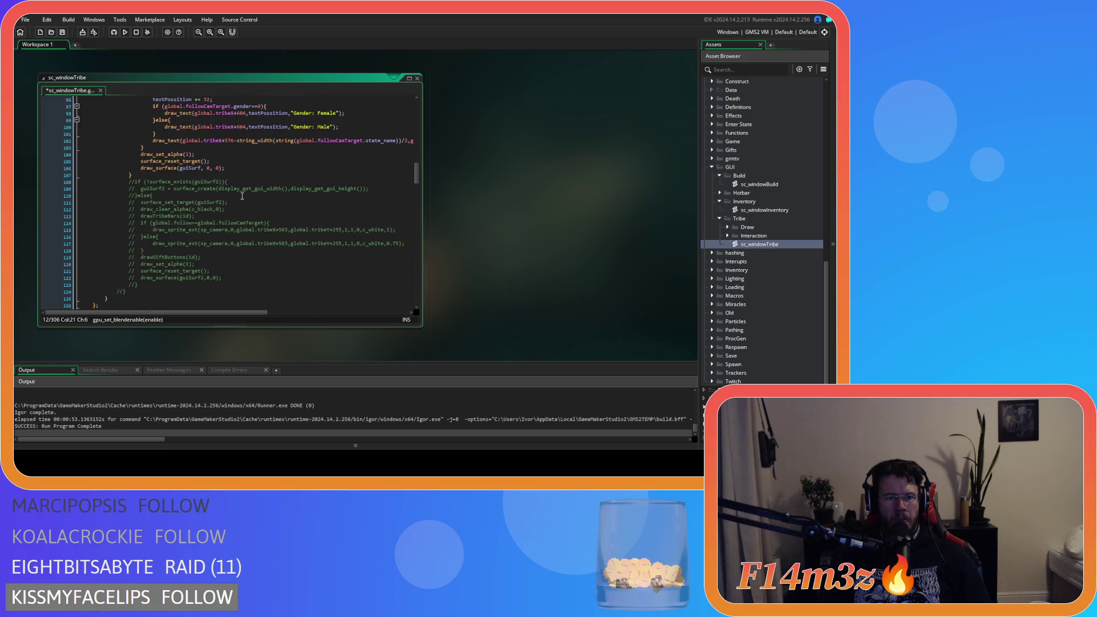
{"action": "left_click", "coordinate": [221, 160]}
{"action": "key", "text": "Return"}
{"action": "type", "text": "gpu_set_blendenable(false);"}
Add gpu_set_blendenable(true) after draw_surface(guiSurf,0,0) and build and run with F5.
{"action": "left_click", "coordinate": [231, 175]}
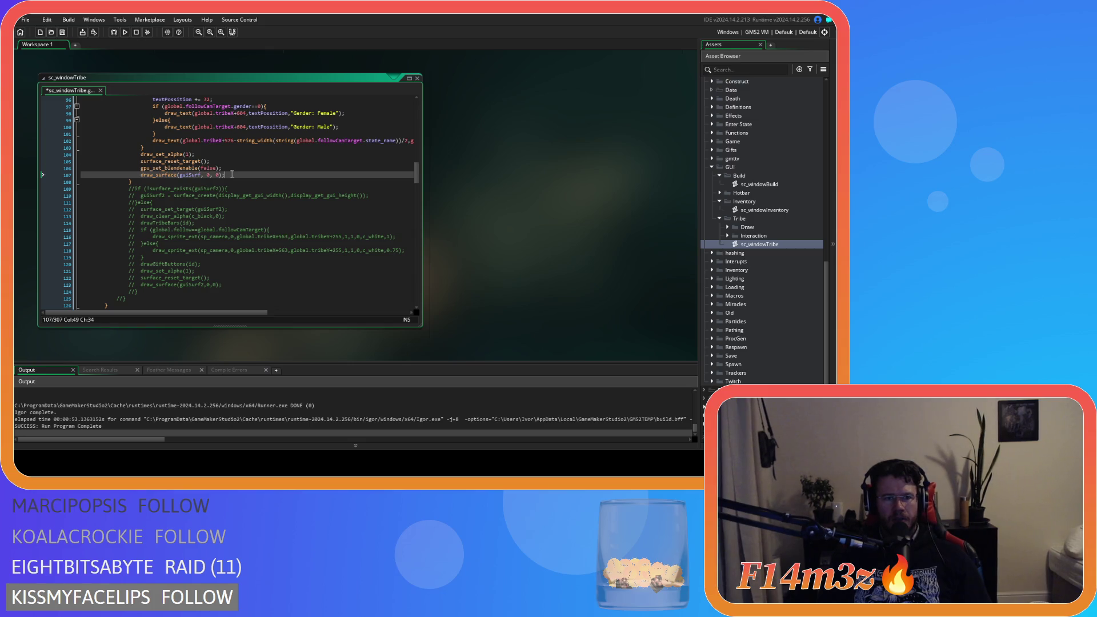
{"action": "key", "text": "Return"}
{"action": "type", "text": "gpu_set_blendenable(false);"}
{"action": "left_click", "coordinate": [205, 183]}
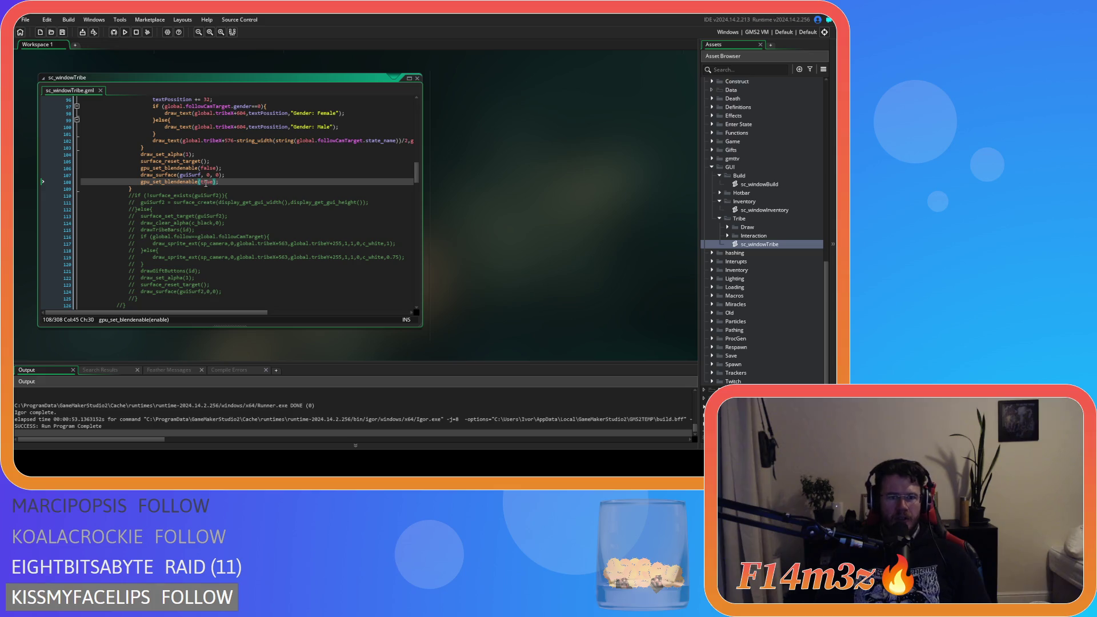
{"action": "key", "text": "F5"}
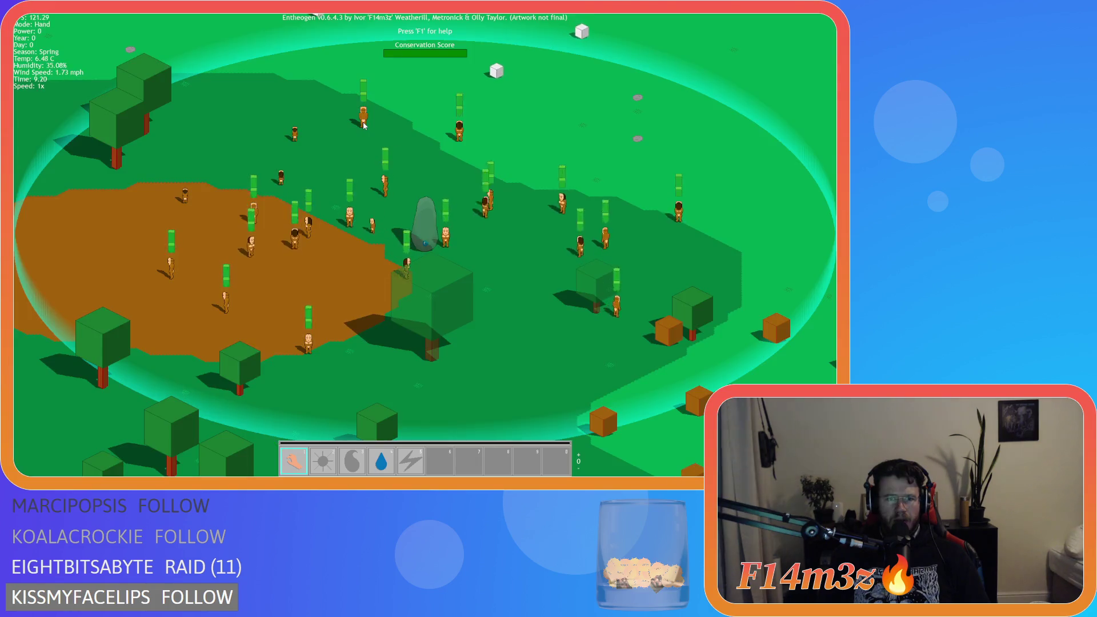
{"action": "key", "text": "Escape"}
{"action": "key", "text": "Return"}
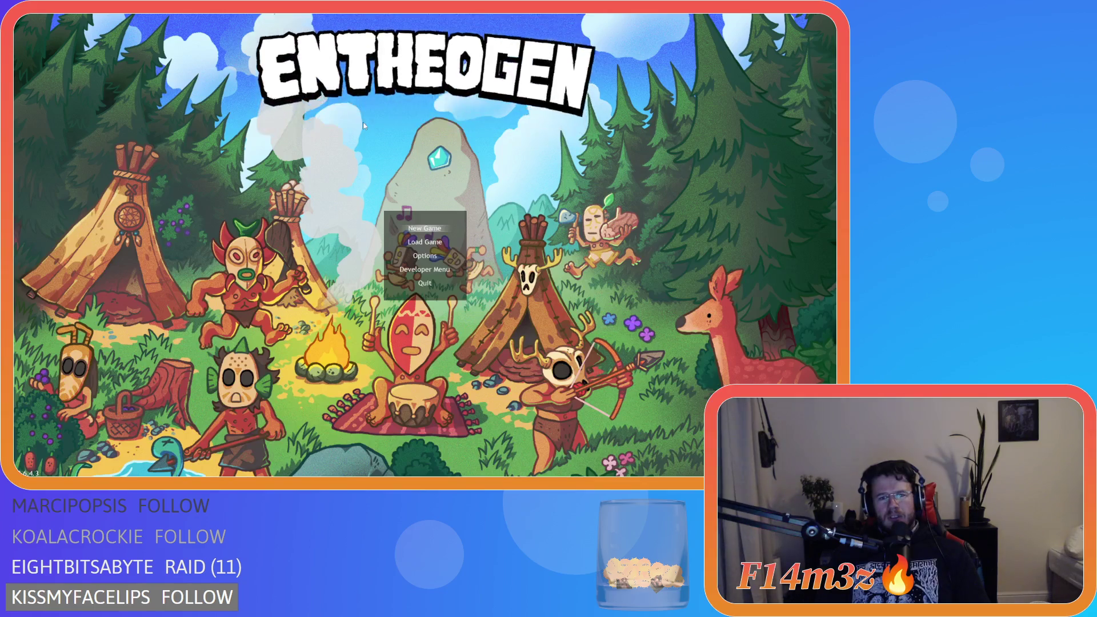
{"action": "left_click", "coordinate": [266, 175]}
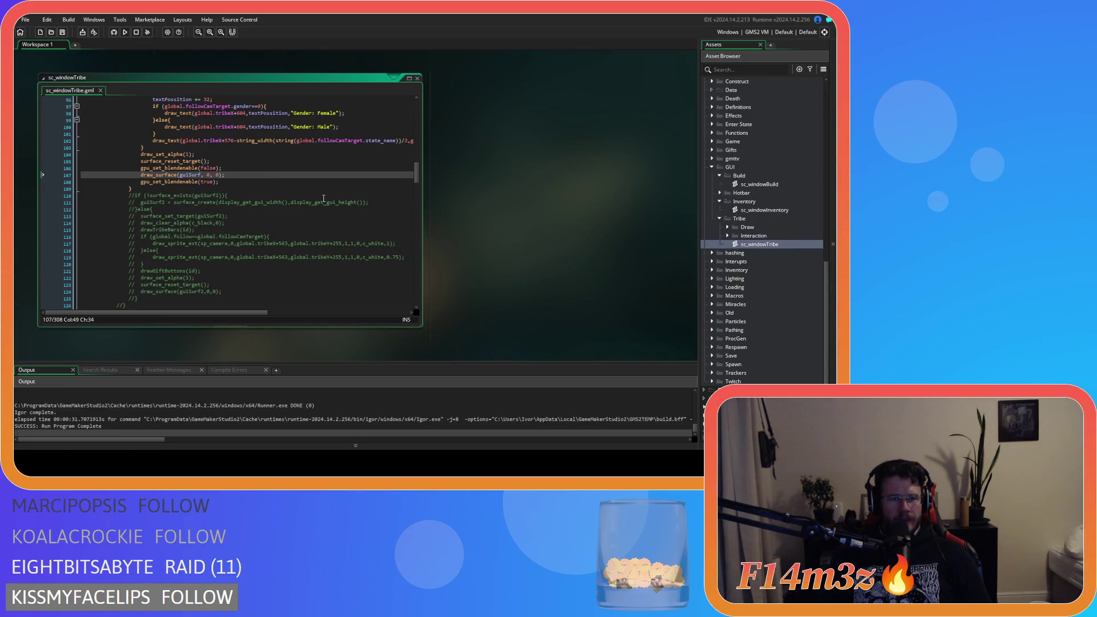
Change the true argument on line 108 to false and save the script.
{"action": "scroll", "coordinate": [324, 198], "scroll_direction": "up", "scroll_amount": 20}
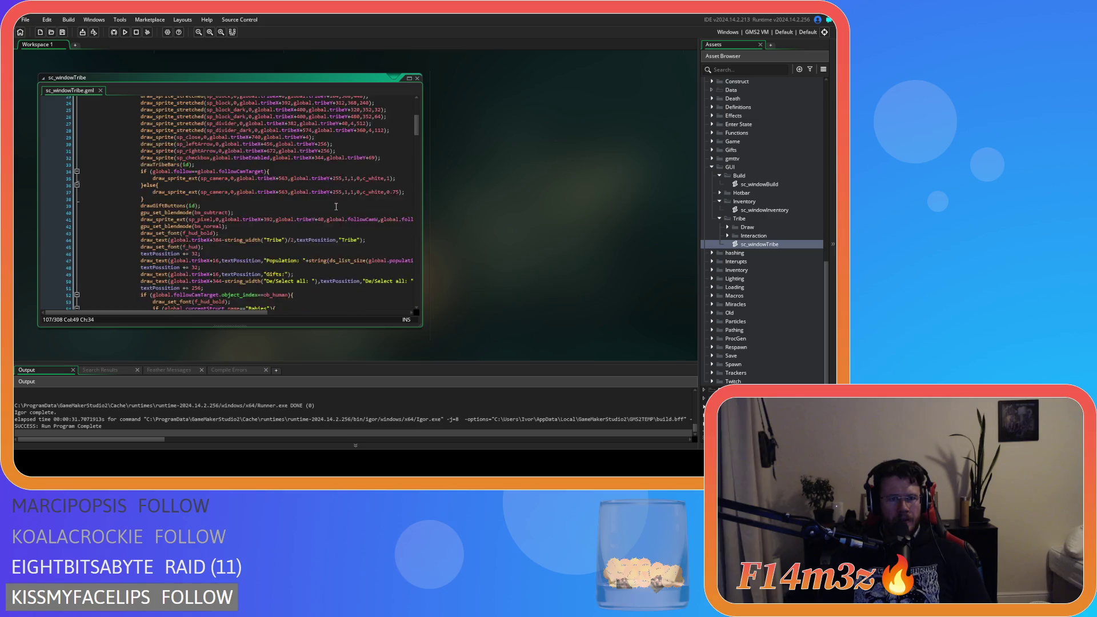
{"action": "scroll", "coordinate": [304, 250], "scroll_direction": "down", "scroll_amount": 2}
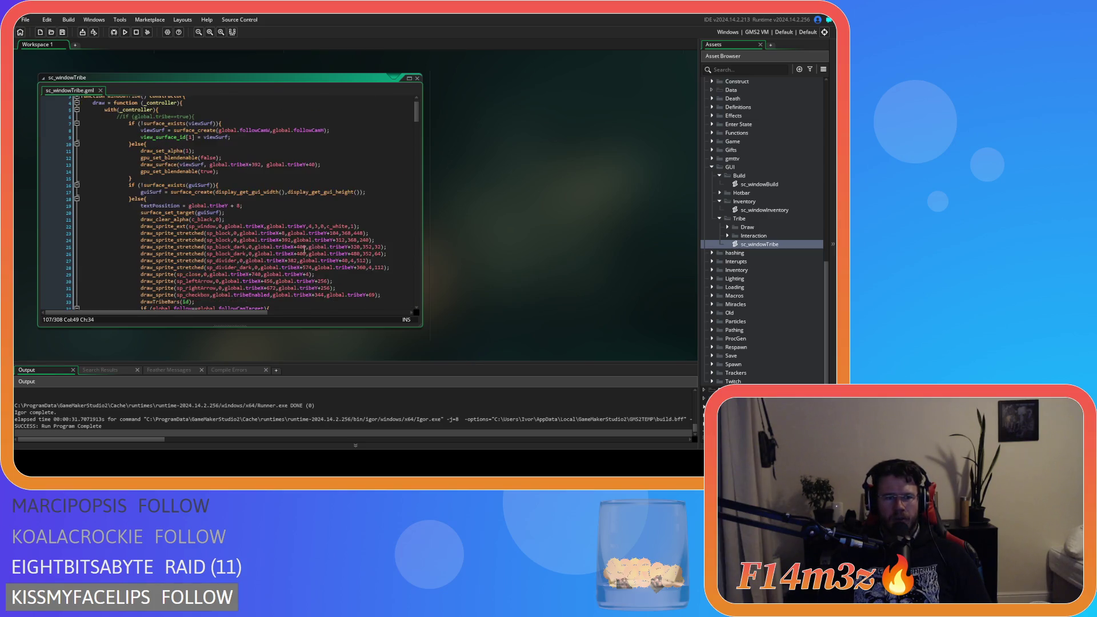
{"action": "scroll", "coordinate": [304, 249], "scroll_direction": "down", "scroll_amount": 6}
{"action": "scroll", "coordinate": [304, 249], "scroll_direction": "up", "scroll_amount": 5}
{"action": "scroll", "coordinate": [304, 250], "scroll_direction": "up", "scroll_amount": 3}
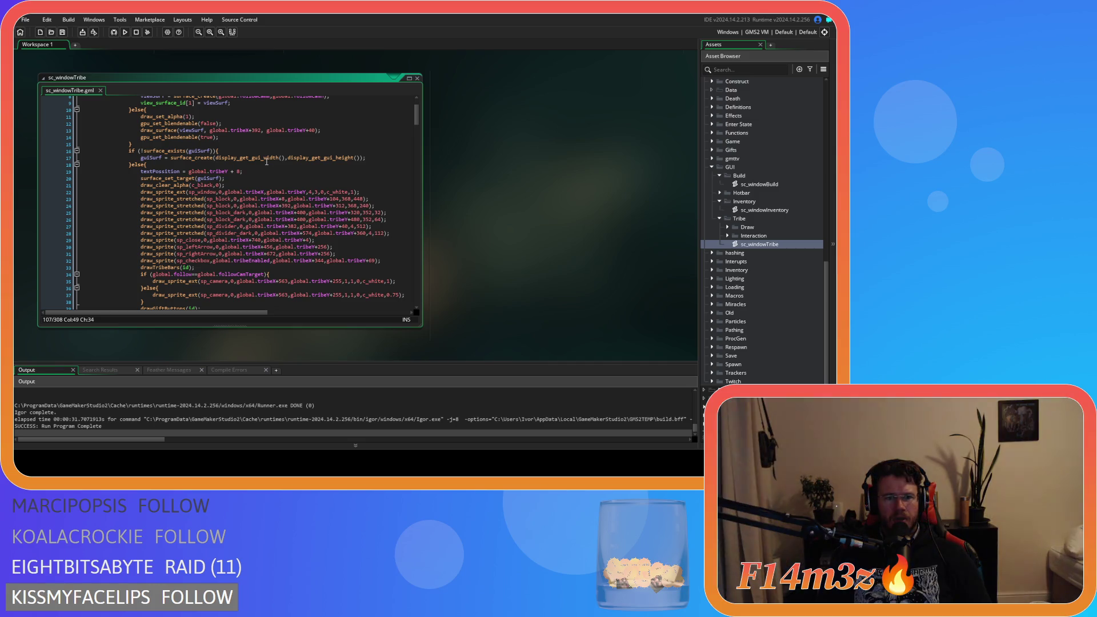
{"action": "scroll", "coordinate": [244, 236], "scroll_direction": "down", "scroll_amount": 20}
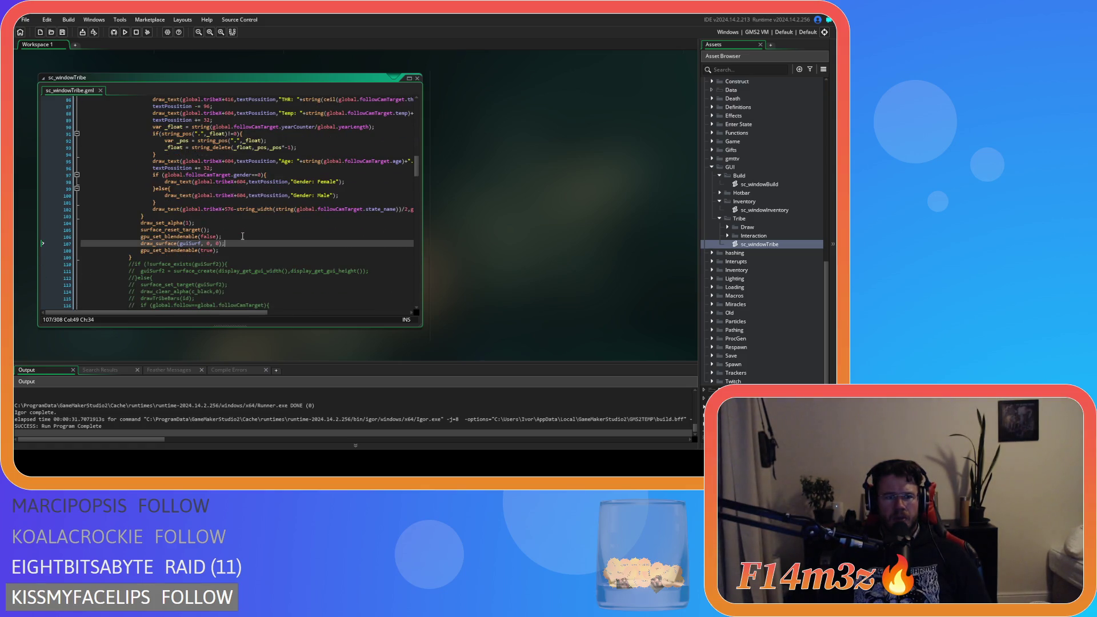
{"action": "double_click", "coordinate": [209, 250]}
{"action": "type", "text": "false"}
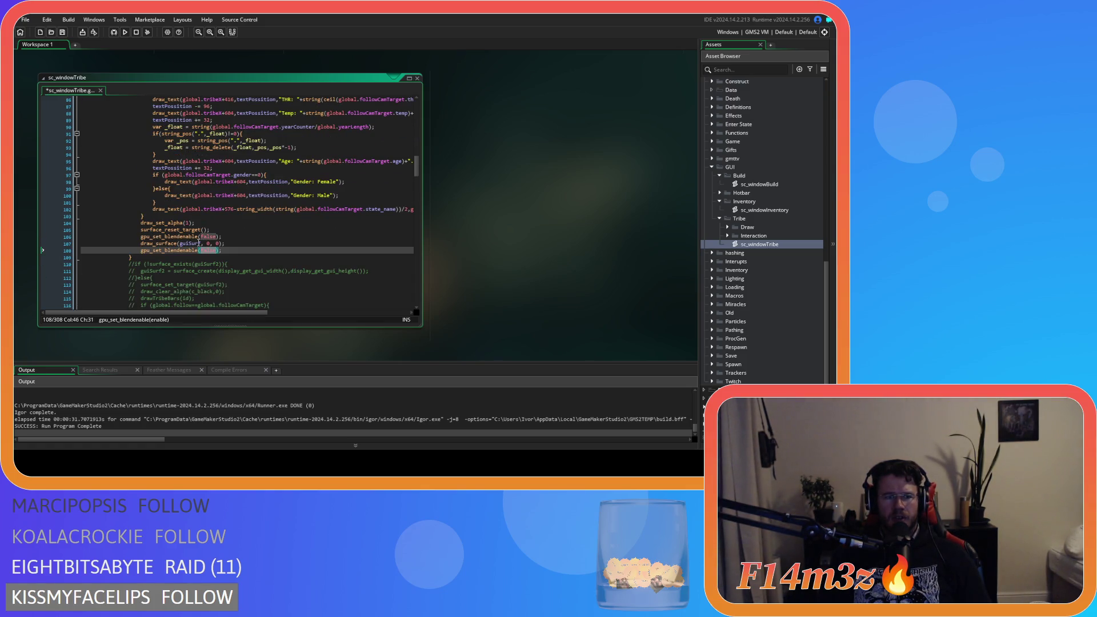
{"action": "key", "text": "ctrl+s"}
Remove the blend-disable call before draw_surface and add gpu_set_blendenable(false); after draw_clear_alpha.
{"action": "left_click", "coordinate": [141, 237]}
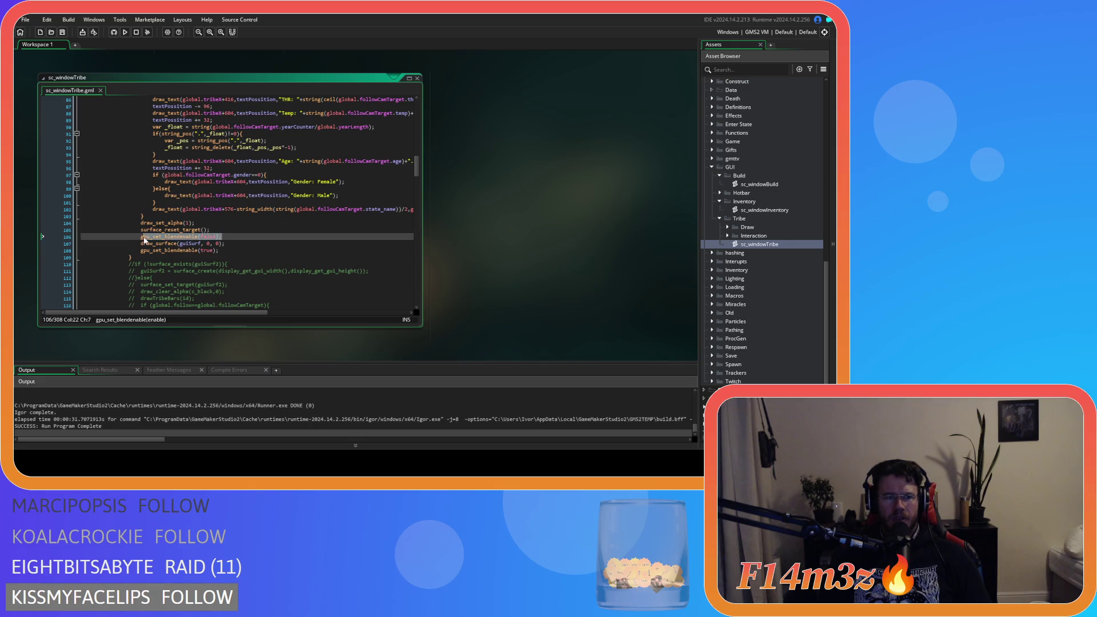
{"action": "key", "text": "ctrl+z"}
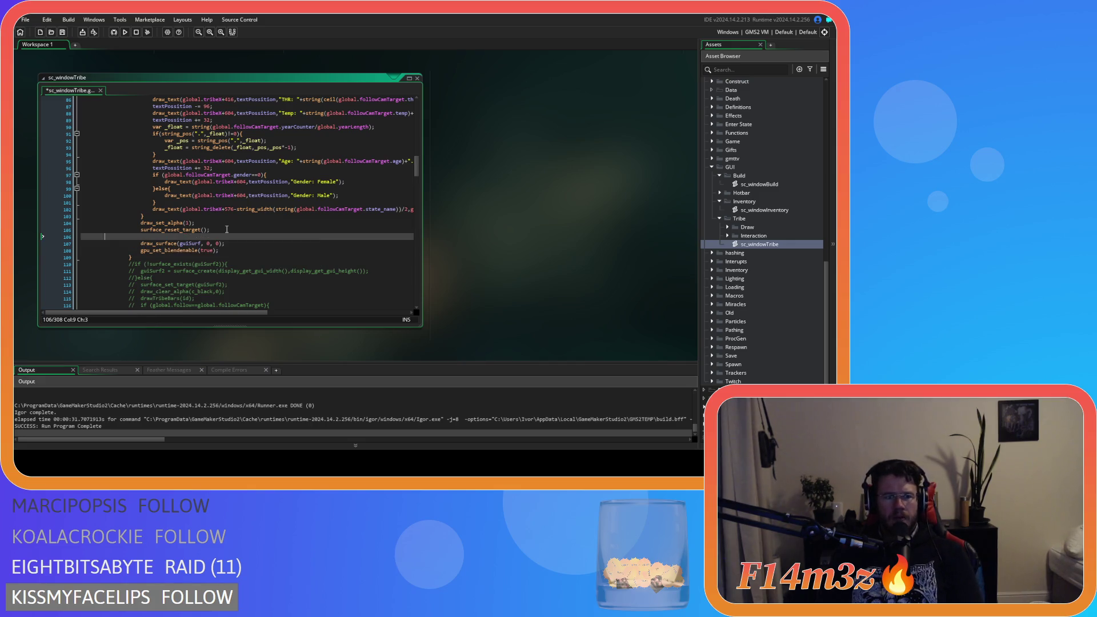
{"action": "key", "text": "BackSpace"}
{"action": "scroll", "coordinate": [228, 223], "scroll_direction": "up", "scroll_amount": 20}
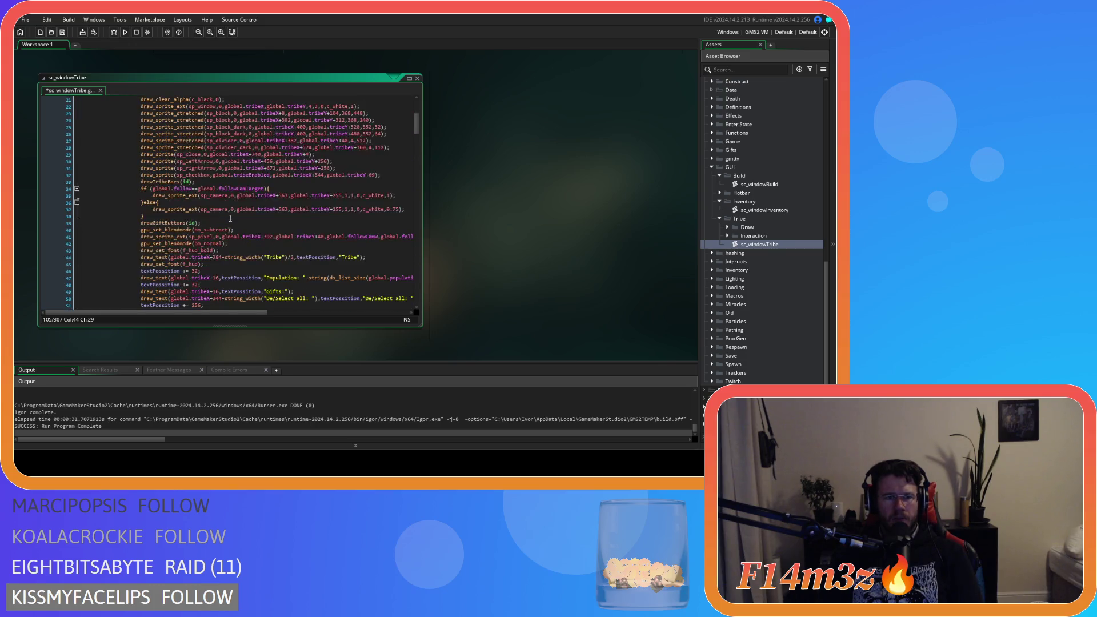
{"action": "scroll", "coordinate": [230, 216], "scroll_direction": "up", "scroll_amount": 1}
{"action": "left_click", "coordinate": [257, 213]}
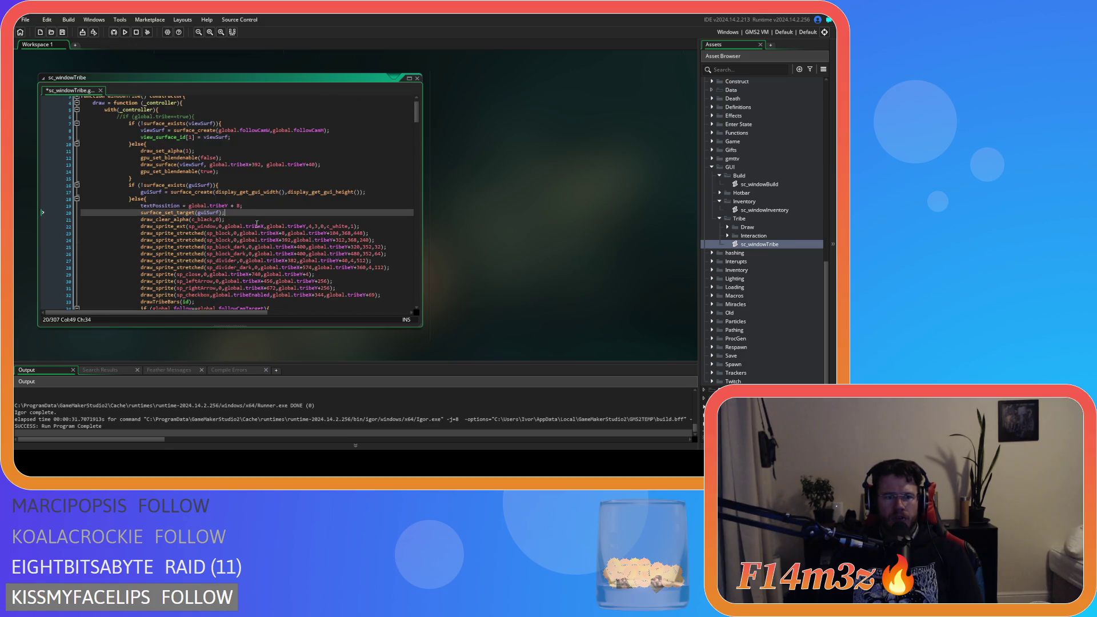
{"action": "key", "text": "Down"}
{"action": "key", "text": "Return"}
{"action": "type", "text": "gpu_set_blendenable(false);"}
Cut the gpu_set_blendenable(true); line that followed draw_surface.
{"action": "scroll", "coordinate": [273, 250], "scroll_direction": "down", "scroll_amount": 5}
{"action": "scroll", "coordinate": [274, 250], "scroll_direction": "down", "scroll_amount": 20}
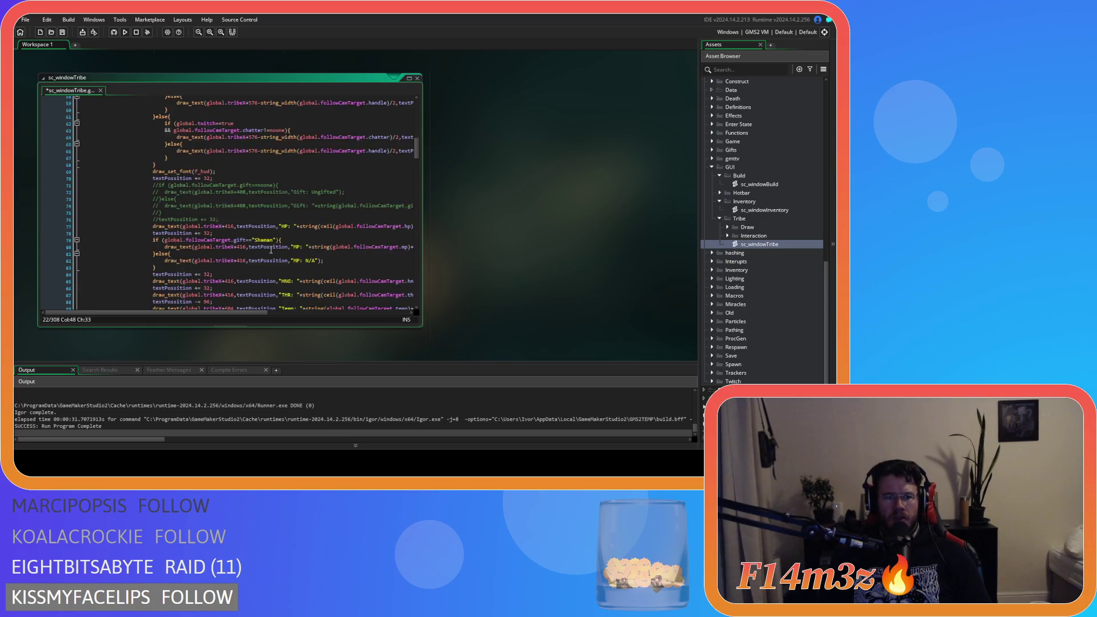
{"action": "left_click", "coordinate": [220, 216]}
{"action": "left_click", "coordinate": [177, 217], "text": "shift"}
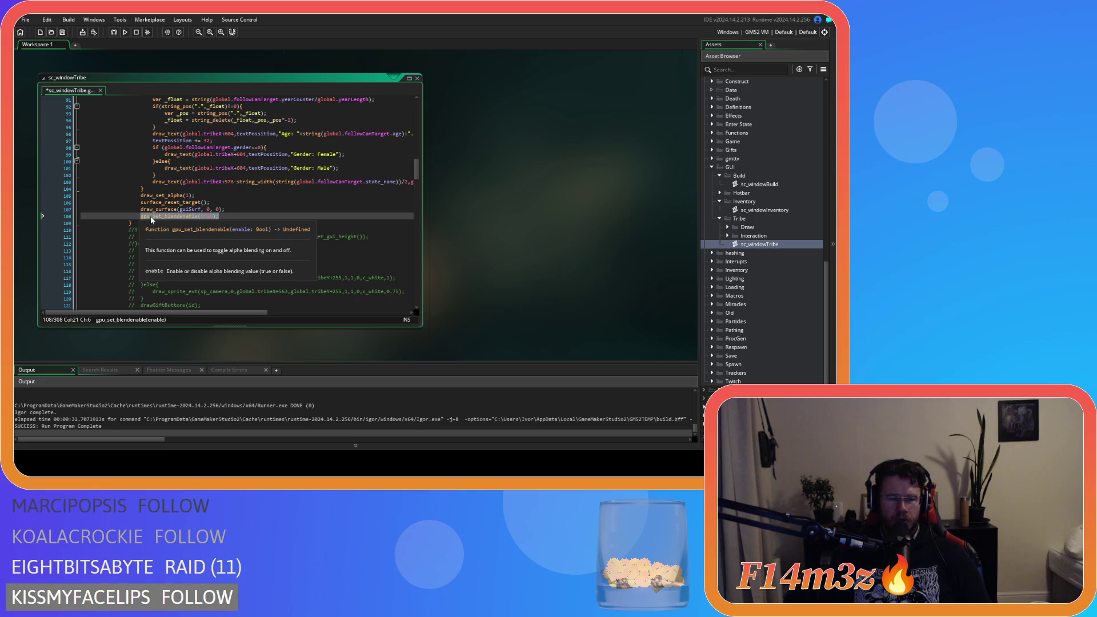
{"action": "key", "text": "BackSpace"}
{"action": "key", "text": "BackSpace"}
{"action": "left_click", "coordinate": [232, 206]}
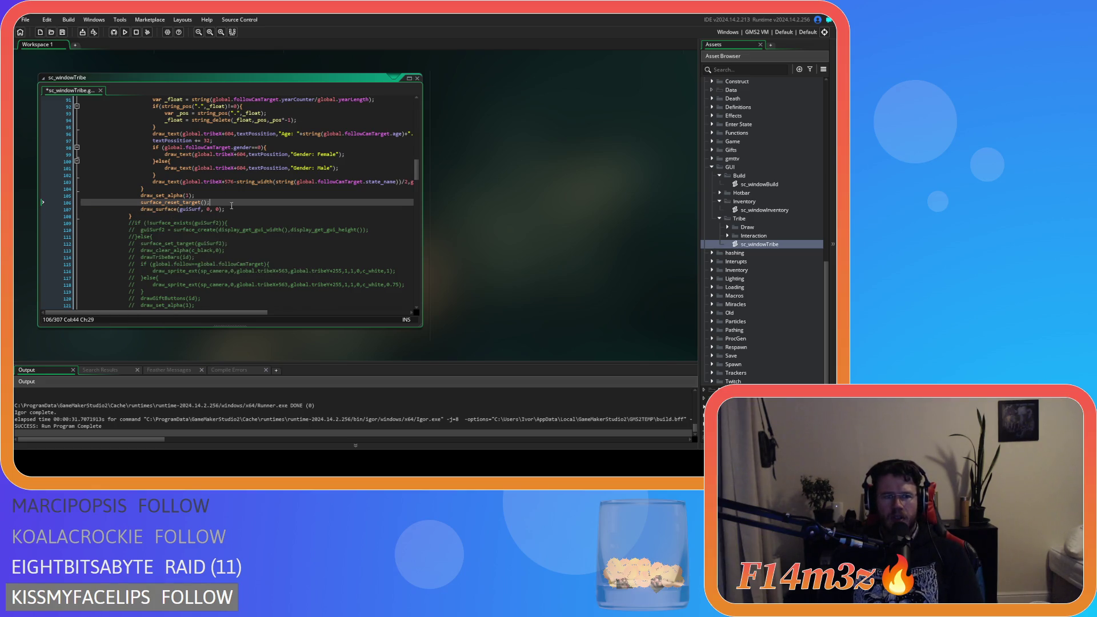
{"action": "key", "text": "Return"}
{"action": "type", "text": "gpu_set_blendenable(true);"}
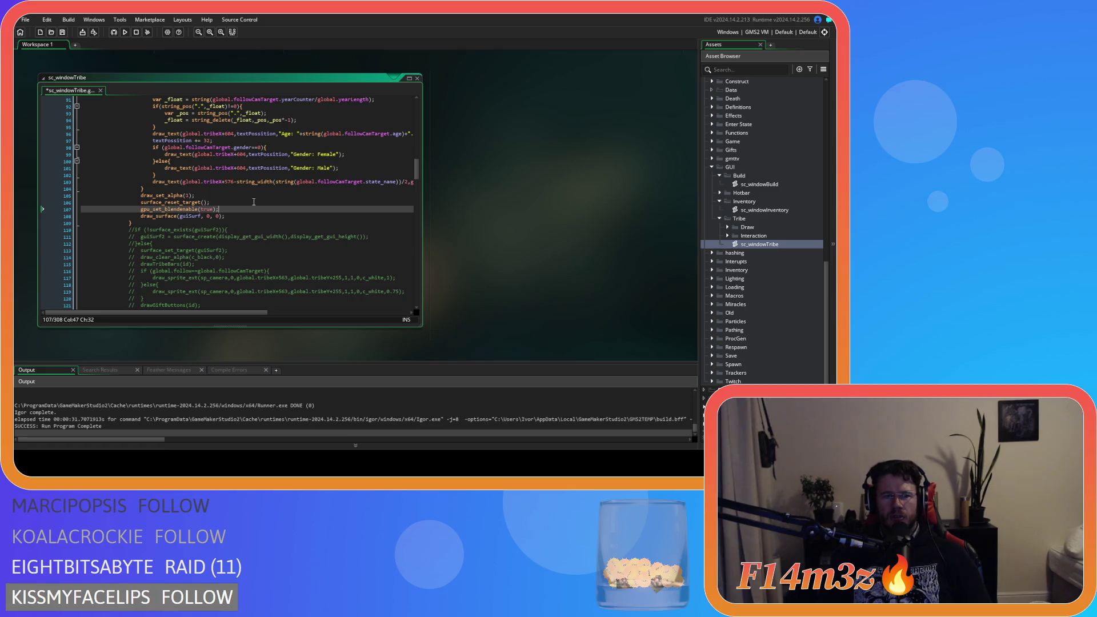
{"action": "key", "text": "BackSpace"}
{"action": "key", "text": "BackSpace"}
{"action": "key", "text": "BackSpace"}
Open an empty line above draw_set_alpha(1) for the re-enable call and save.
{"action": "left_click", "coordinate": [227, 195]}
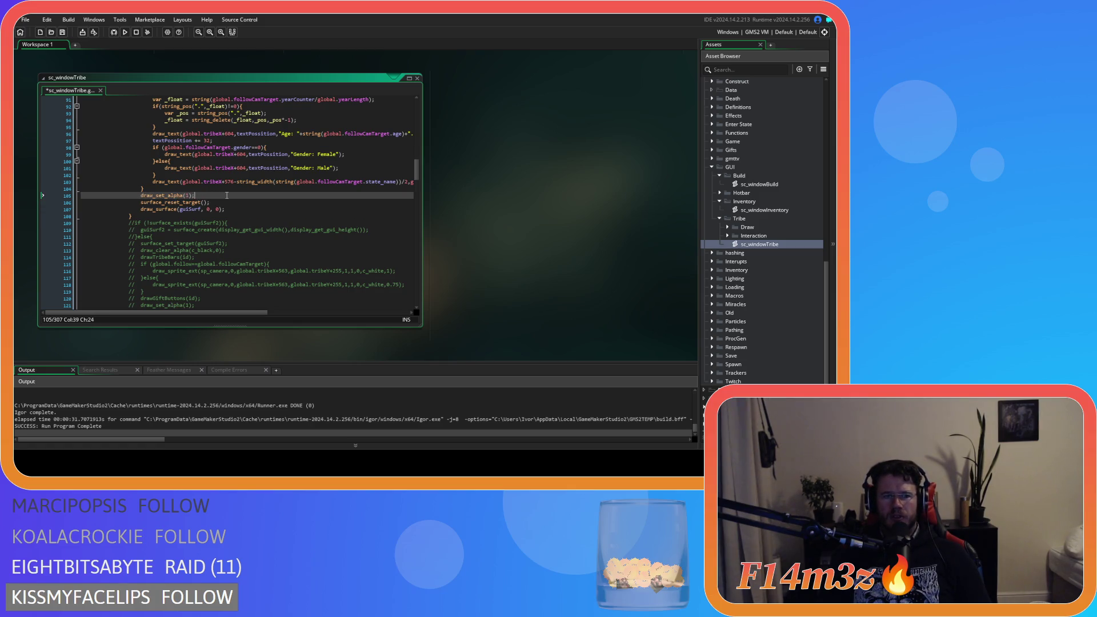
{"action": "key", "text": "Home"}
{"action": "key", "text": "Return"}
{"action": "key", "text": "Up"}
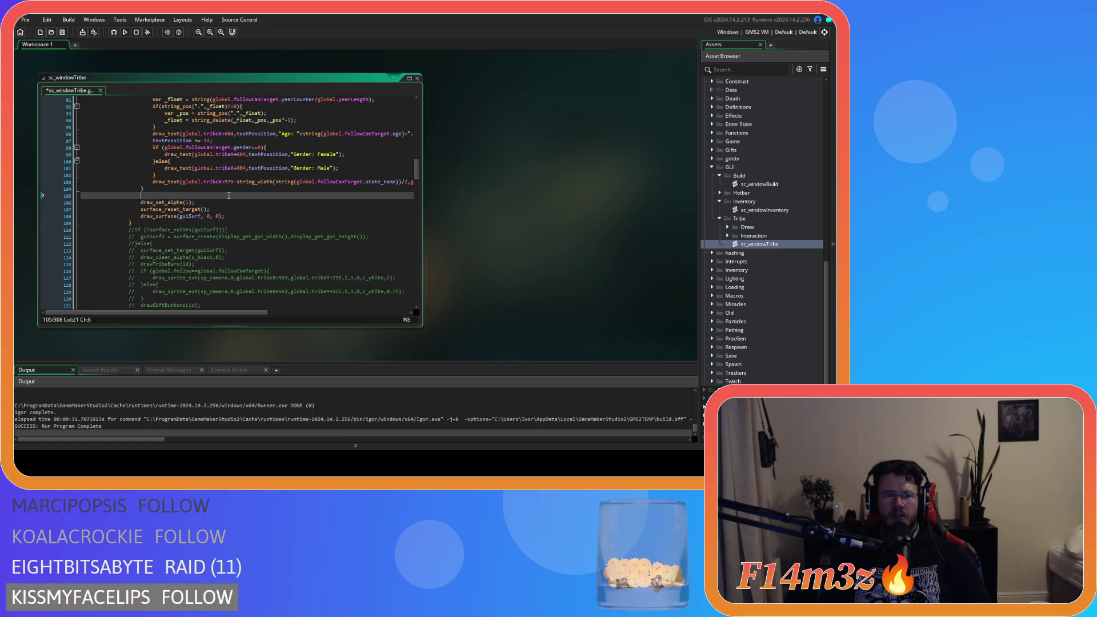
{"action": "key", "text": "ctrl+s"}
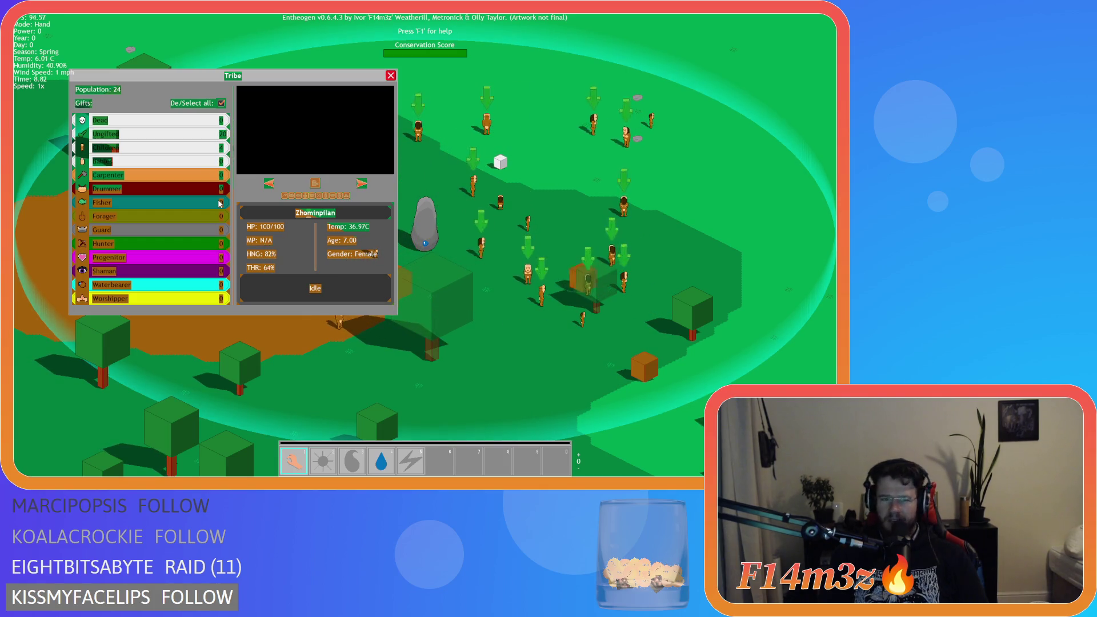
Close the Tribe window and confirm quitting the black-preview test run with Y.
{"action": "key", "text": "Escape"}
{"action": "key", "text": "Escape"}
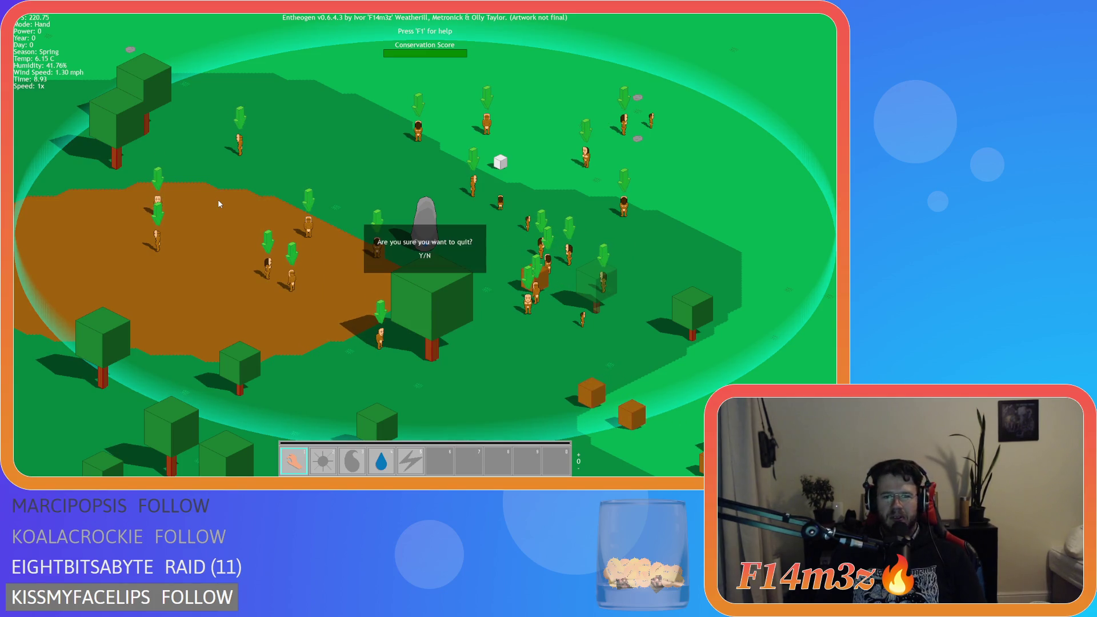
{"action": "key", "text": "y"}
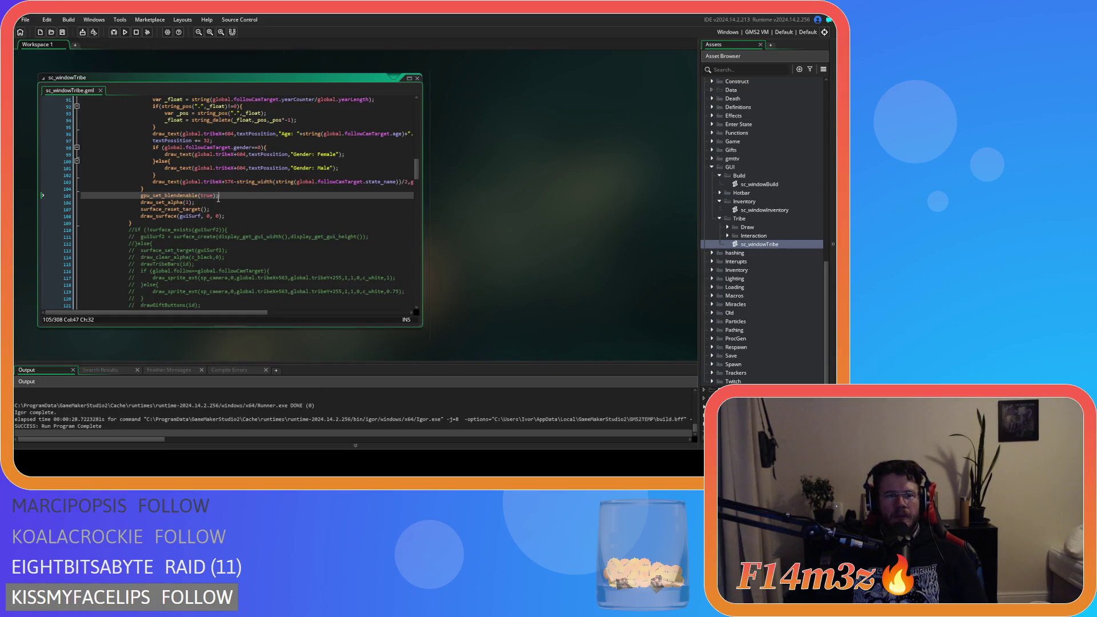
Comment out gpu_set_blendenable(false); on line 22 with Ctrl+K and rebuild the game with F5.
{"action": "scroll", "coordinate": [253, 204], "scroll_direction": "up", "scroll_amount": 15}
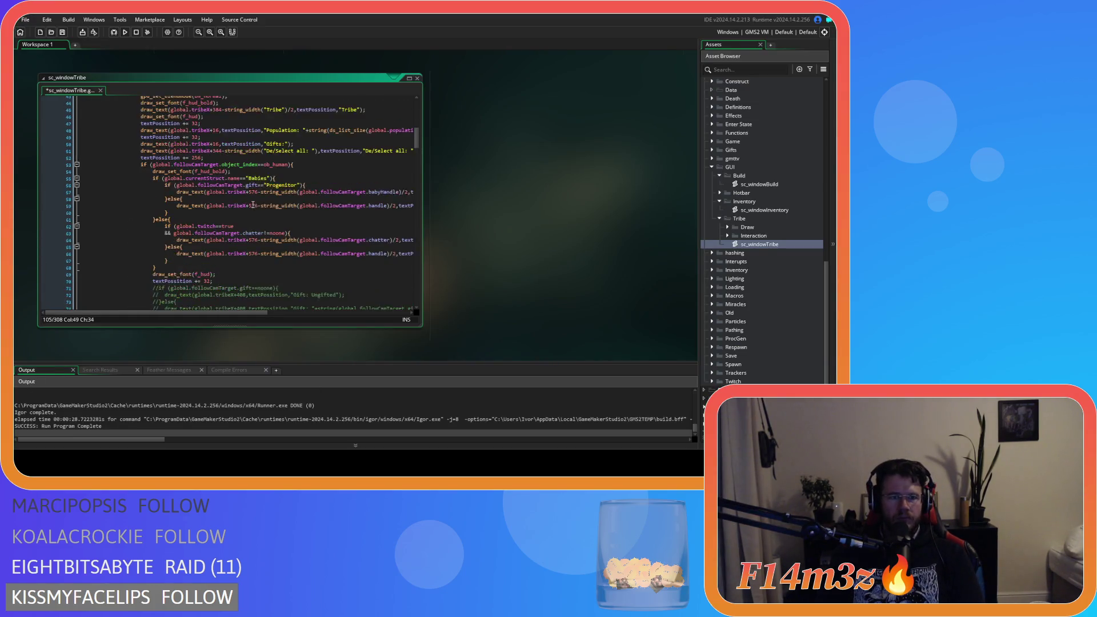
{"action": "scroll", "coordinate": [253, 205], "scroll_direction": "up", "scroll_amount": 9}
{"action": "scroll", "coordinate": [237, 225], "scroll_direction": "up", "scroll_amount": 3}
{"action": "left_click", "coordinate": [241, 193]}
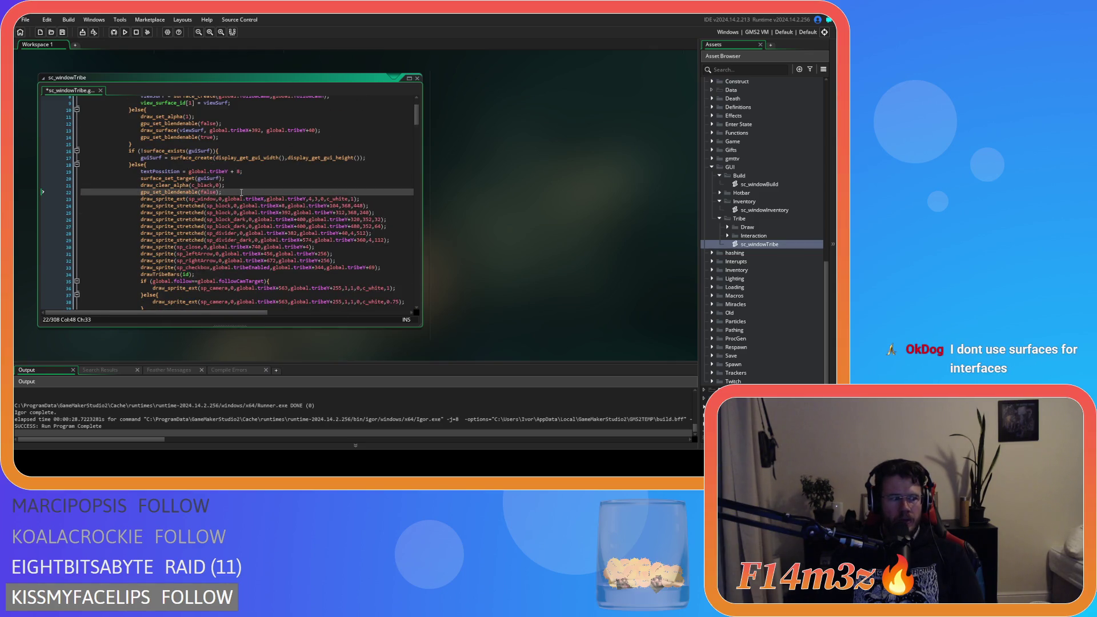
{"action": "triple_click", "coordinate": [242, 192]}
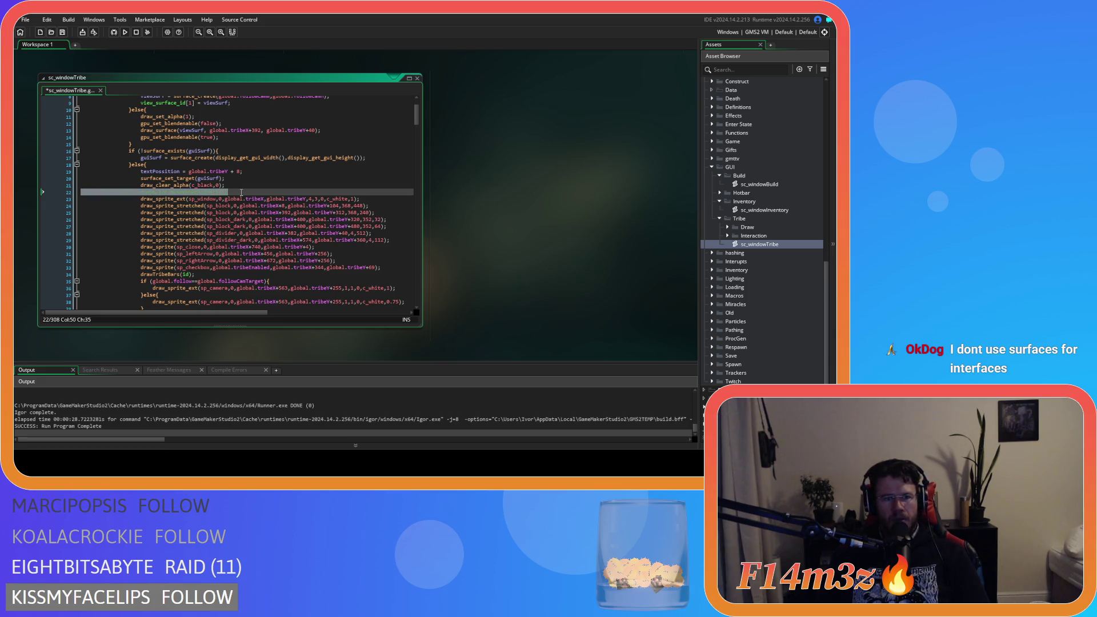
{"action": "key", "text": "ctrl+k"}
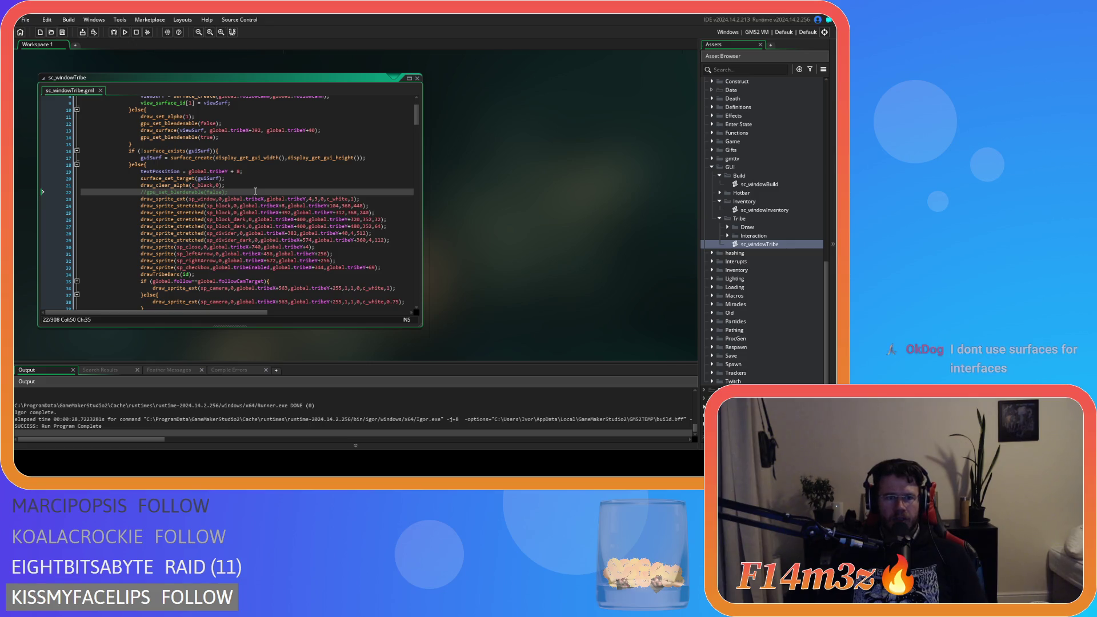
{"action": "key", "text": "F5"}
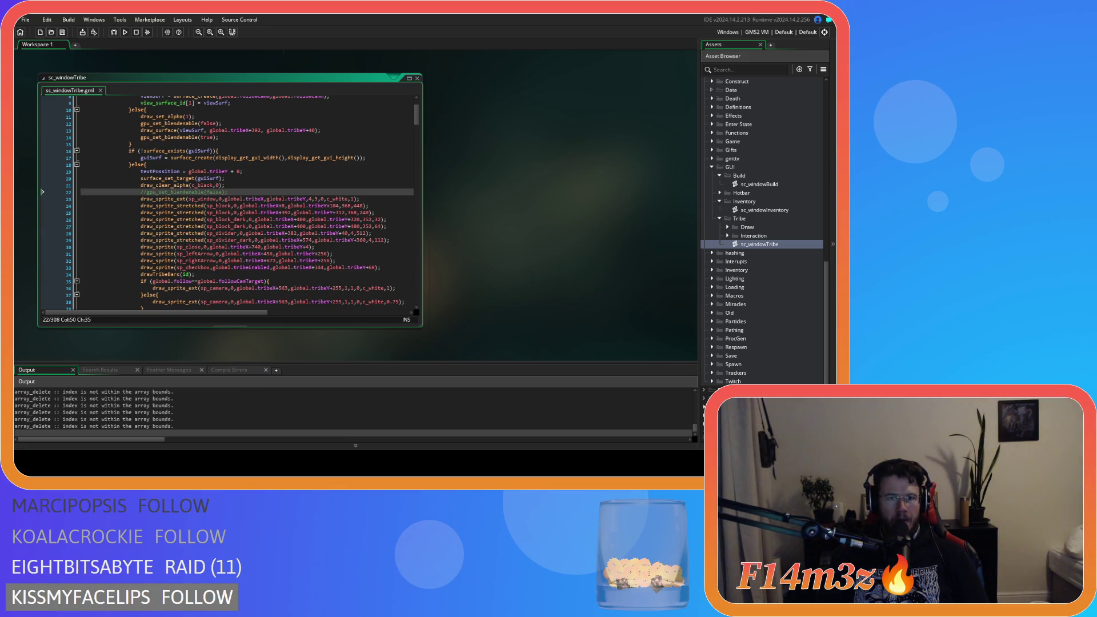
Drag the Tribe window left and back to check that its live camera view follows.
{"action": "key", "text": "alt+Tab"}
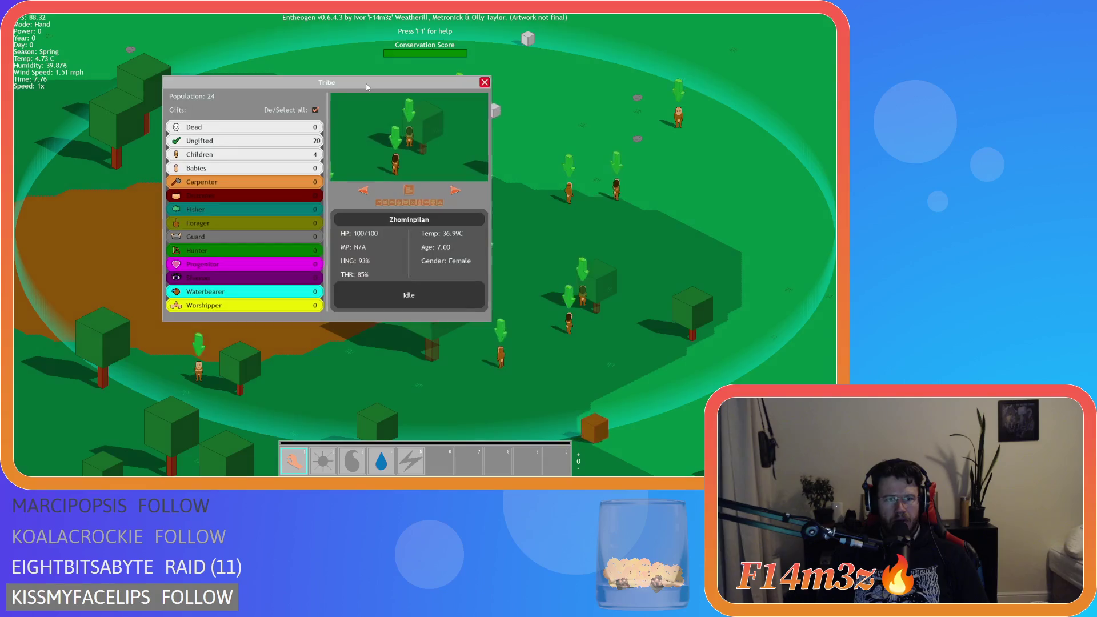
{"action": "mouse_move", "coordinate": [359, 108]}
{"action": "left_mouse_down"}
{"action": "mouse_move", "coordinate": [438, 112]}
{"action": "mouse_move", "coordinate": [317, 90]}
{"action": "mouse_move", "coordinate": [358, 76]}
{"action": "mouse_move", "coordinate": [314, 80]}
{"action": "mouse_move", "coordinate": [387, 27]}
{"action": "mouse_move", "coordinate": [321, 86]}
{"action": "mouse_move", "coordinate": [264, 100]}
{"action": "mouse_move", "coordinate": [359, 82]}
{"action": "mouse_move", "coordinate": [274, 92]}
{"action": "mouse_move", "coordinate": [230, 60]}
{"action": "mouse_move", "coordinate": [220, 38]}
{"action": "mouse_move", "coordinate": [224, 101]}
{"action": "mouse_move", "coordinate": [256, 111]}
{"action": "mouse_move", "coordinate": [240, 120]}
{"action": "left_mouse_up"}
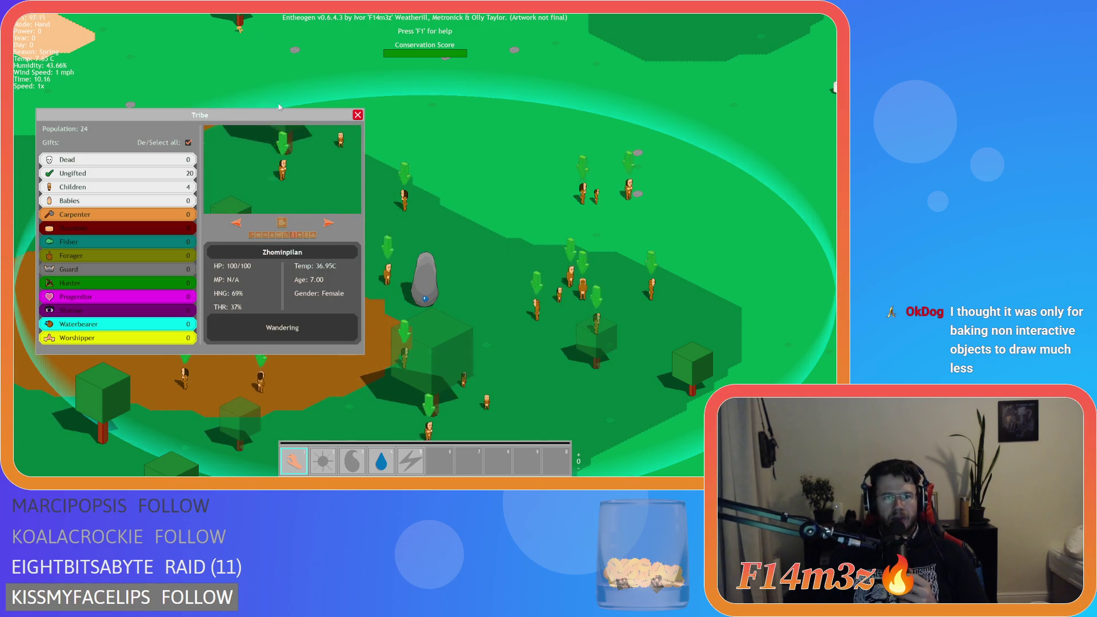
{"action": "mouse_move", "coordinate": [239, 118]}
{"action": "left_mouse_down"}
{"action": "mouse_move", "coordinate": [308, 140]}
{"action": "mouse_move", "coordinate": [314, 160]}
{"action": "mouse_move", "coordinate": [264, 154]}
{"action": "mouse_move", "coordinate": [302, 176]}
{"action": "mouse_move", "coordinate": [358, 149]}
{"action": "mouse_move", "coordinate": [372, 104]}
{"action": "mouse_move", "coordinate": [271, 122]}
{"action": "mouse_move", "coordinate": [374, 142]}
{"action": "mouse_move", "coordinate": [327, 115]}
{"action": "mouse_move", "coordinate": [319, 180]}
{"action": "mouse_move", "coordinate": [246, 166]}
{"action": "mouse_move", "coordinate": [223, 117]}
{"action": "mouse_move", "coordinate": [207, 187]}
{"action": "mouse_move", "coordinate": [221, 151]}
{"action": "mouse_move", "coordinate": [314, 140]}
{"action": "mouse_move", "coordinate": [346, 121]}
{"action": "mouse_move", "coordinate": [360, 139]}
{"action": "mouse_move", "coordinate": [358, 109]}
{"action": "left_mouse_up"}
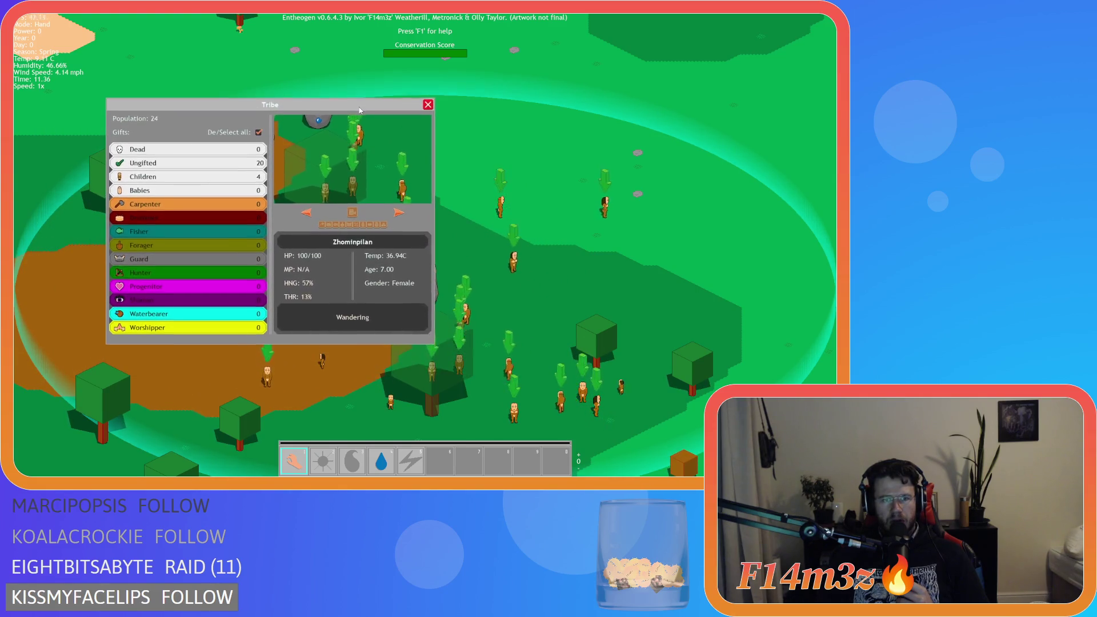
Close the Tribe window and quit the game back to the code editor.
{"action": "key", "text": "Escape"}
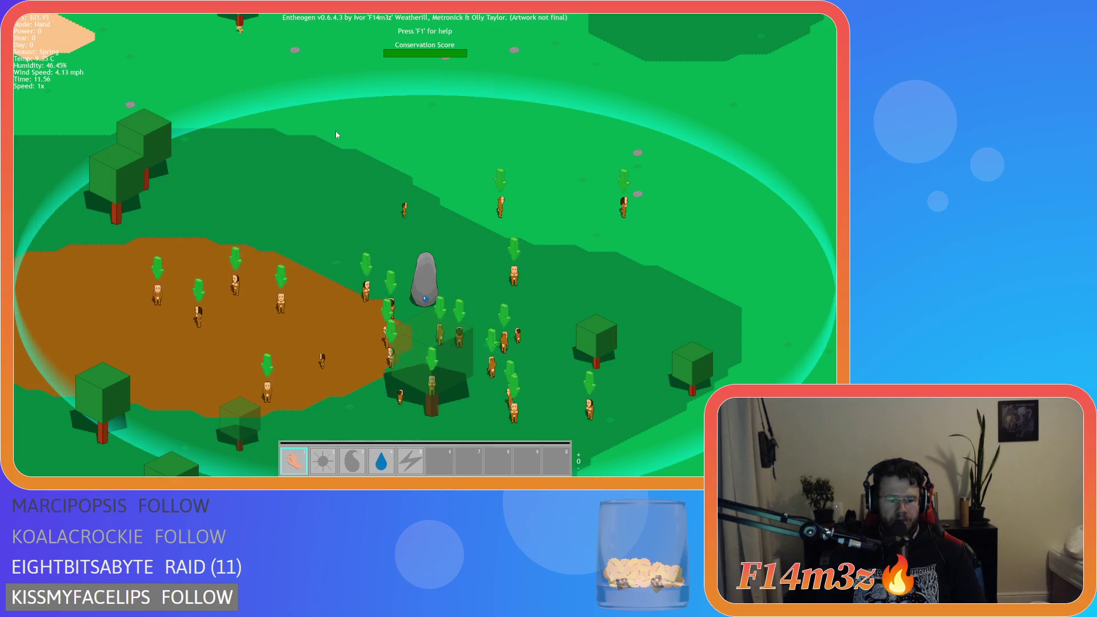
{"action": "key", "text": "Escape"}
{"action": "key", "text": "Return"}
{"action": "key", "text": "Escape"}
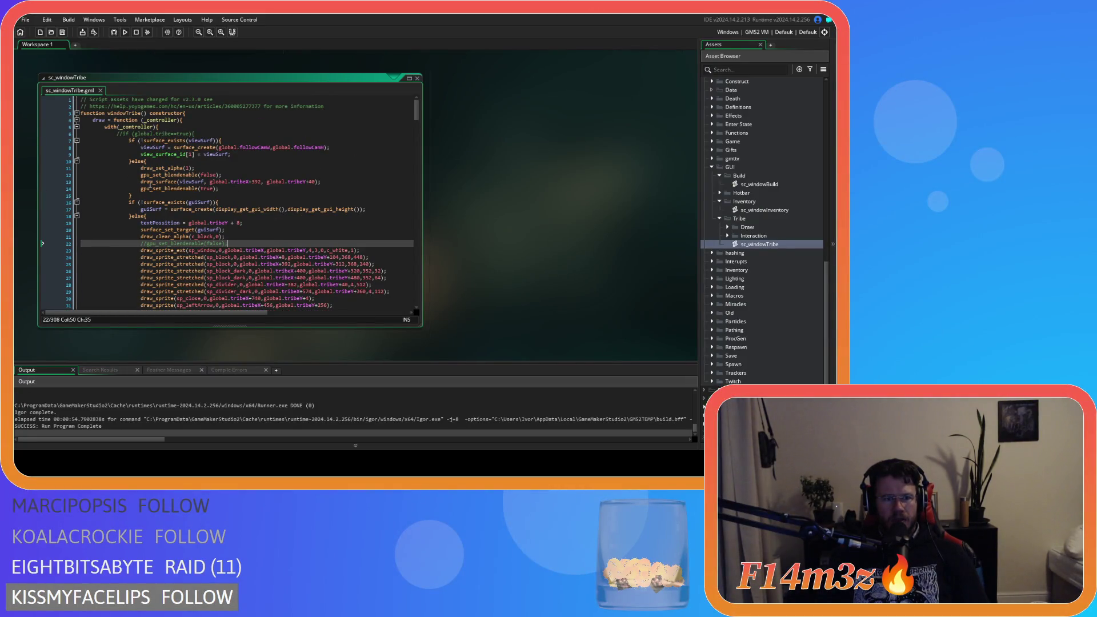
Review the viewSurf blend calls on lines 12–14 and the guiSurf target call on line 20.
{"action": "left_click_drag", "start_coordinate": [147, 181], "coordinate": [230, 182]}
{"action": "scroll", "coordinate": [229, 183], "scroll_direction": "down", "scroll_amount": 3}
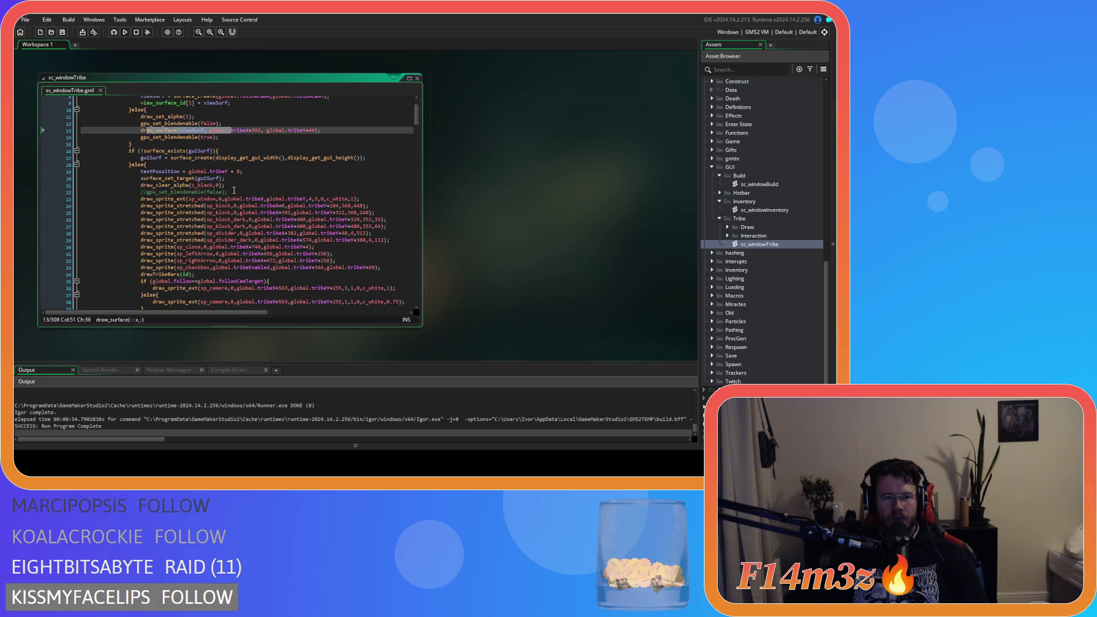
{"action": "left_click_drag", "start_coordinate": [189, 124], "coordinate": [204, 125]}
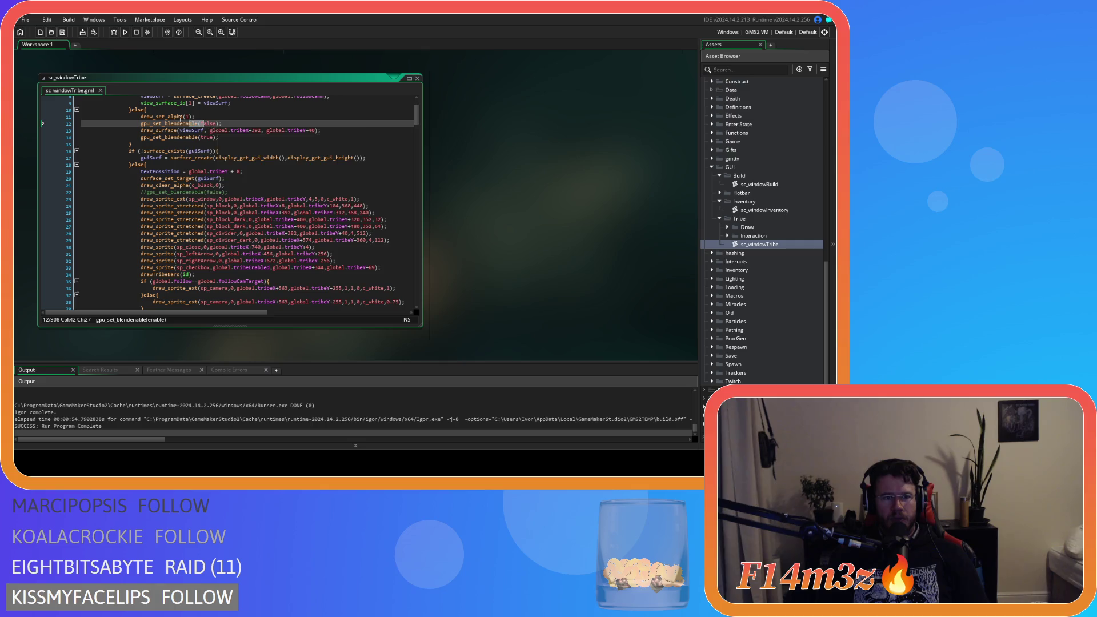
{"action": "left_click_drag", "start_coordinate": [189, 137], "coordinate": [228, 141]}
{"action": "left_click", "coordinate": [239, 186]}
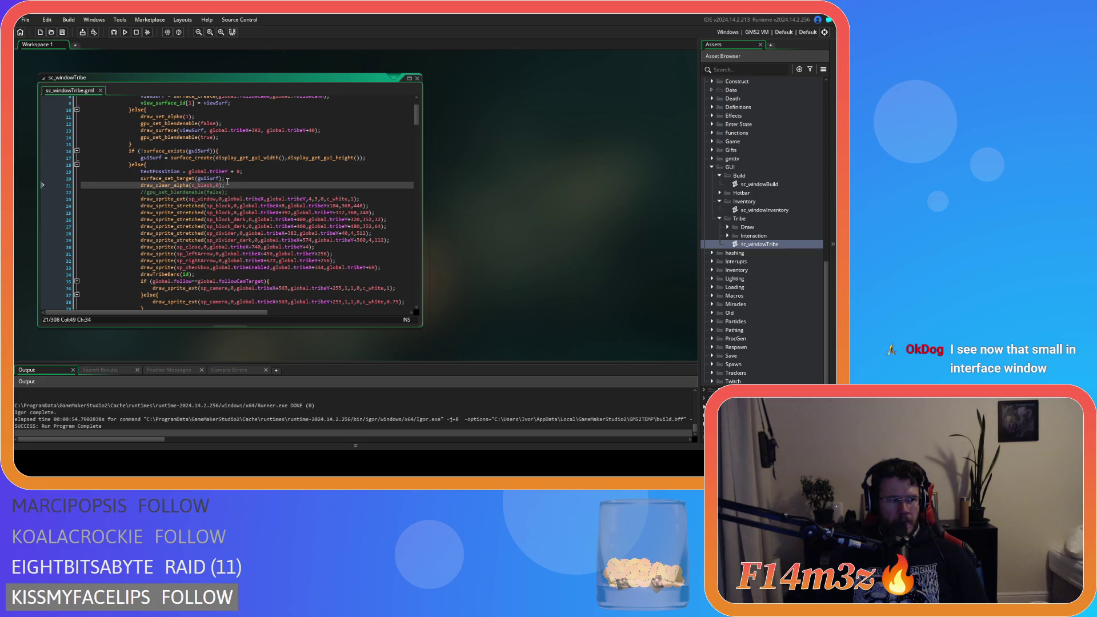
{"action": "left_click_drag", "start_coordinate": [226, 178], "coordinate": [179, 179]}
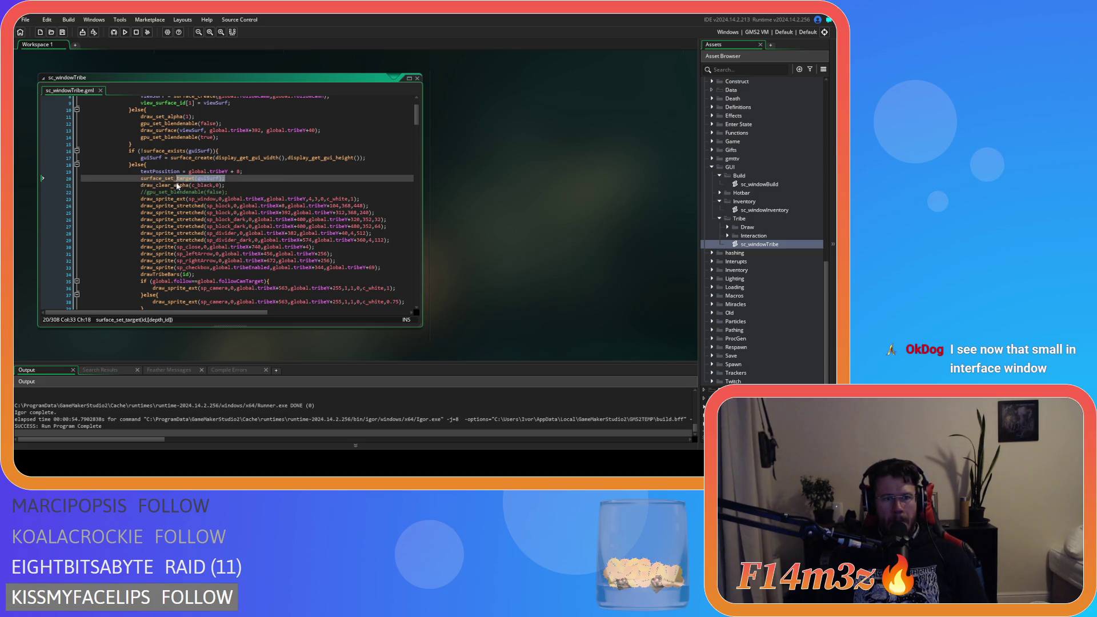
{"action": "left_click", "coordinate": [231, 179]}
Delete the commented-out //gpu_set_blendenable(false); line 22 and save sc_windowTribe.
{"action": "left_click", "coordinate": [233, 192]}
{"action": "type", "text": ";"}
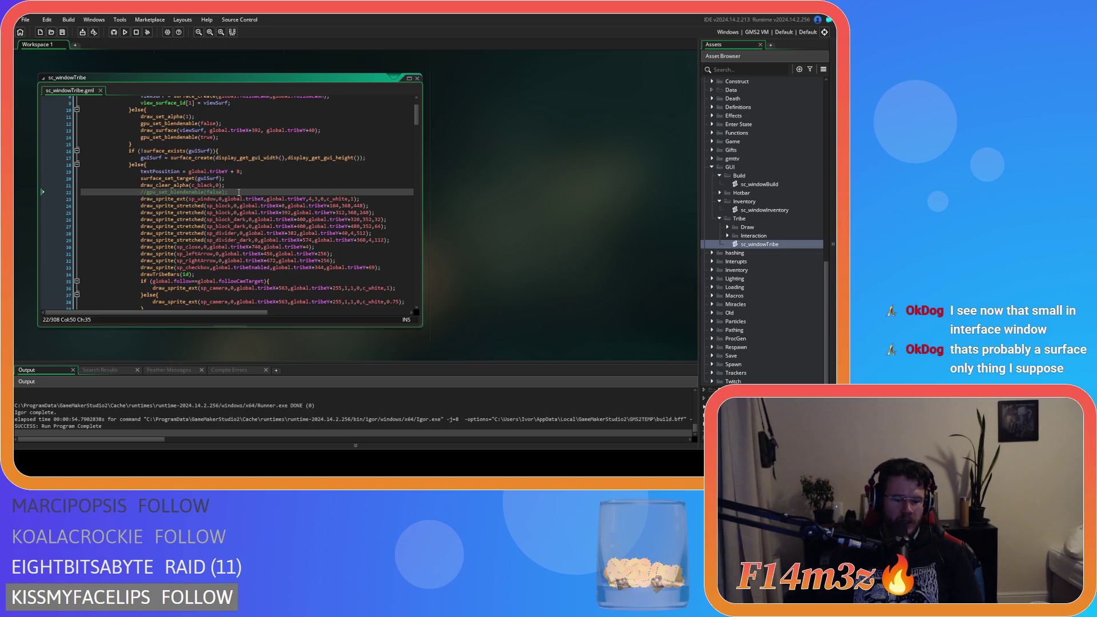
{"action": "key", "text": "BackSpace"}
{"action": "key", "text": "BackSpace"}
{"action": "key", "text": "BackSpace"}
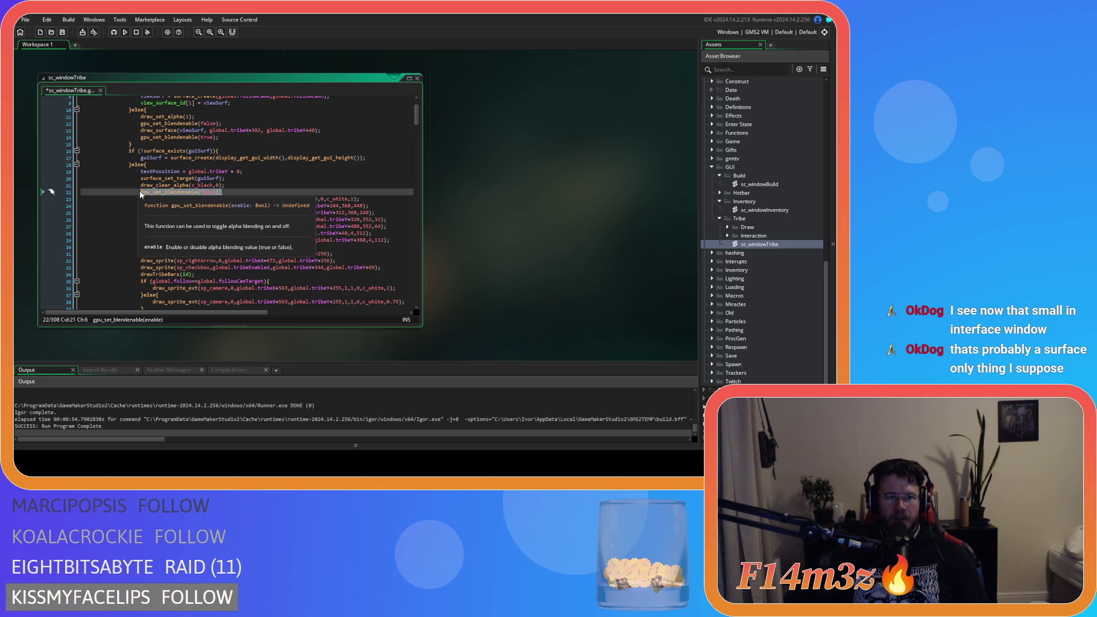
{"action": "key", "text": "BackSpace"}
{"action": "key", "text": "BackSpace"}
{"action": "key", "text": "BackSpace"}
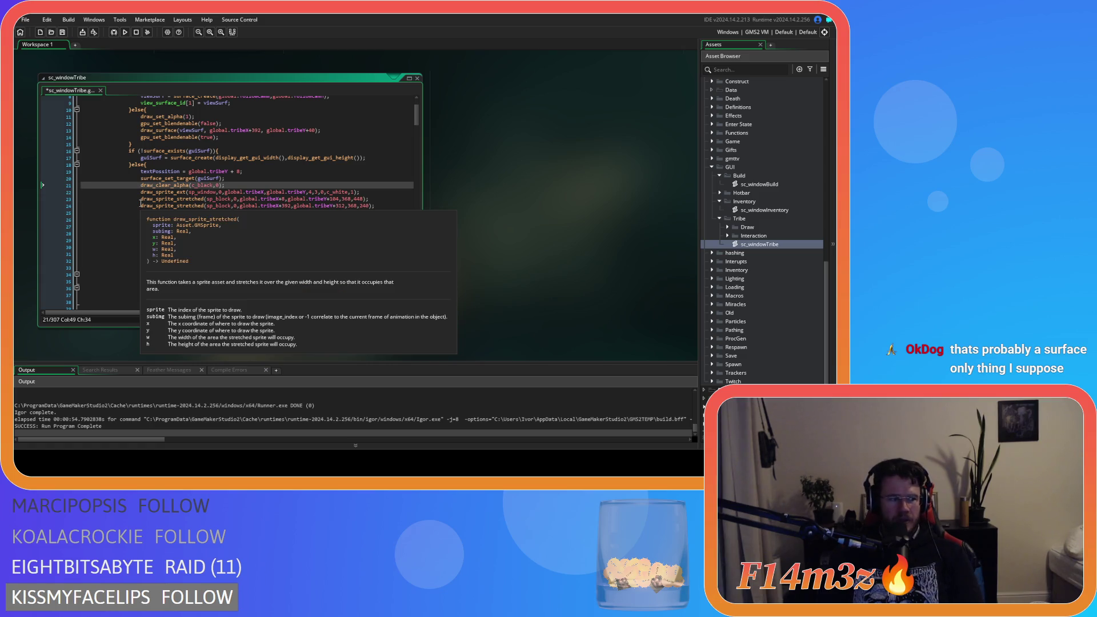
{"action": "key", "text": "ctrl+s"}
{"action": "scroll", "coordinate": [210, 195], "scroll_direction": "down", "scroll_amount": 12}
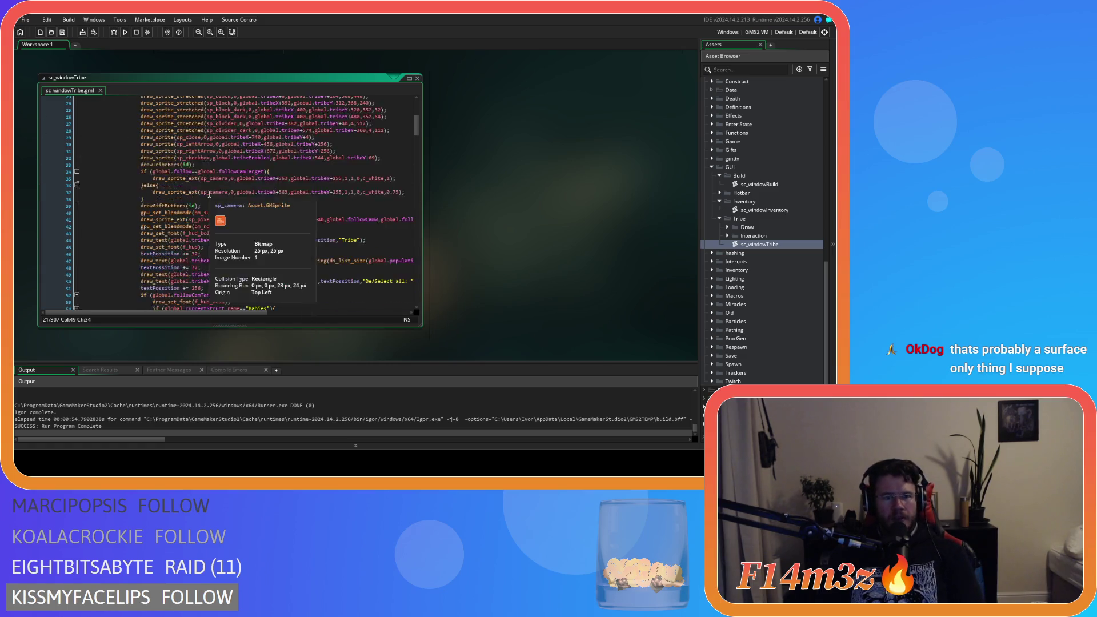
{"action": "scroll", "coordinate": [209, 194], "scroll_direction": "down", "scroll_amount": 4}
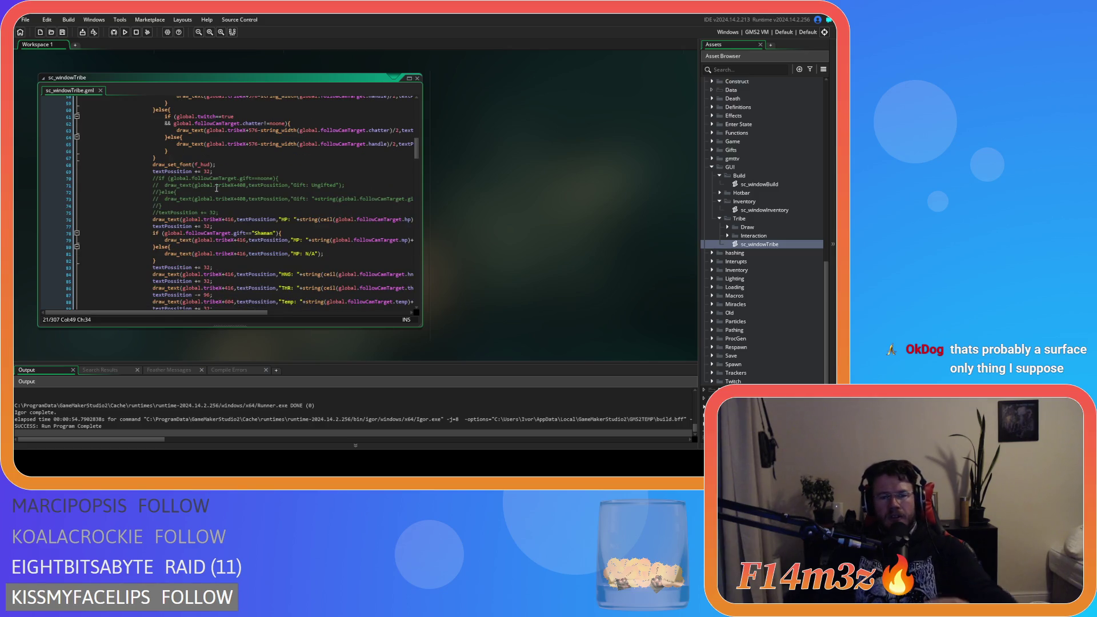
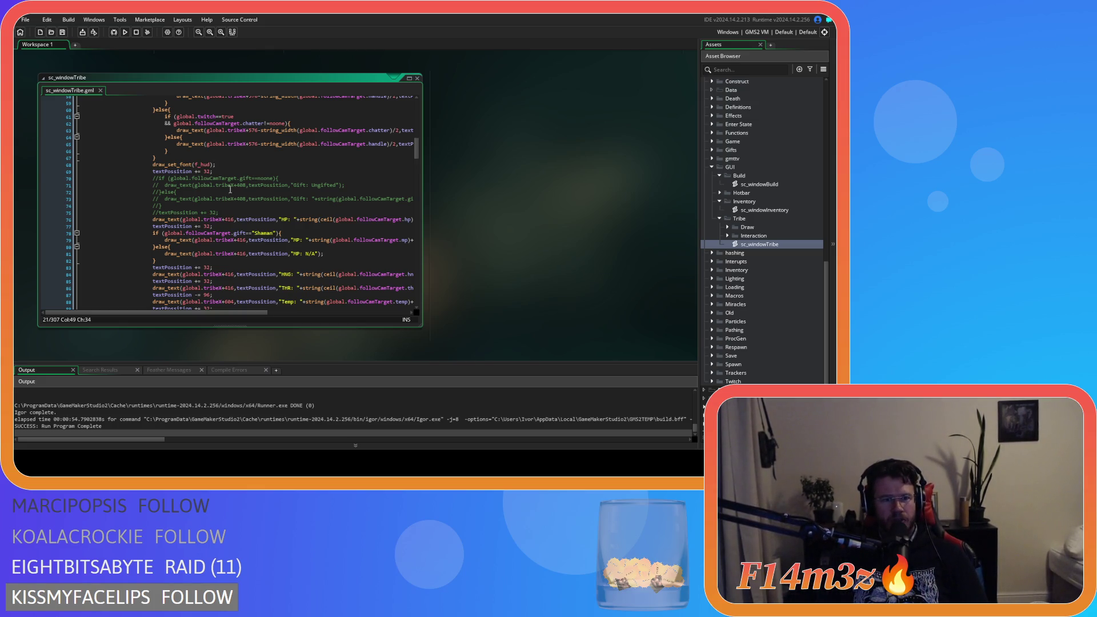
Inspect the draw_clear_alpha arguments near the top of sc_windowTribe.
{"action": "scroll", "coordinate": [228, 189], "scroll_direction": "up", "scroll_amount": 10}
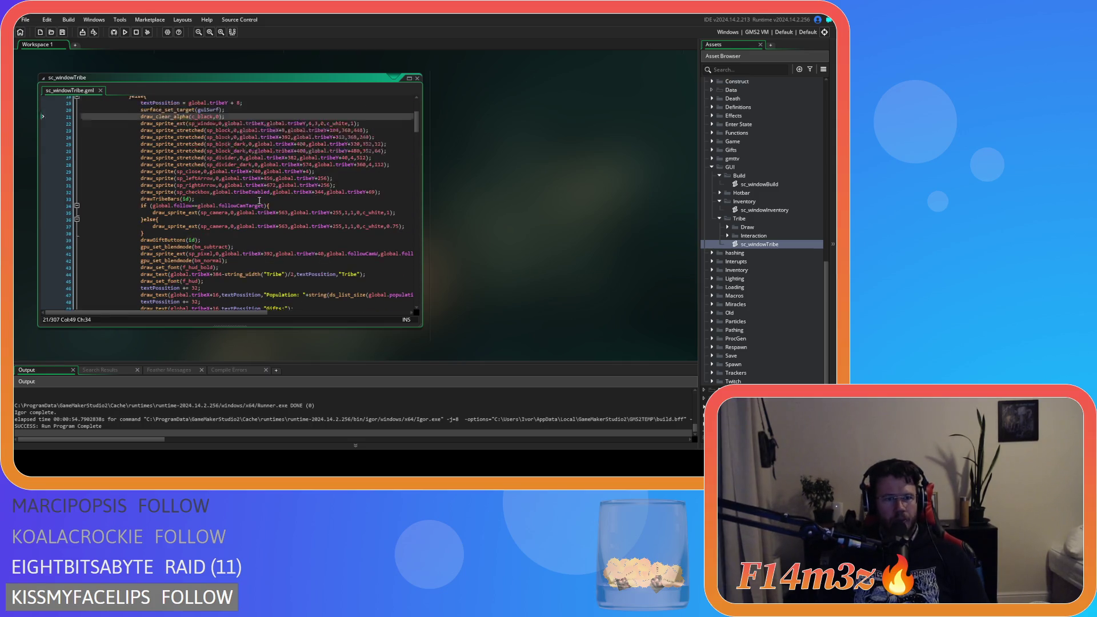
{"action": "scroll", "coordinate": [259, 200], "scroll_direction": "up", "scroll_amount": 2}
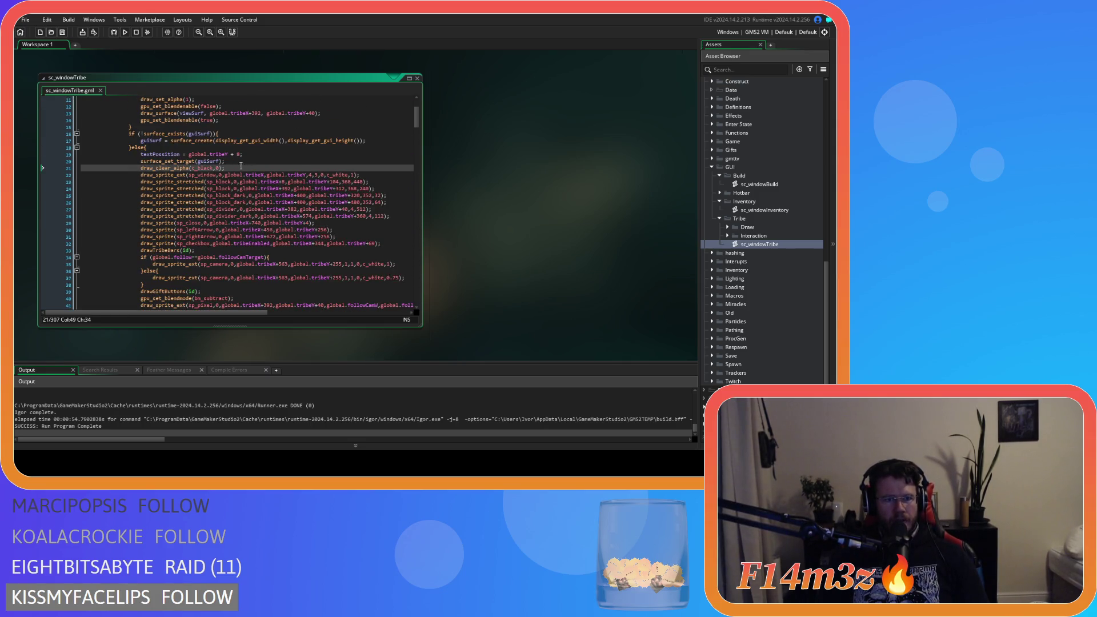
{"action": "scroll", "coordinate": [237, 164], "scroll_direction": "up", "scroll_amount": 2}
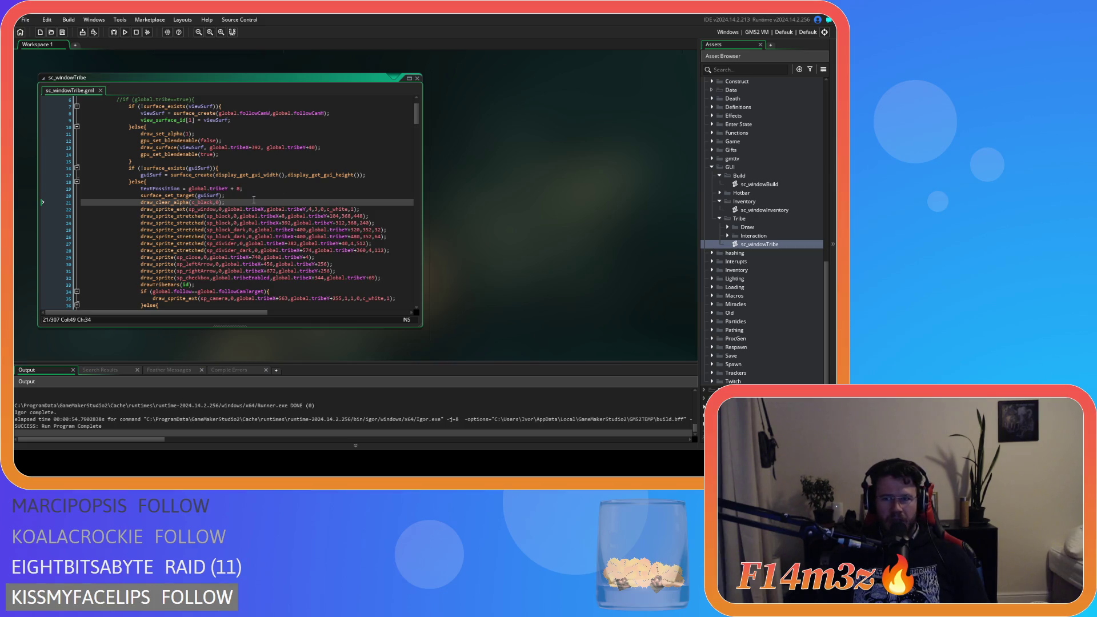
{"action": "left_click_drag", "start_coordinate": [254, 201], "coordinate": [142, 203]}
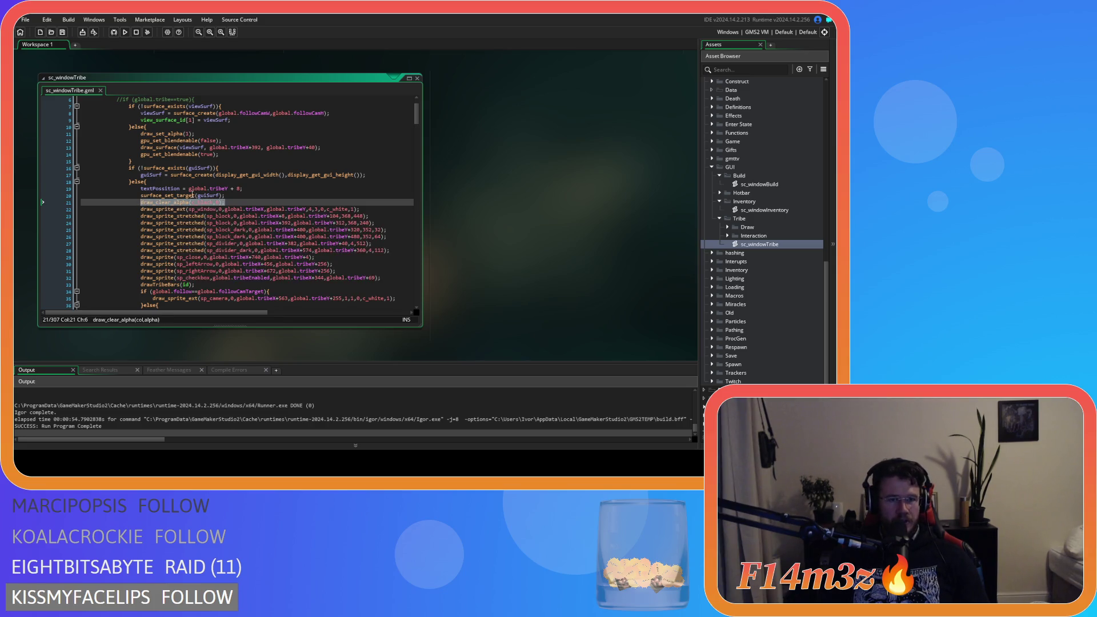
{"action": "left_click", "coordinate": [233, 202]}
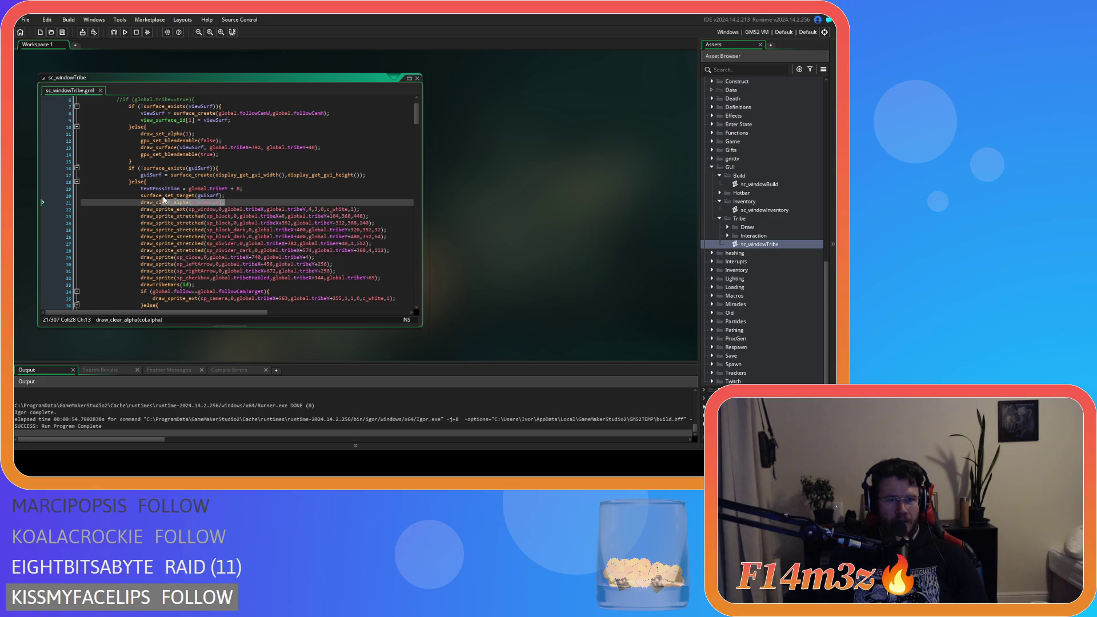
{"action": "scroll", "coordinate": [268, 205], "scroll_direction": "down", "scroll_amount": 20}
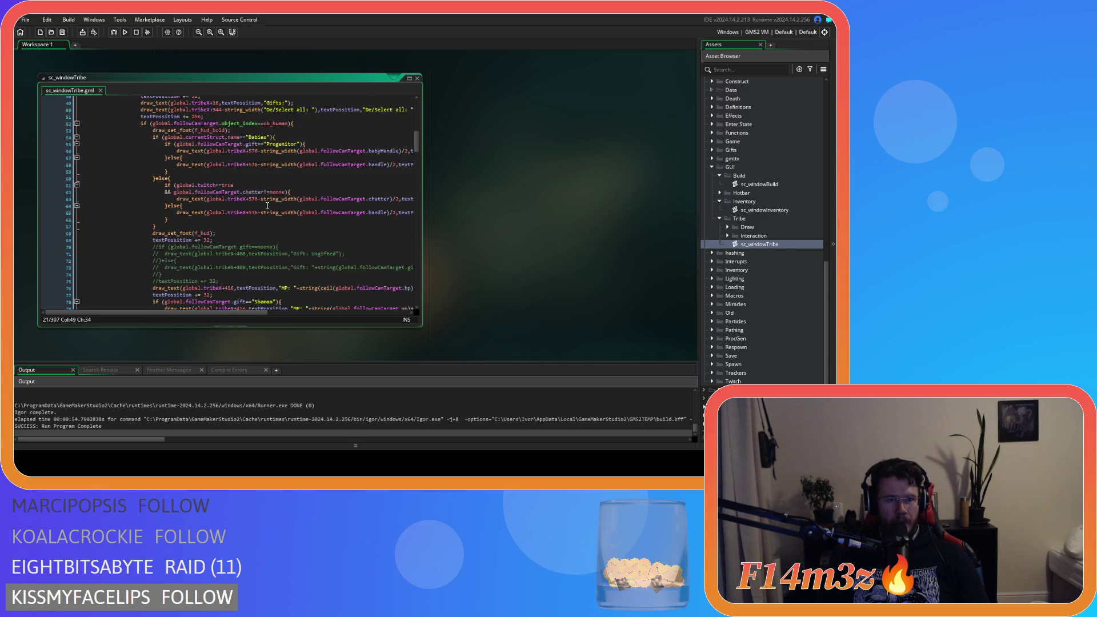
Insert gpu_set_blendenable(false) before draw_surface(guiSurf,0,0) and delete the old commented blend-enable line.
{"action": "left_click", "coordinate": [237, 169]}
{"action": "key", "text": "Return"}
{"action": "type", "text": "gpu_set_blendenable(false);"}
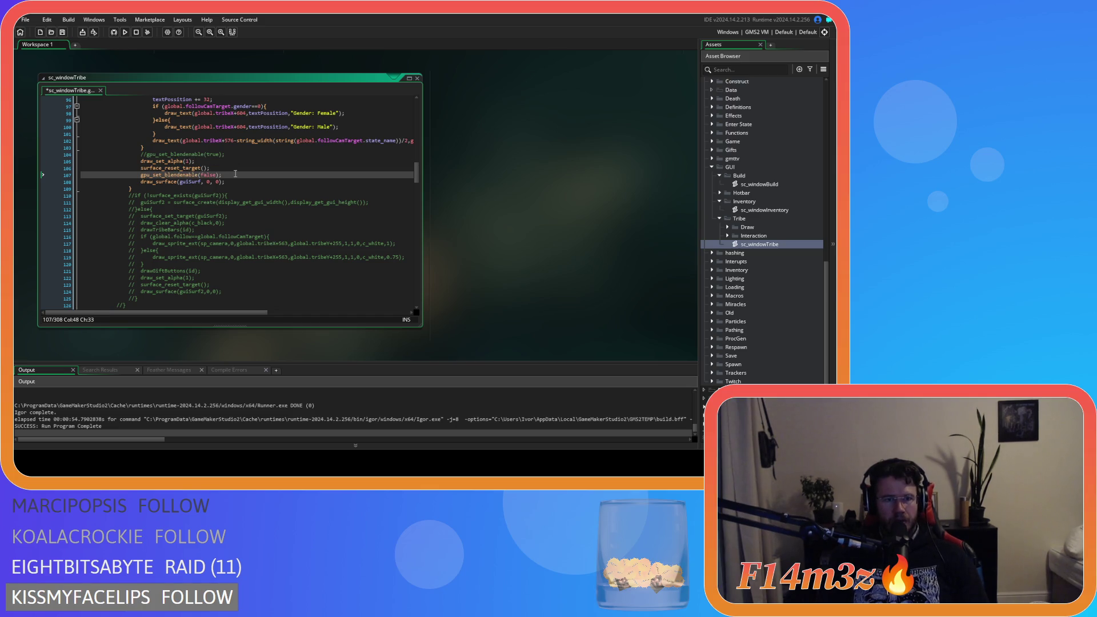
{"action": "left_click", "coordinate": [227, 155]}
{"action": "key", "text": "shift+Home"}
{"action": "key", "text": "BackSpace"}
{"action": "key", "text": "BackSpace"}
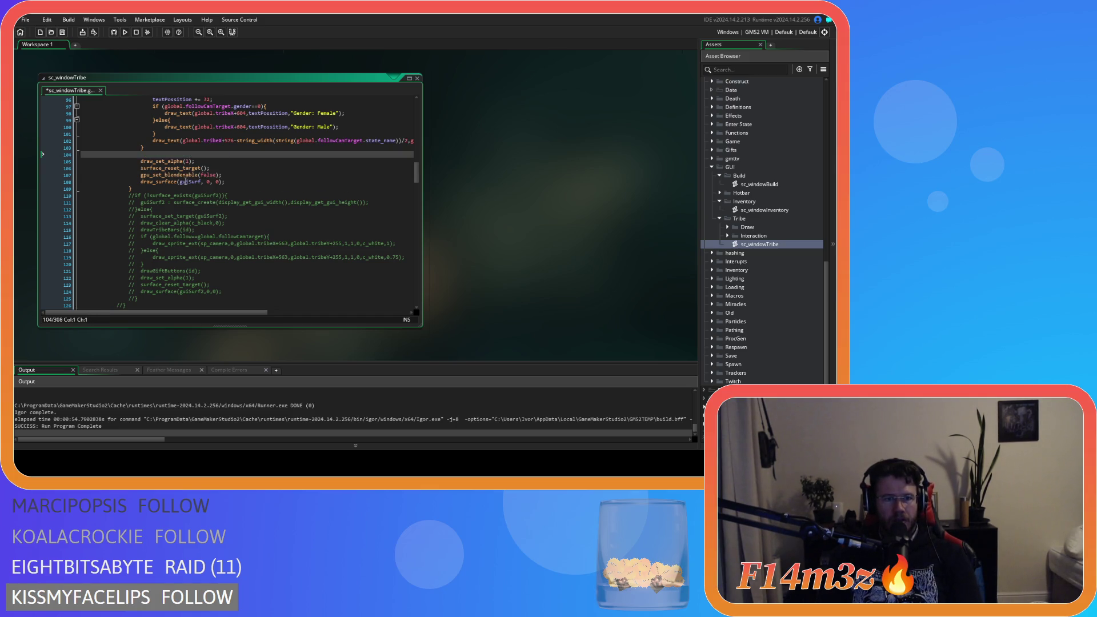
Copy the gpu_set_blendenable(false) line.
{"action": "double_click", "coordinate": [207, 168]}
{"action": "scroll", "coordinate": [345, 233], "scroll_direction": "up", "scroll_amount": 20}
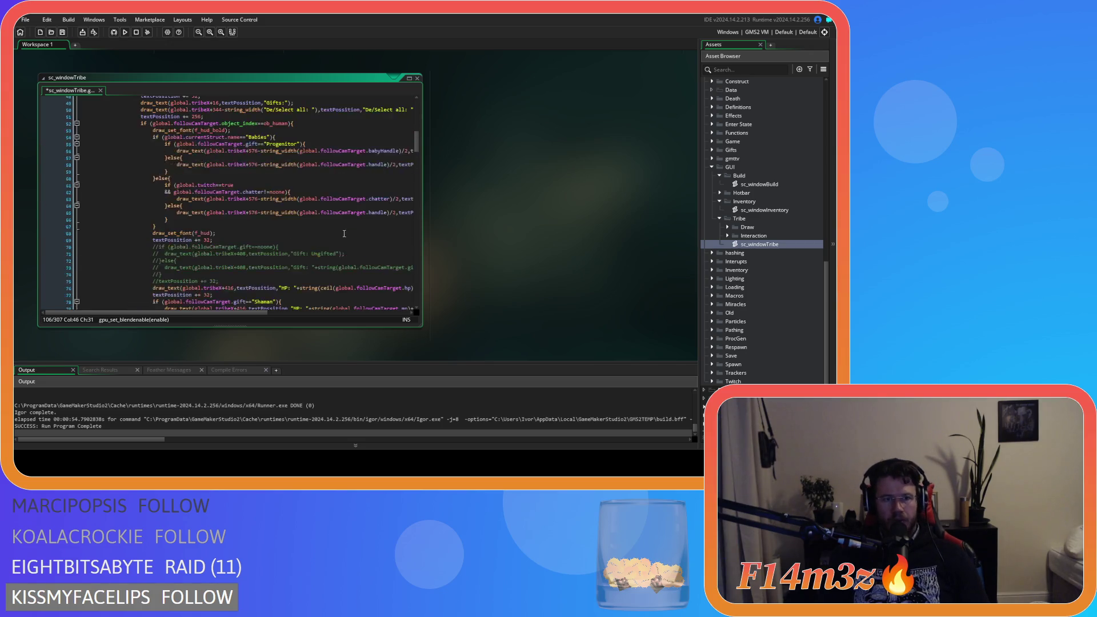
{"action": "scroll", "coordinate": [345, 233], "scroll_direction": "down", "scroll_amount": 20}
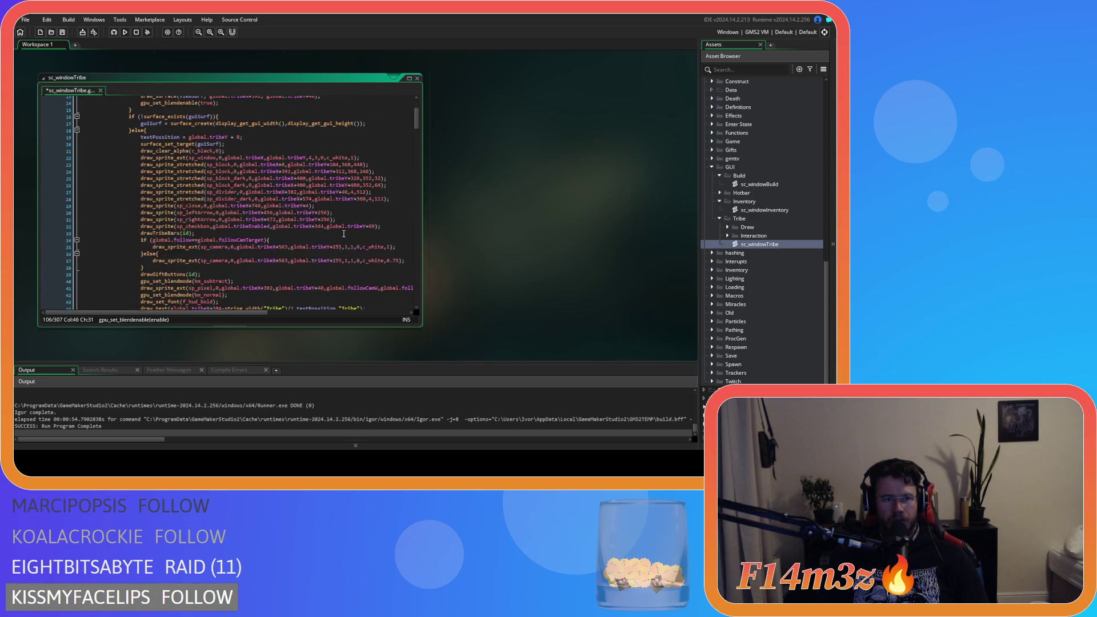
{"action": "scroll", "coordinate": [248, 192], "scroll_direction": "up", "scroll_amount": 6}
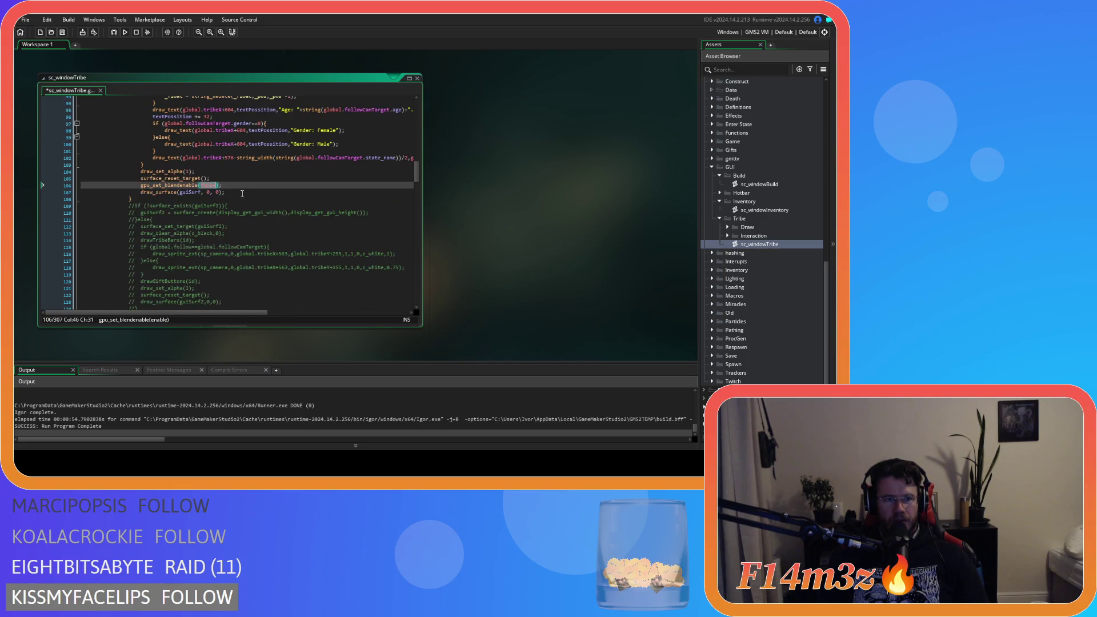
{"action": "left_click_drag", "start_coordinate": [223, 186], "coordinate": [144, 188]}
{"action": "right_click", "coordinate": [145, 188]}
{"action": "left_click", "coordinate": [166, 203]}
Add gpu_set_blendenable(true) right after draw_surface and run the game with F5.
{"action": "left_click", "coordinate": [226, 192]}
{"action": "key", "text": "Return"}
{"action": "key", "text": "ctrl+v"}
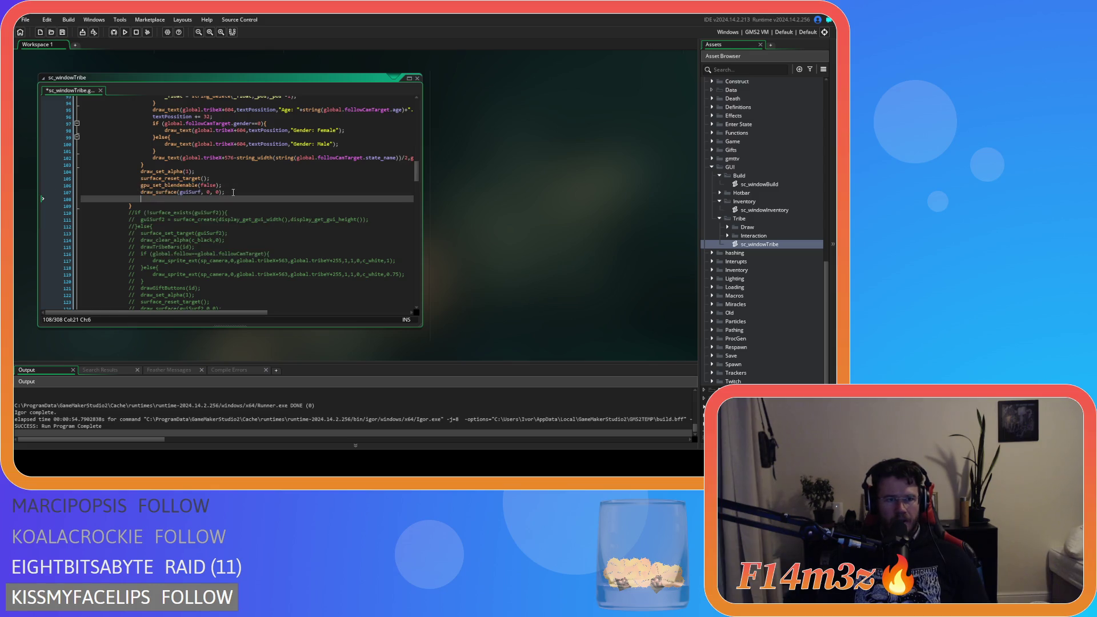
{"action": "double_click", "coordinate": [207, 199]}
{"action": "type", "text": "true"}
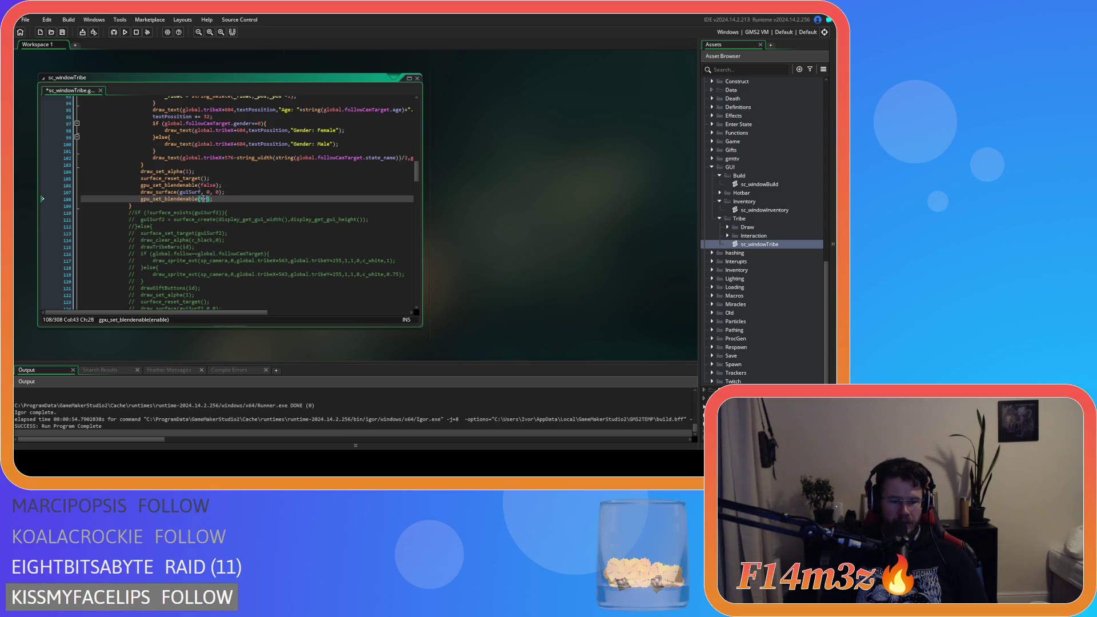
{"action": "key", "text": "F5"}
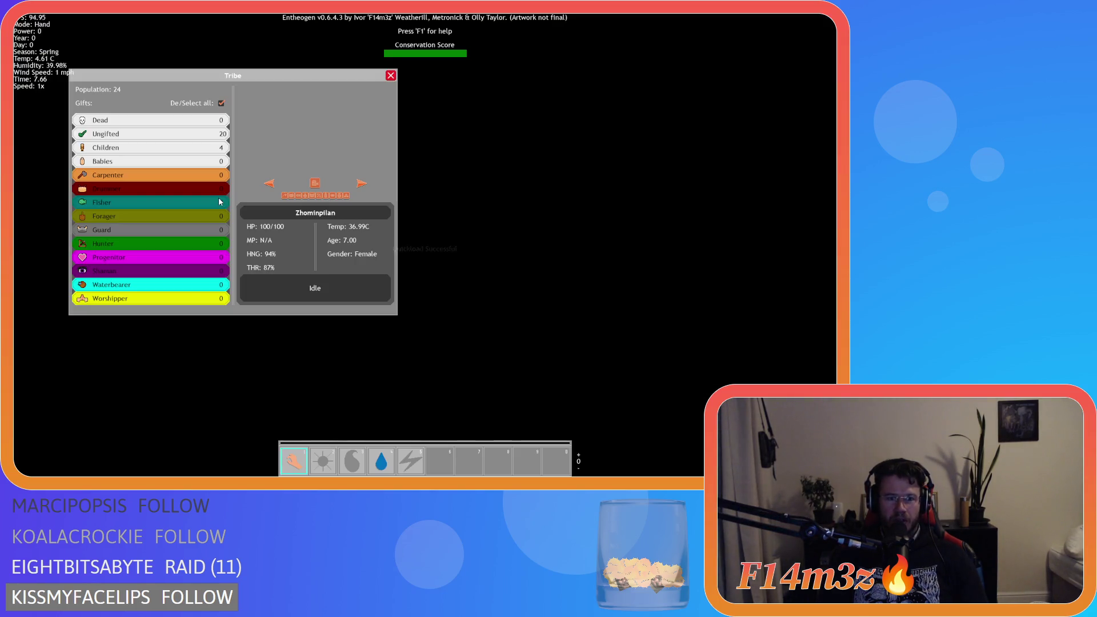
{"action": "mouse_move", "coordinate": [274, 82]}
{"action": "left_mouse_down"}
{"action": "mouse_move", "coordinate": [334, 90]}
{"action": "mouse_move", "coordinate": [260, 85]}
{"action": "mouse_move", "coordinate": [330, 119]}
{"action": "mouse_move", "coordinate": [326, 77]}
{"action": "mouse_move", "coordinate": [286, 89]}
{"action": "mouse_move", "coordinate": [254, 64]}
{"action": "mouse_move", "coordinate": [265, 81]}
{"action": "left_mouse_up"}
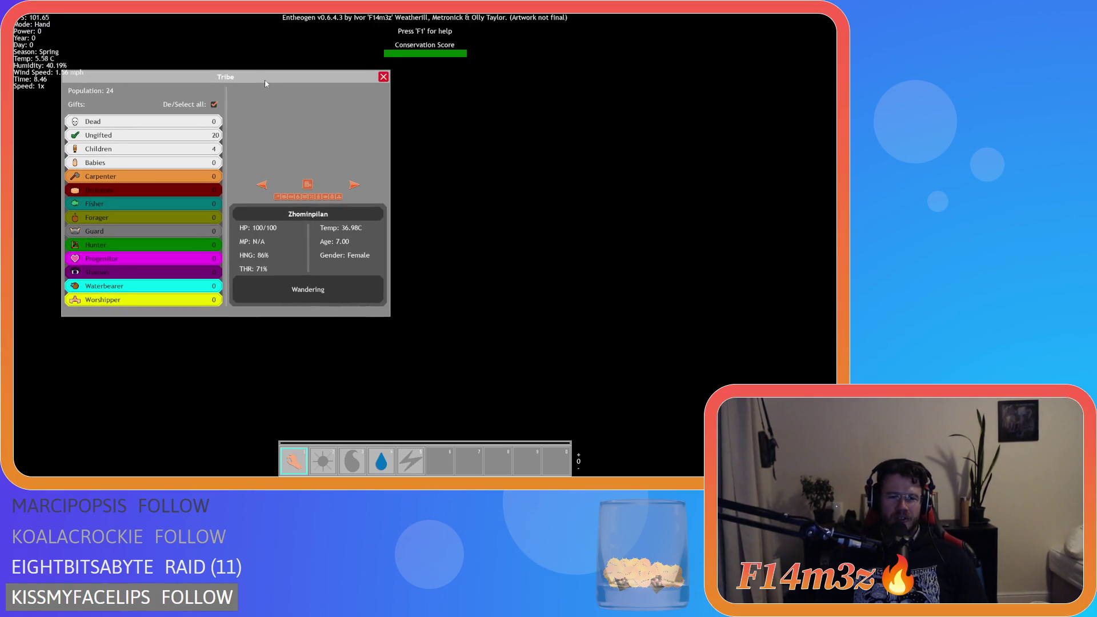
{"action": "mouse_move", "coordinate": [265, 83]}
{"action": "left_mouse_down"}
{"action": "mouse_move", "coordinate": [329, 87]}
{"action": "mouse_move", "coordinate": [312, 74]}
{"action": "mouse_move", "coordinate": [234, 89]}
{"action": "mouse_move", "coordinate": [314, 89]}
{"action": "mouse_move", "coordinate": [293, 84]}
{"action": "mouse_move", "coordinate": [341, 101]}
{"action": "left_mouse_up"}
{"action": "key", "text": "Escape"}
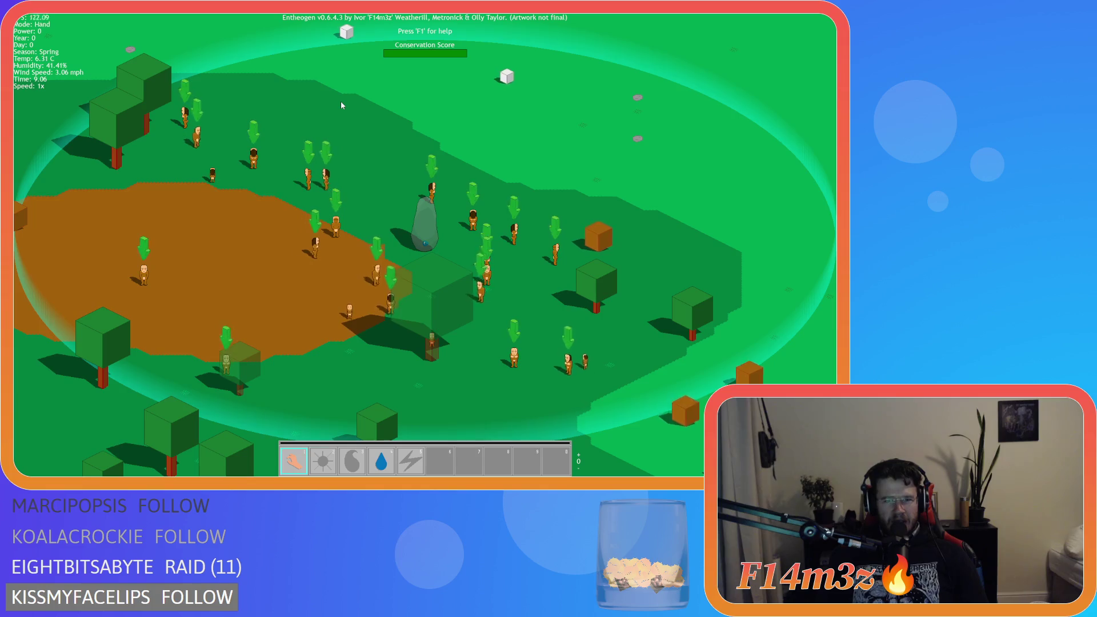
{"action": "key", "text": "Escape"}
{"action": "key", "text": "Return"}
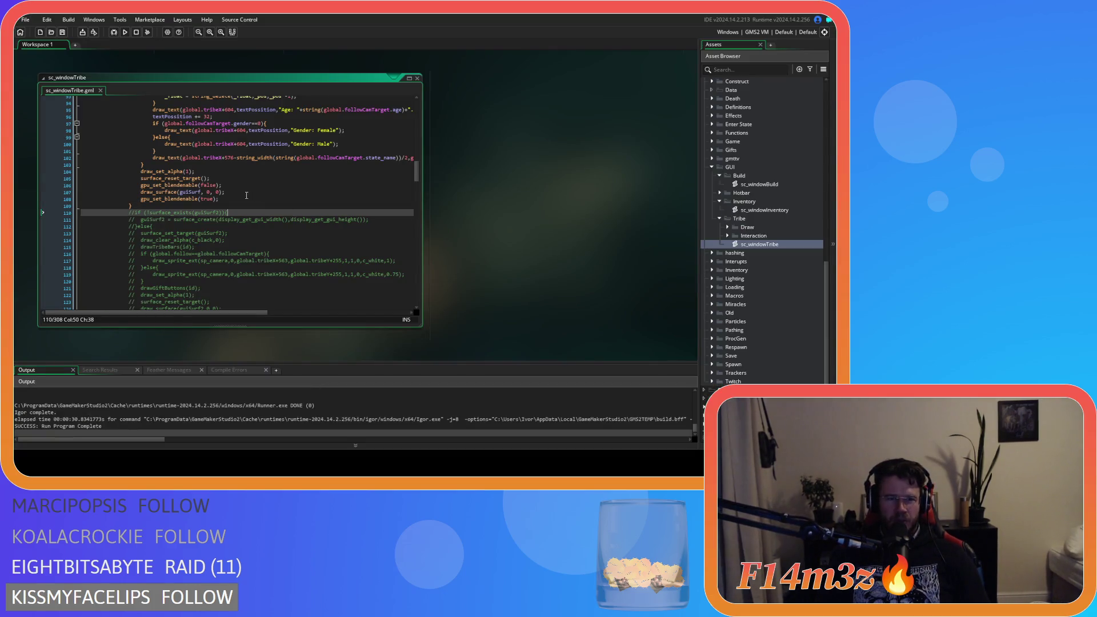
{"action": "left_click", "coordinate": [245, 197]}
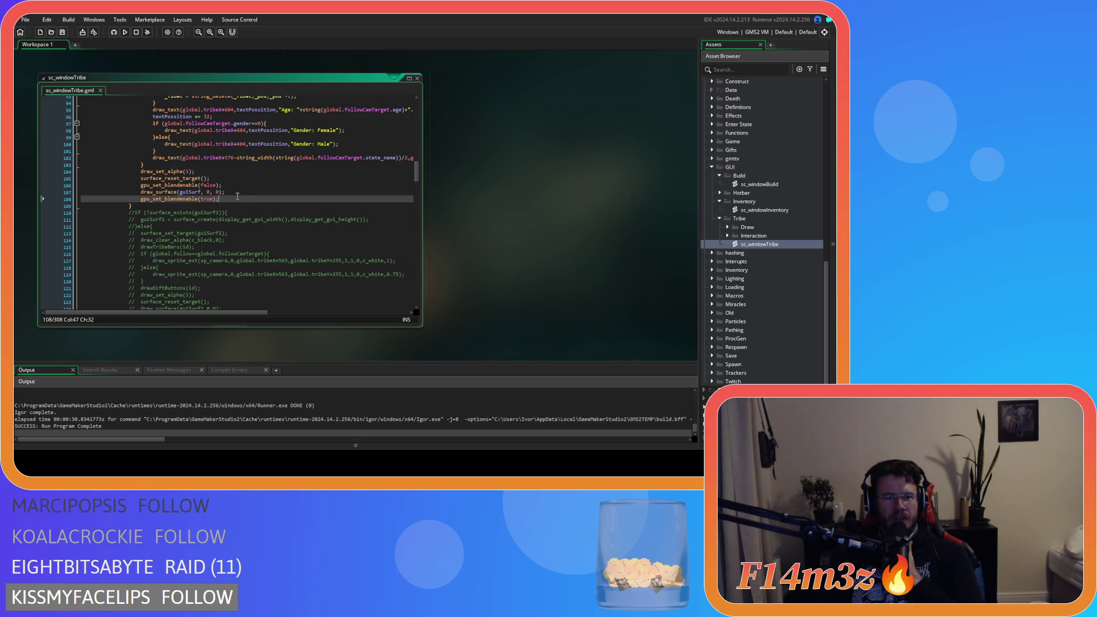
{"action": "scroll", "coordinate": [237, 197], "scroll_direction": "down", "scroll_amount": 5}
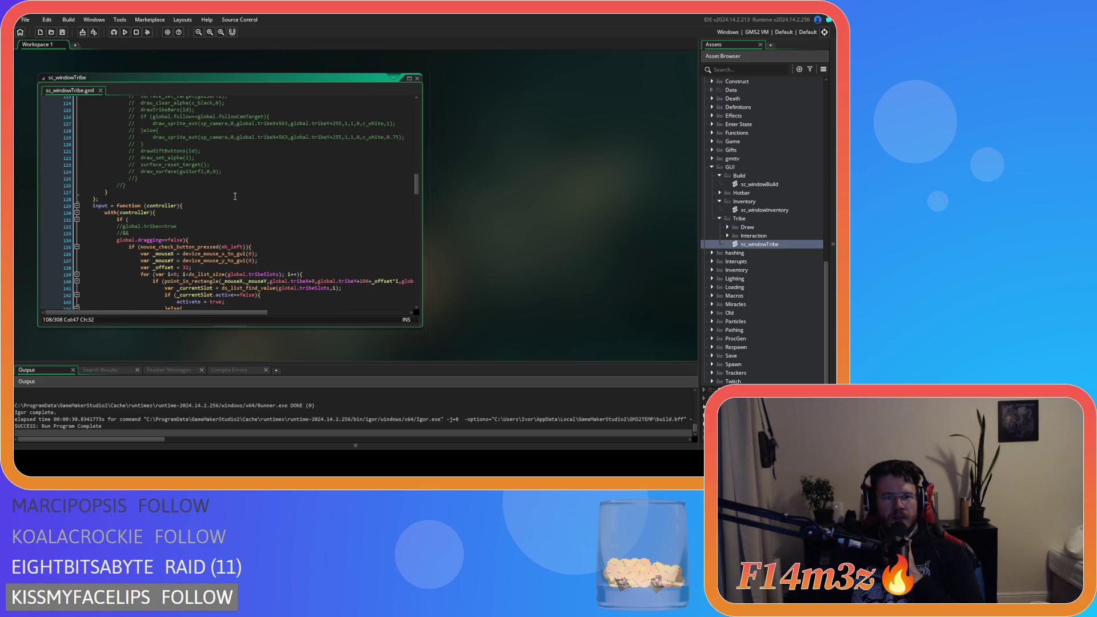
{"action": "mouse_move", "coordinate": [416, 187]}
{"action": "left_mouse_down"}
{"action": "mouse_move", "coordinate": [416, 160]}
{"action": "mouse_move", "coordinate": [416, 172]}
{"action": "left_mouse_up"}
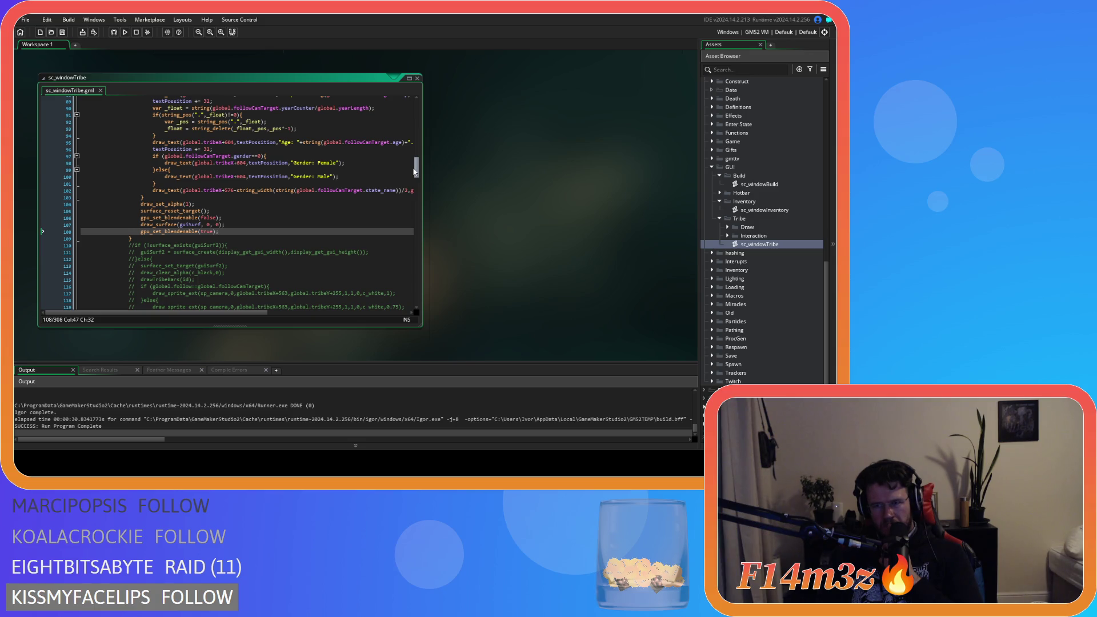
{"action": "left_click_drag", "start_coordinate": [415, 172], "coordinate": [406, 109]}
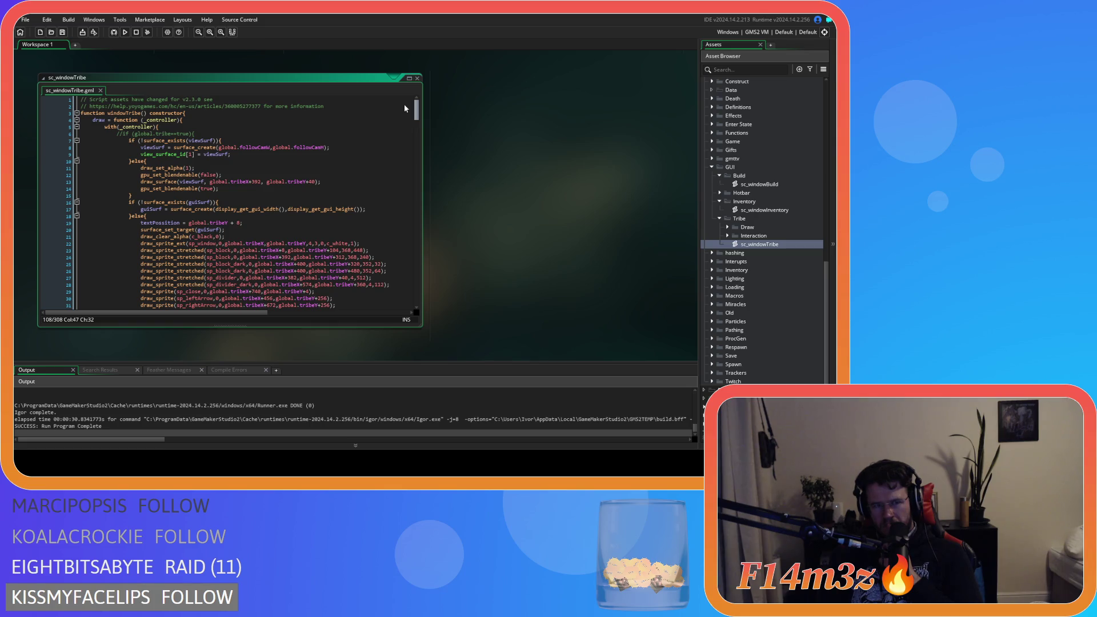
{"action": "scroll", "coordinate": [405, 109], "scroll_direction": "down", "scroll_amount": 20}
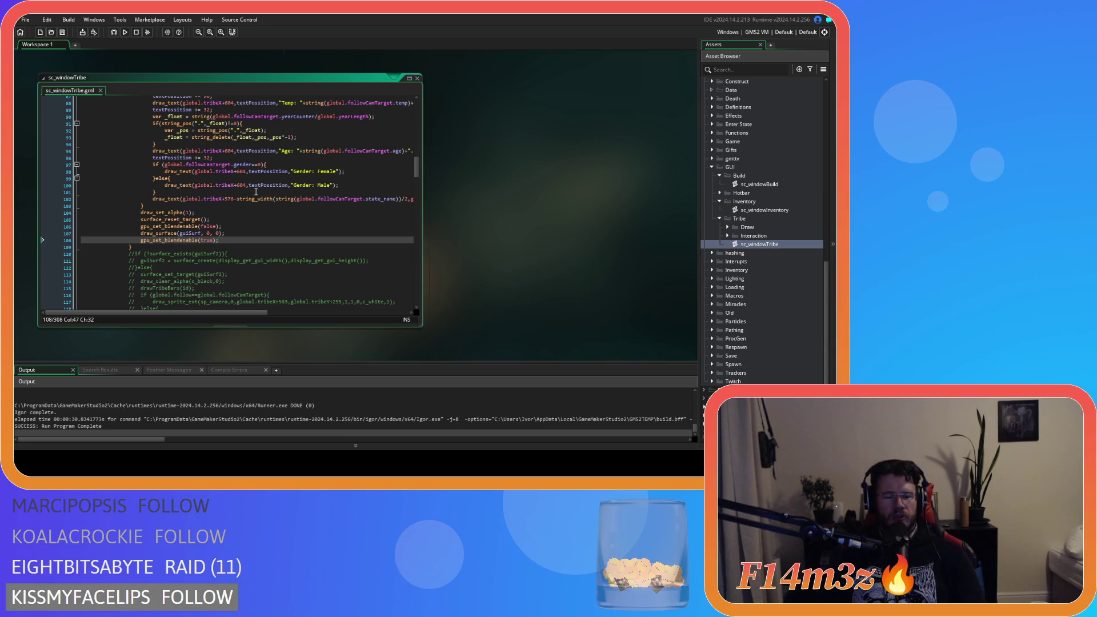
{"action": "left_click_drag", "start_coordinate": [223, 226], "coordinate": [157, 220]}
{"action": "left_click", "coordinate": [226, 233]}
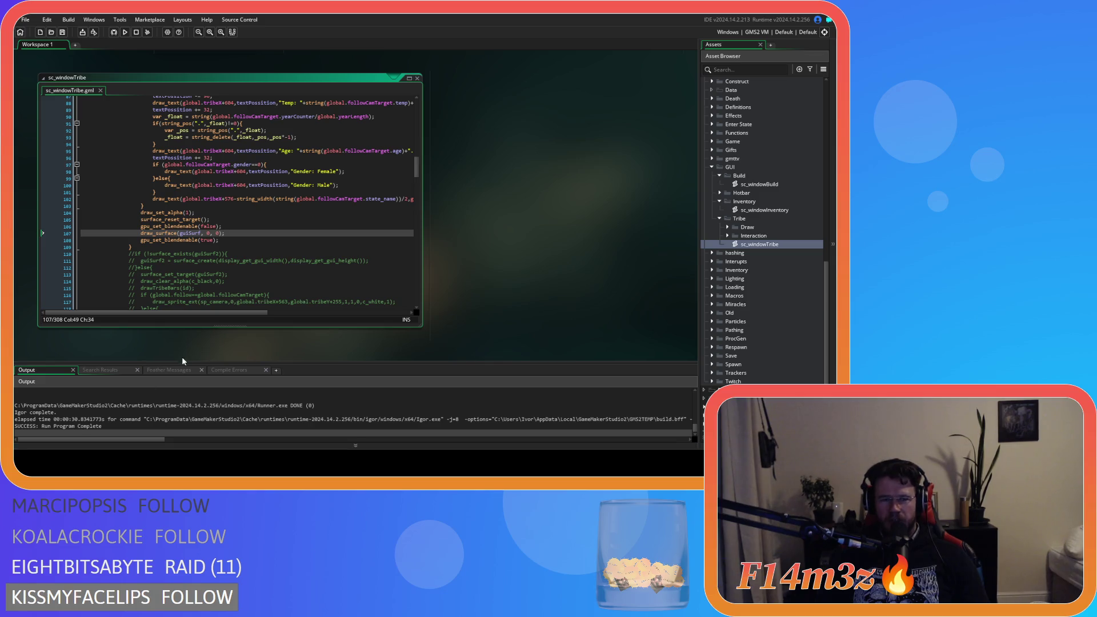
{"action": "left_click", "coordinate": [234, 240]}
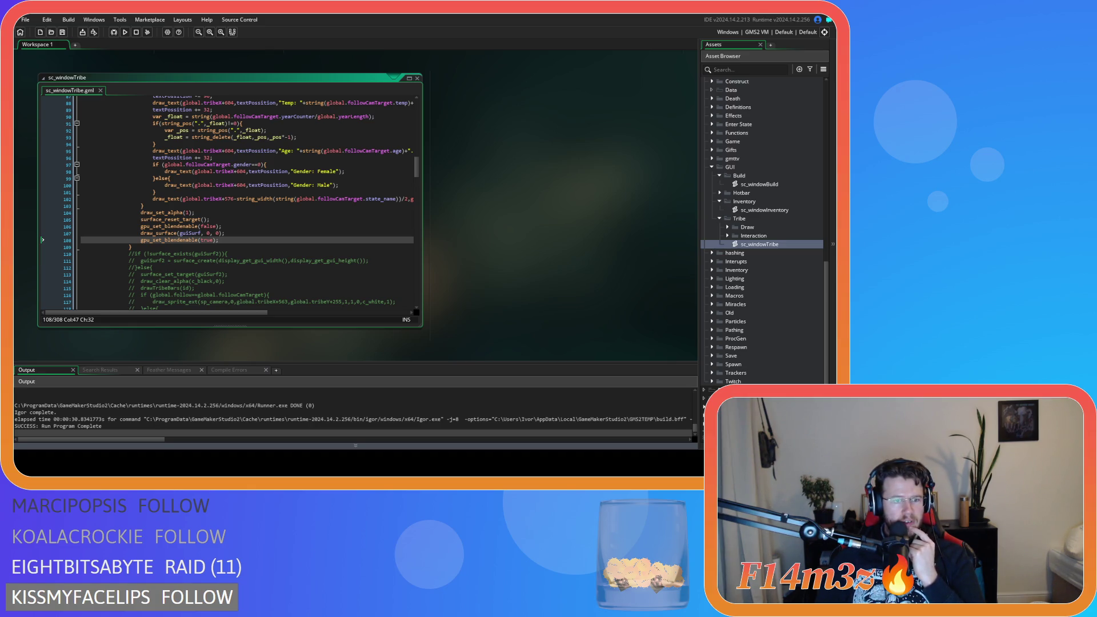
Move gpu_set_blendenable(false); from line 106 to line 20, after textPosition.
{"action": "scroll", "coordinate": [239, 234], "scroll_direction": "up", "scroll_amount": 20}
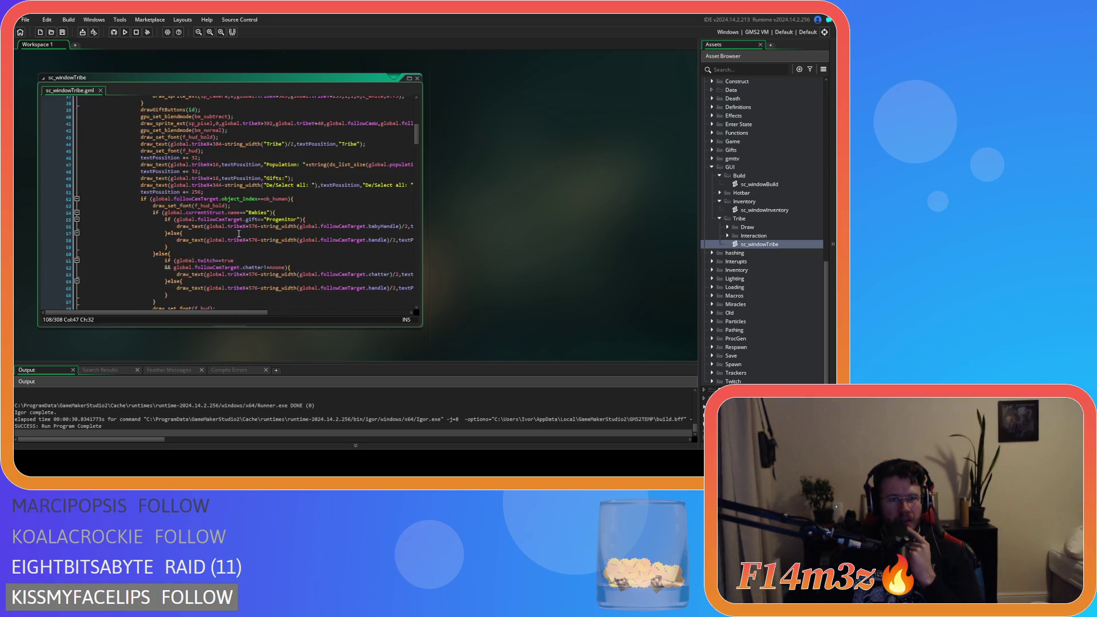
{"action": "scroll", "coordinate": [239, 234], "scroll_direction": "up", "scroll_amount": 4}
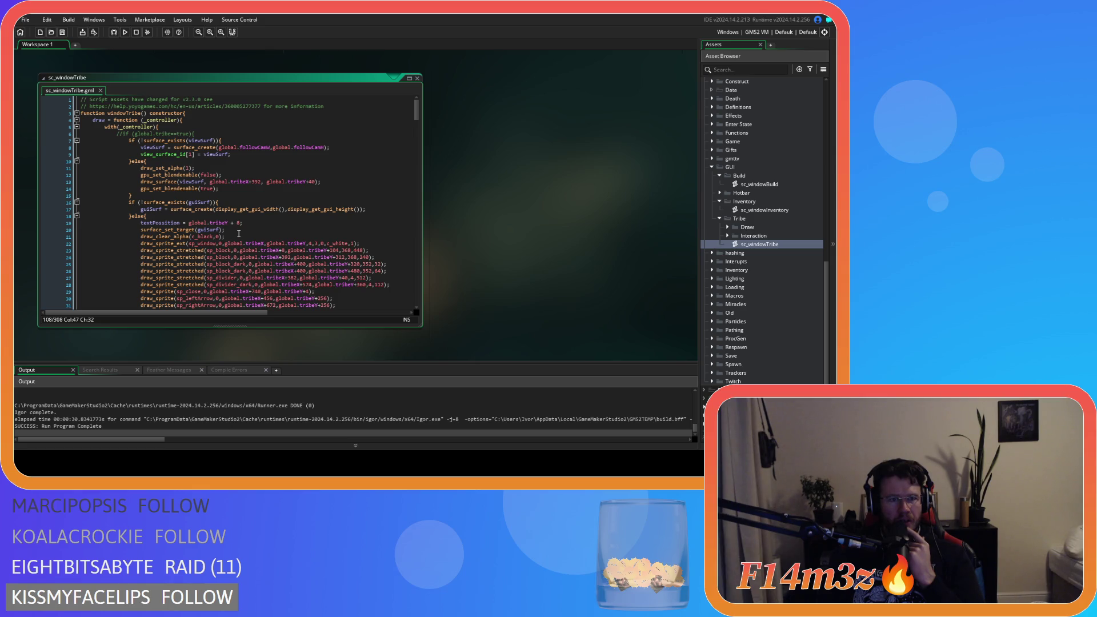
{"action": "scroll", "coordinate": [239, 234], "scroll_direction": "down", "scroll_amount": 20}
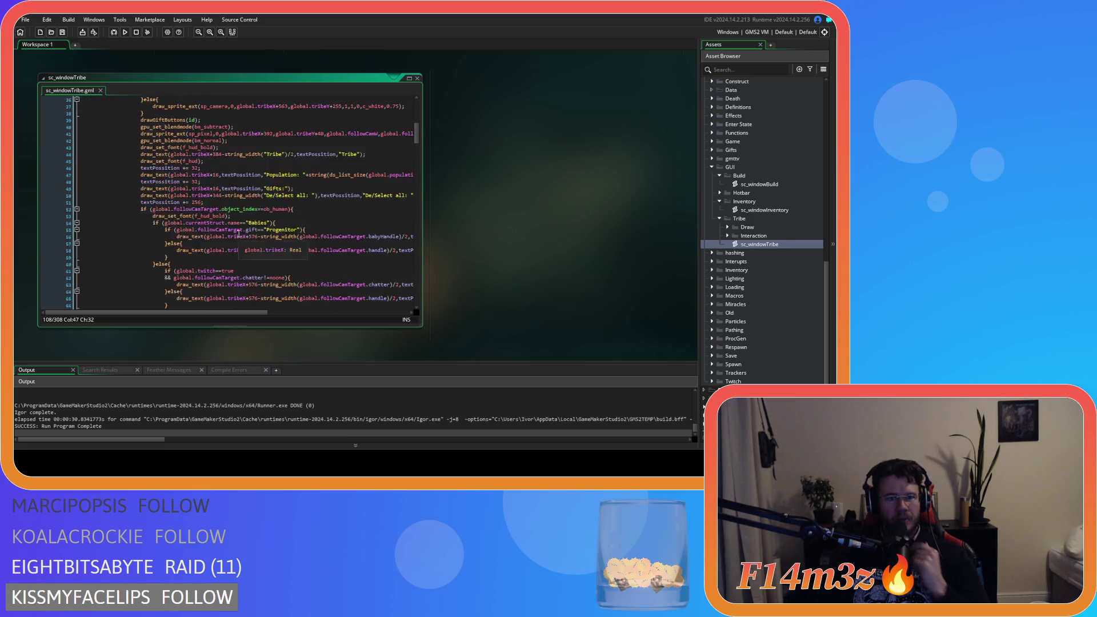
{"action": "left_click", "coordinate": [231, 196]}
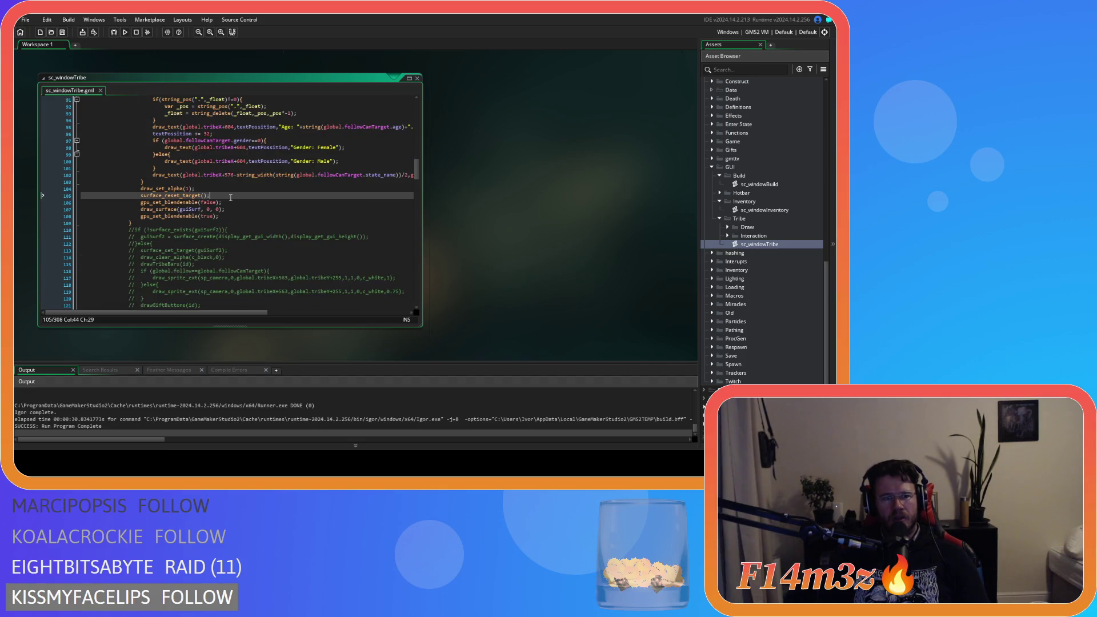
{"action": "left_click_drag", "start_coordinate": [231, 202], "coordinate": [137, 203]}
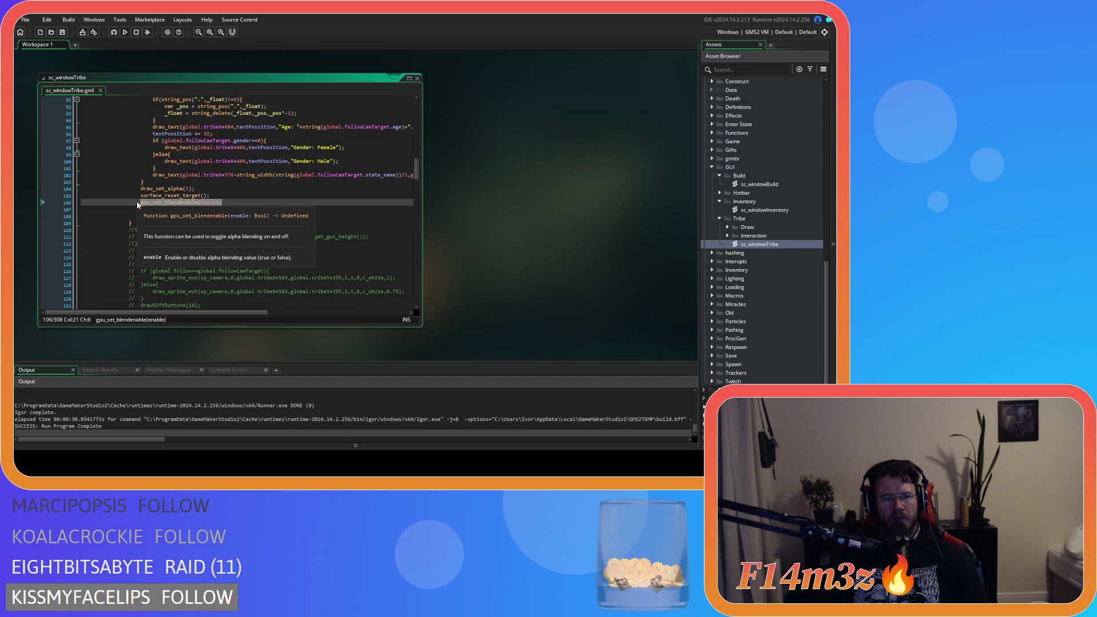
{"action": "key", "text": "BackSpace"}
{"action": "key", "text": "BackSpace"}
{"action": "scroll", "coordinate": [214, 209], "scroll_direction": "up", "scroll_amount": 20}
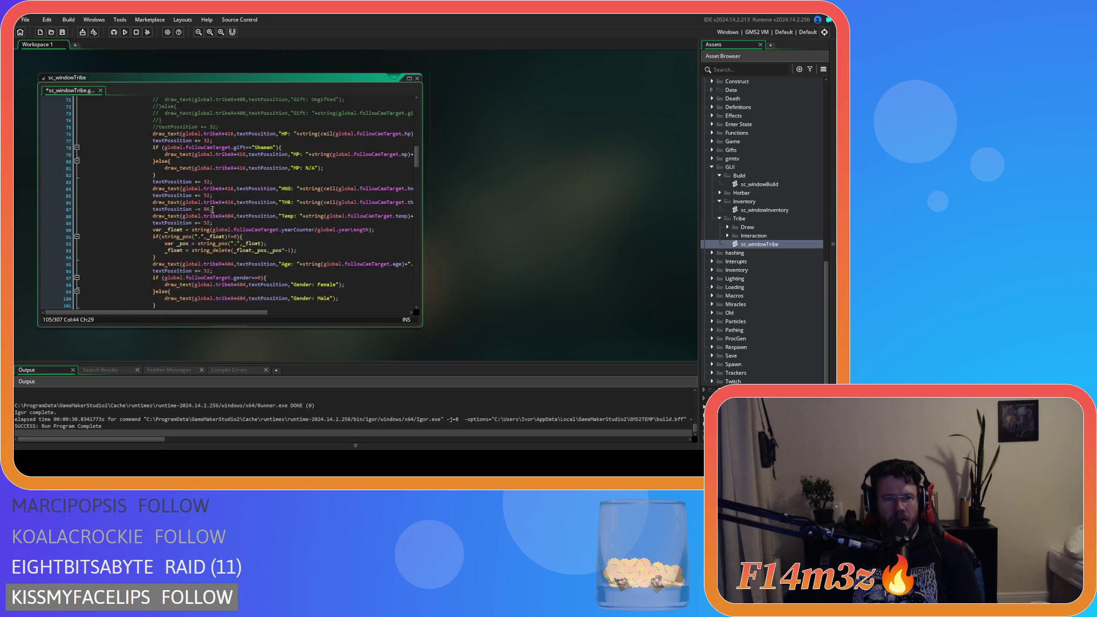
{"action": "scroll", "coordinate": [214, 210], "scroll_direction": "up", "scroll_amount": 8}
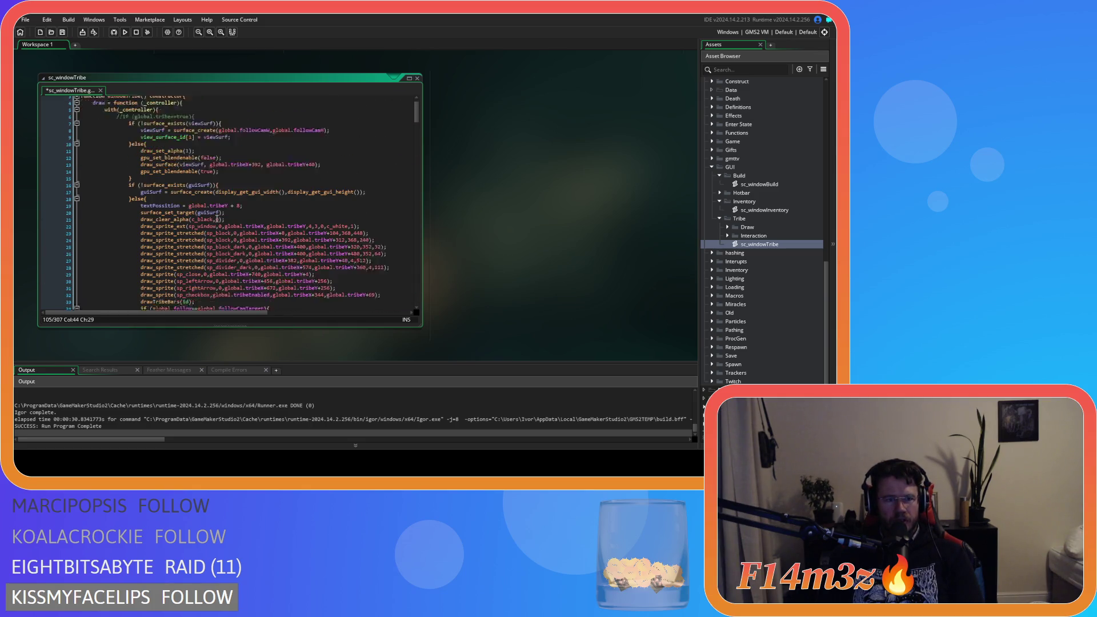
{"action": "left_click", "coordinate": [255, 171]}
{"action": "key", "text": "Return"}
{"action": "key", "text": "ctrl+v"}
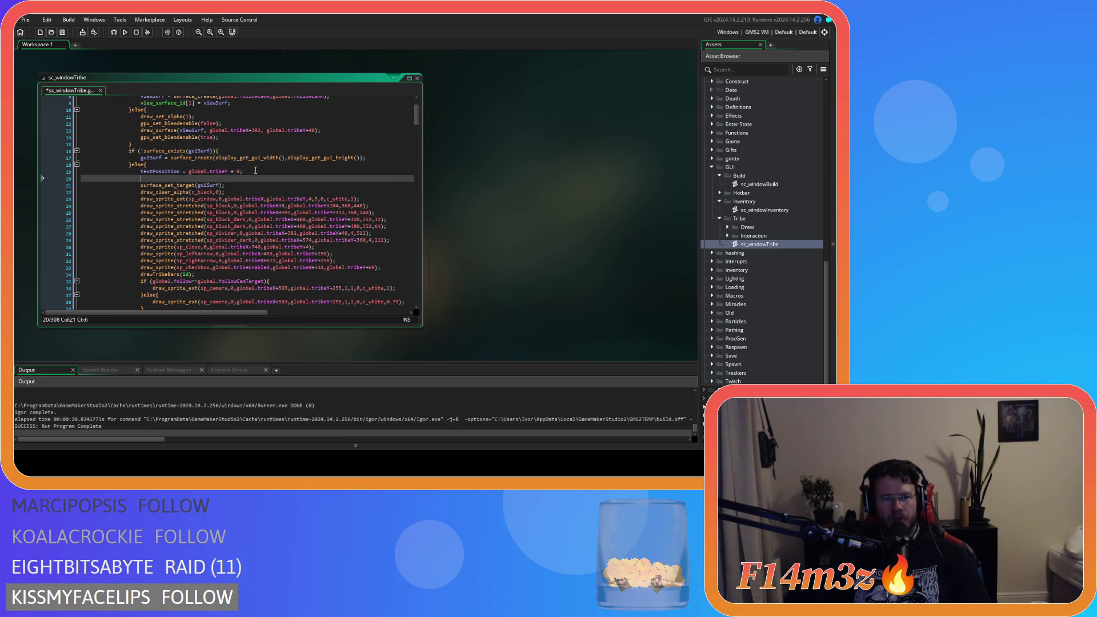
Save the script, test-run the game with F5 and quit it.
{"action": "key", "text": "ctrl+s"}
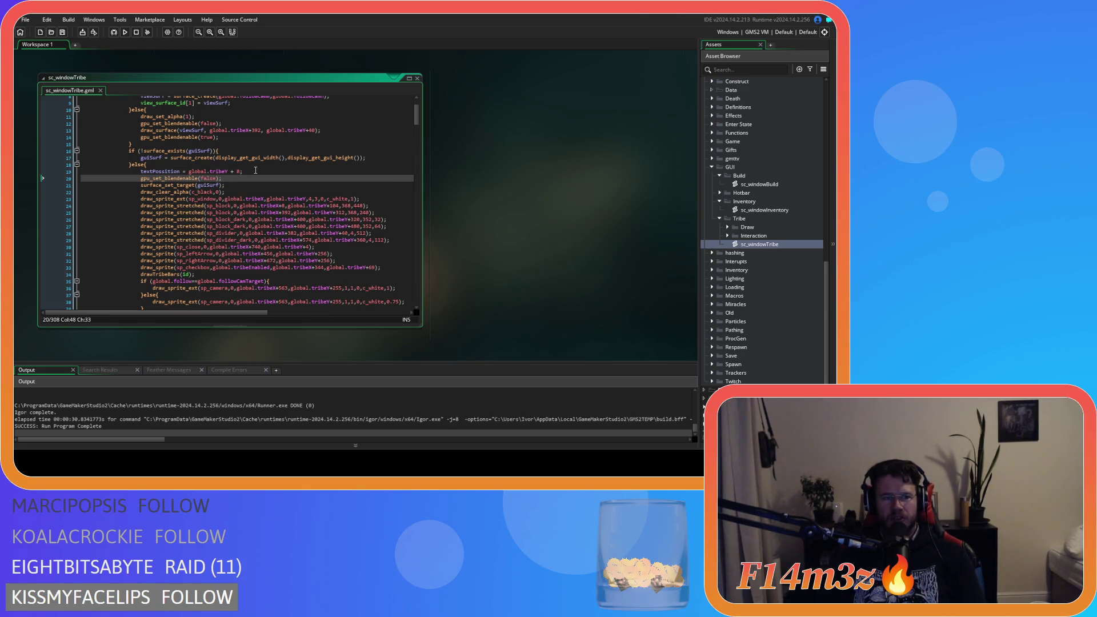
{"action": "key", "text": "F5"}
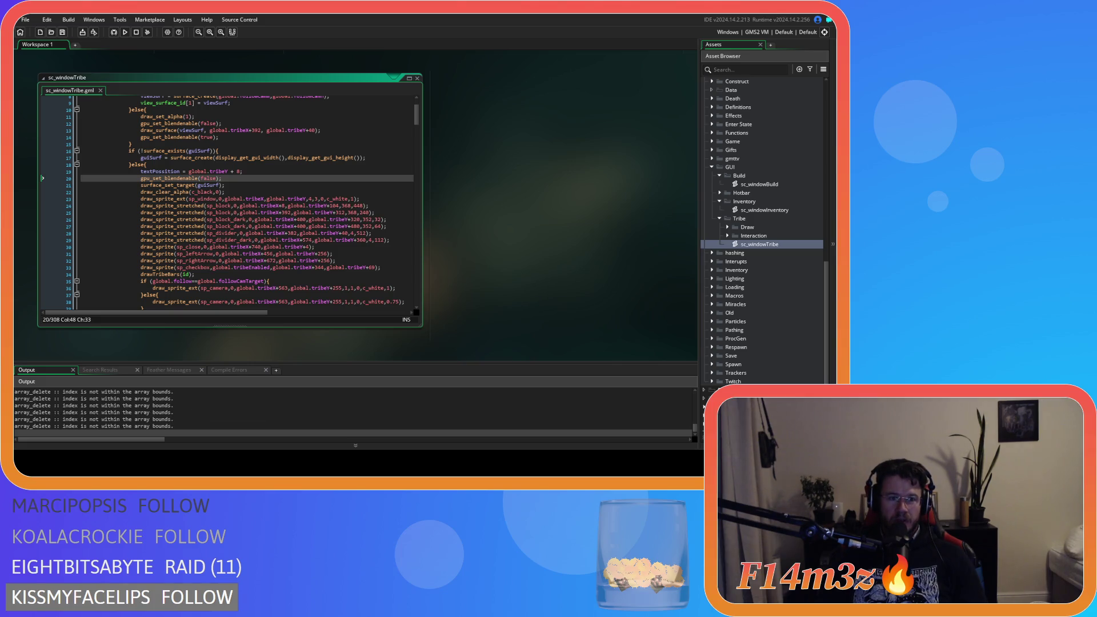
{"action": "key", "text": "Return"}
{"action": "key", "text": "Return"}
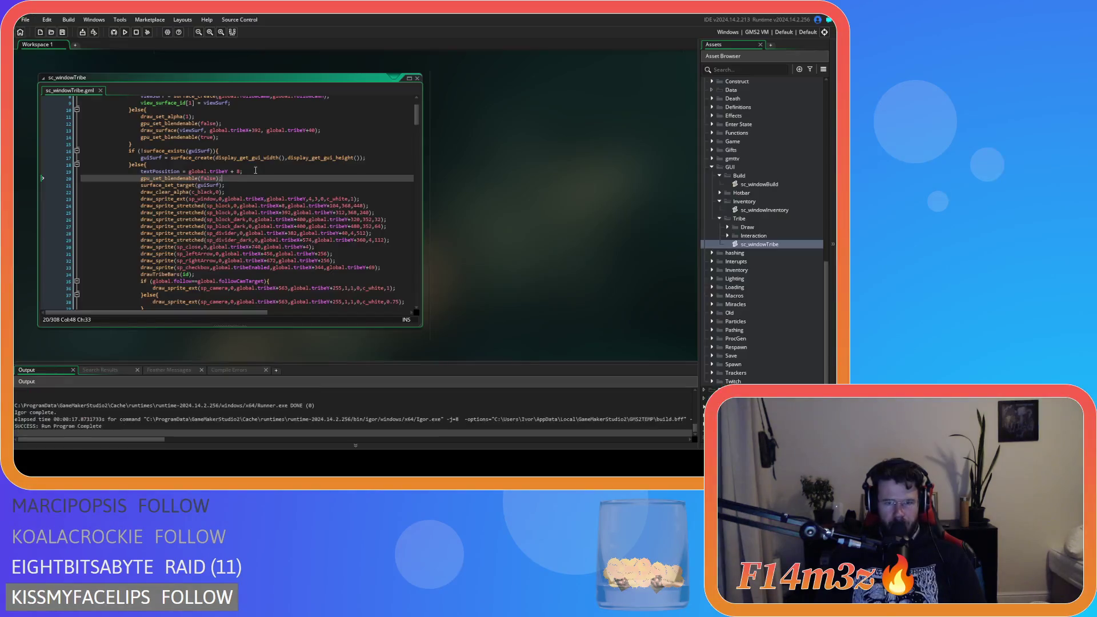
Move gpu_set_blendenable(true); from line 108 to just after the closing brace on line 104.
{"action": "scroll", "coordinate": [255, 180], "scroll_direction": "down", "scroll_amount": 20}
{"action": "left_click", "coordinate": [230, 199]}
{"action": "left_click_drag", "start_coordinate": [230, 199], "coordinate": [117, 199]}
{"action": "key", "text": "ctrl+c"}
{"action": "key", "text": "BackSpace"}
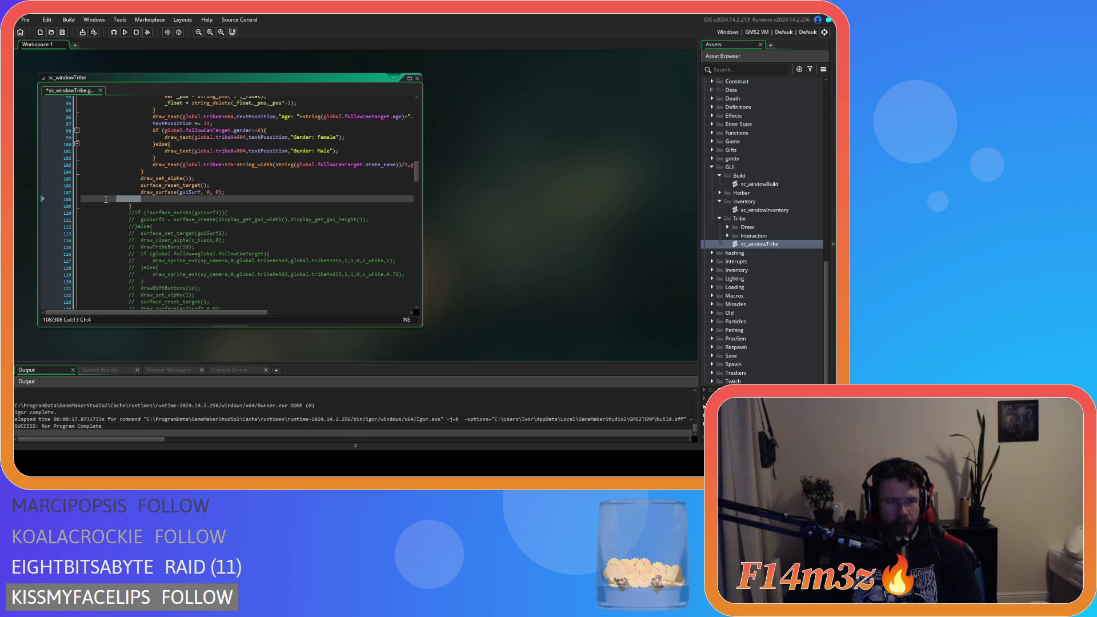
{"action": "key", "text": "BackSpace"}
{"action": "key", "text": "BackSpace"}
{"action": "left_click", "coordinate": [178, 172]}
{"action": "key", "text": "Return"}
{"action": "key", "text": "ctrl+v"}
Run the game, drag the Tribe window aside to check it, then quit with Y.
{"action": "key", "text": "F5"}
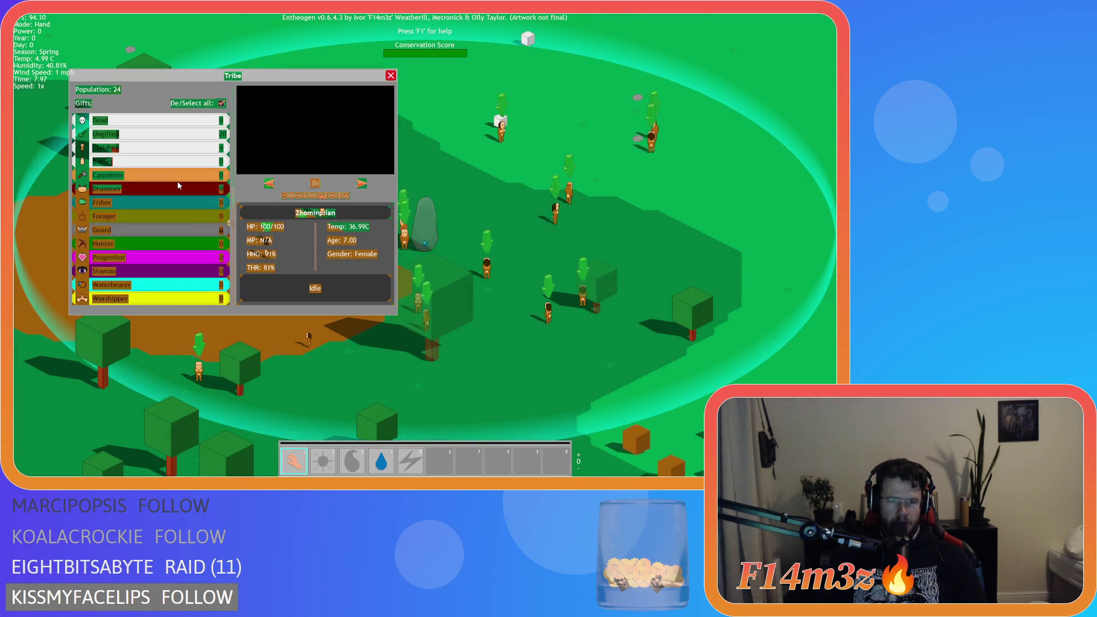
{"action": "mouse_move", "coordinate": [259, 80]}
{"action": "left_mouse_down"}
{"action": "mouse_move", "coordinate": [343, 78]}
{"action": "mouse_move", "coordinate": [394, 105]}
{"action": "mouse_move", "coordinate": [322, 60]}
{"action": "mouse_move", "coordinate": [305, 20]}
{"action": "mouse_move", "coordinate": [295, 112]}
{"action": "mouse_move", "coordinate": [254, 136]}
{"action": "mouse_move", "coordinate": [303, 166]}
{"action": "mouse_move", "coordinate": [320, 149]}
{"action": "mouse_move", "coordinate": [293, 144]}
{"action": "mouse_move", "coordinate": [286, 112]}
{"action": "mouse_move", "coordinate": [391, 105]}
{"action": "mouse_move", "coordinate": [360, 104]}
{"action": "mouse_move", "coordinate": [457, 126]}
{"action": "mouse_move", "coordinate": [371, 133]}
{"action": "mouse_move", "coordinate": [297, 116]}
{"action": "mouse_move", "coordinate": [375, 140]}
{"action": "mouse_move", "coordinate": [292, 125]}
{"action": "mouse_move", "coordinate": [299, 132]}
{"action": "left_mouse_up"}
{"action": "key", "text": "Escape"}
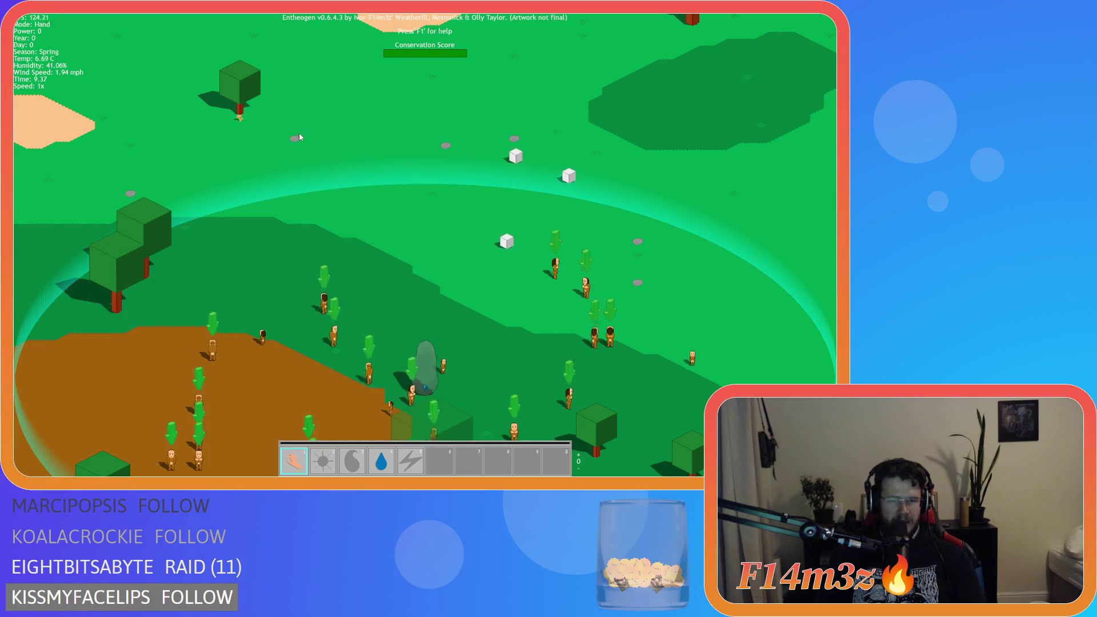
{"action": "key", "text": "Escape"}
{"action": "key", "text": "y"}
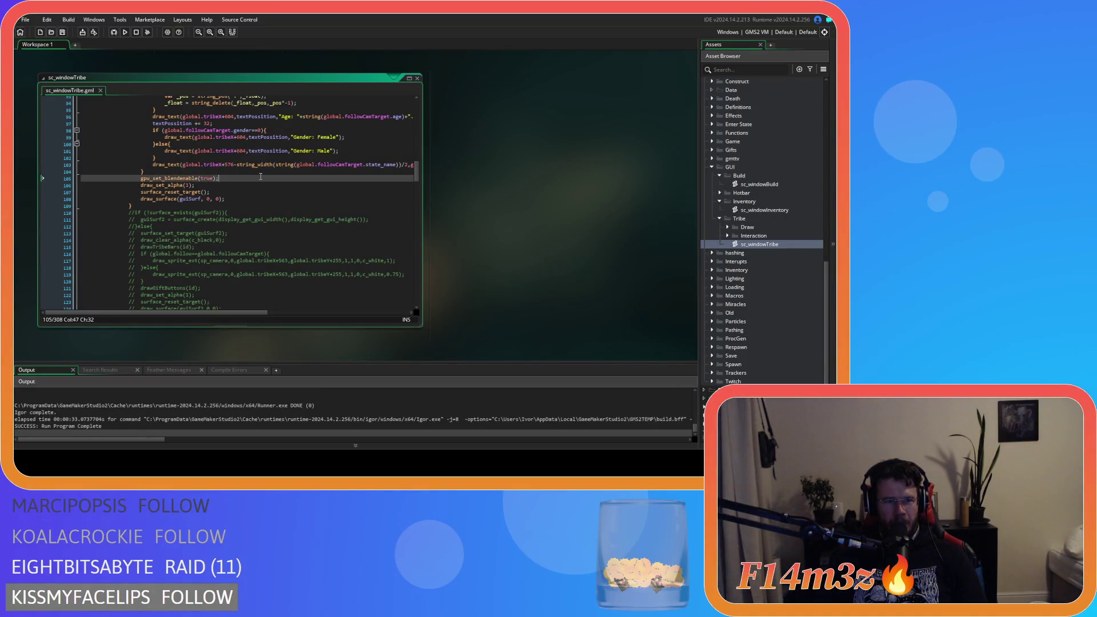
Delete the gpu_set_blendenable(true); line on line 105.
{"action": "left_click_drag", "start_coordinate": [259, 177], "coordinate": [127, 182]}
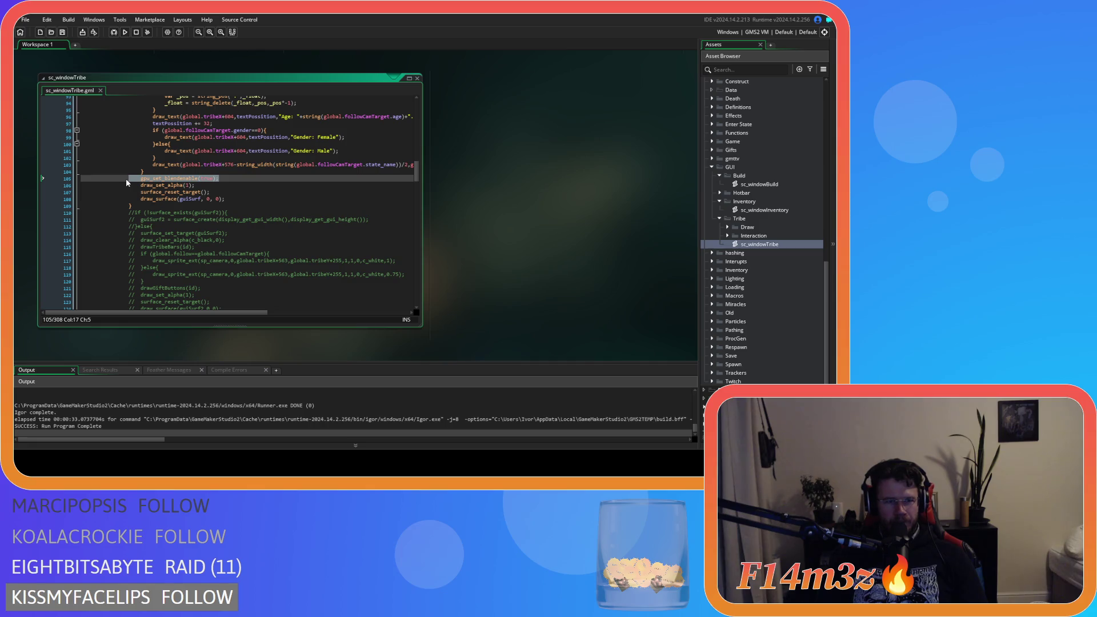
{"action": "left_click_drag", "start_coordinate": [221, 176], "coordinate": [63, 182]}
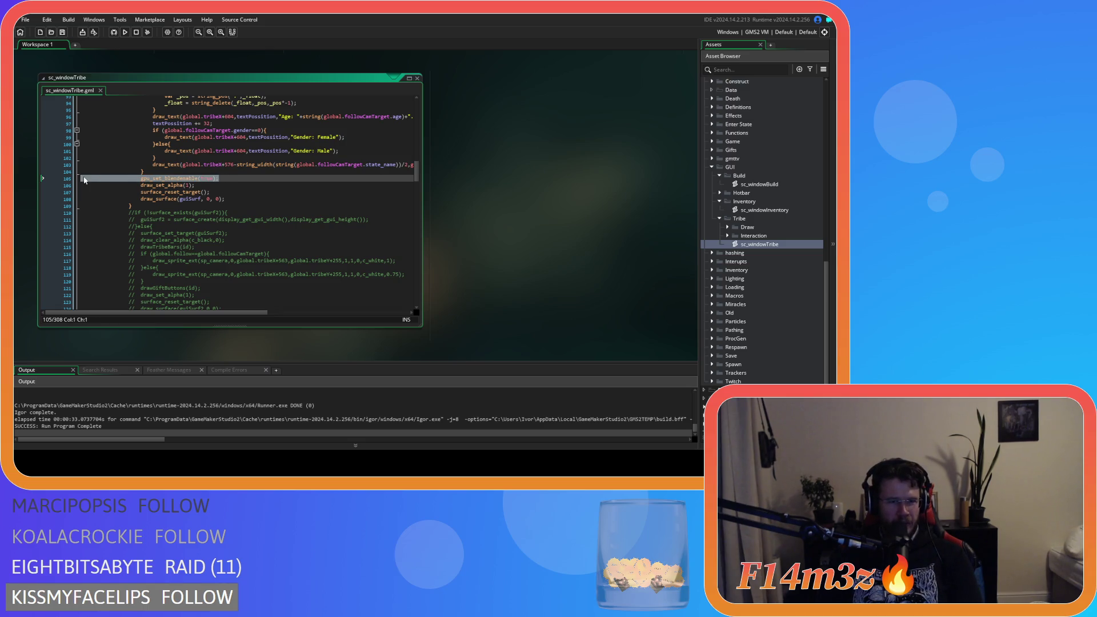
{"action": "scroll", "coordinate": [211, 204], "scroll_direction": "up", "scroll_amount": 3}
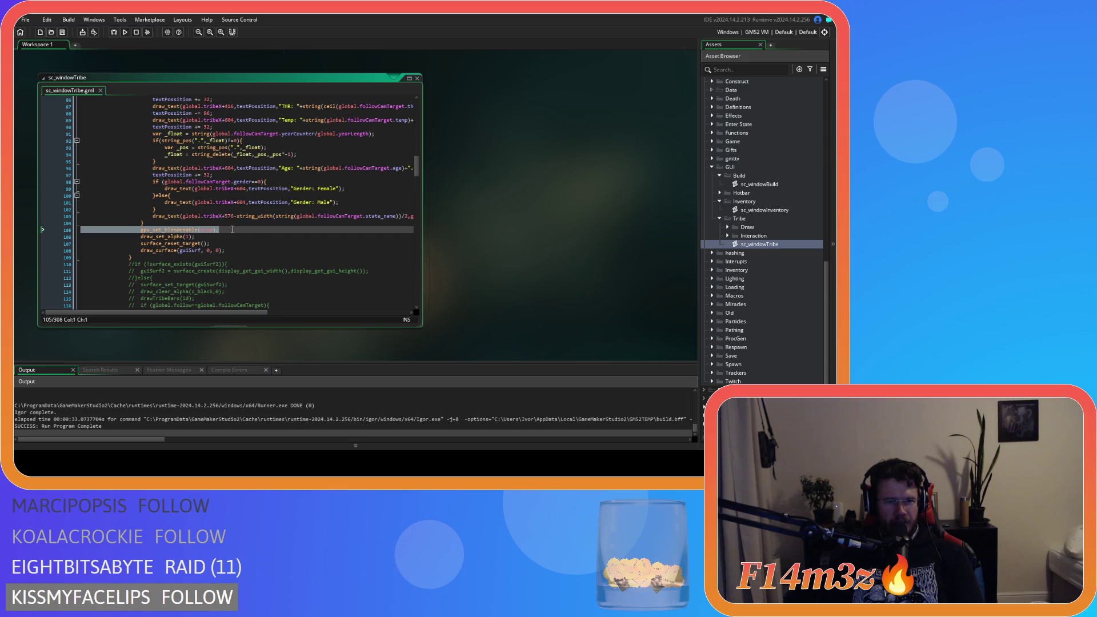
{"action": "key", "text": "BackSpace"}
{"action": "key", "text": "BackSpace"}
Delete the gpu_set_blendenable(false); line on line 20.
{"action": "scroll", "coordinate": [233, 229], "scroll_direction": "up", "scroll_amount": 15}
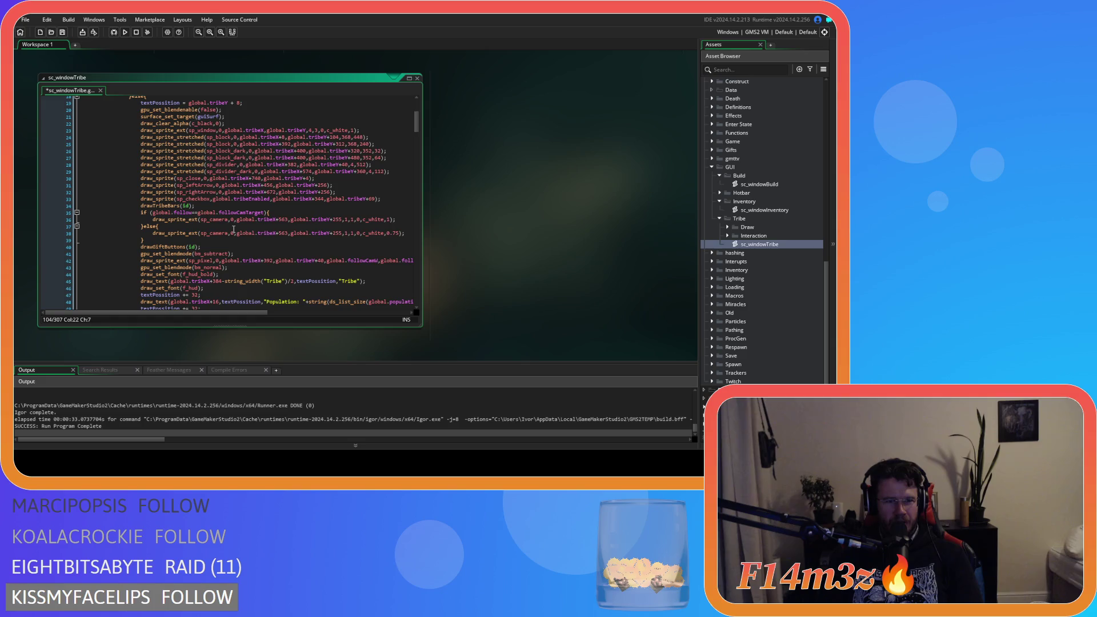
{"action": "scroll", "coordinate": [243, 240], "scroll_direction": "up", "scroll_amount": 5}
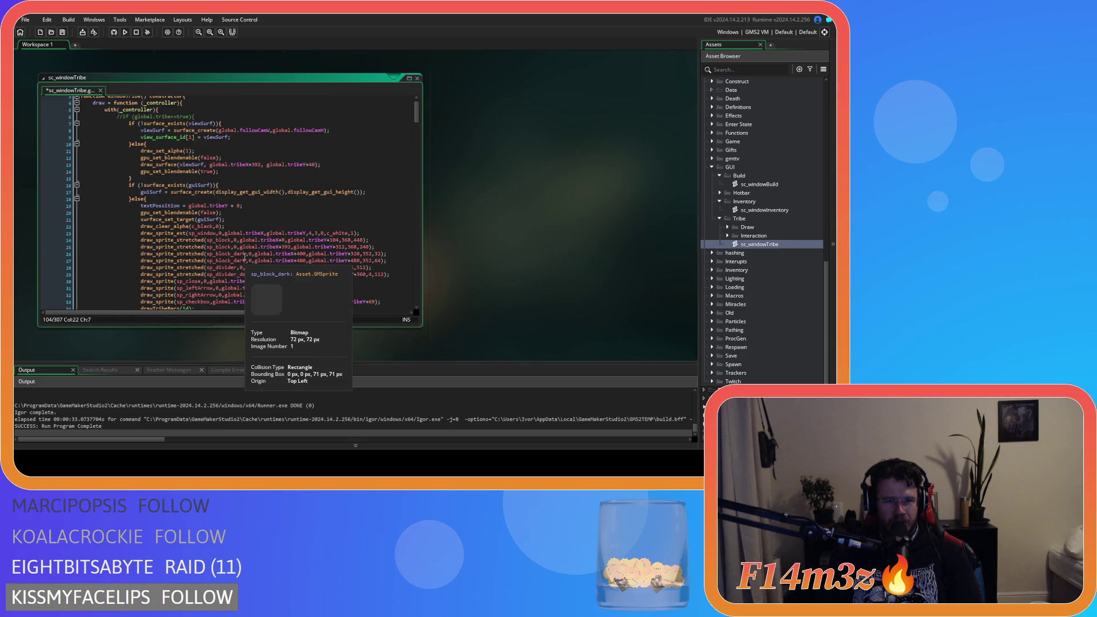
{"action": "left_click_drag", "start_coordinate": [237, 219], "coordinate": [80, 218]}
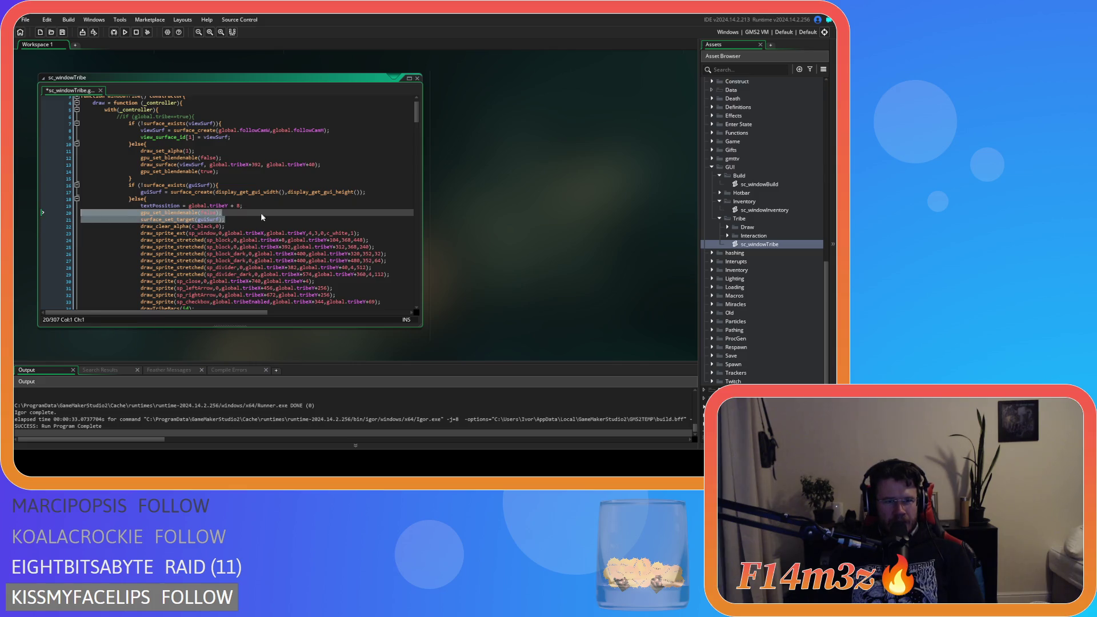
{"action": "left_click_drag", "start_coordinate": [222, 213], "coordinate": [157, 214]}
{"action": "key", "text": "shift+Home"}
{"action": "key", "text": "BackSpace"}
{"action": "key", "text": "BackSpace"}
{"action": "scroll", "coordinate": [196, 231], "scroll_direction": "down", "scroll_amount": 20}
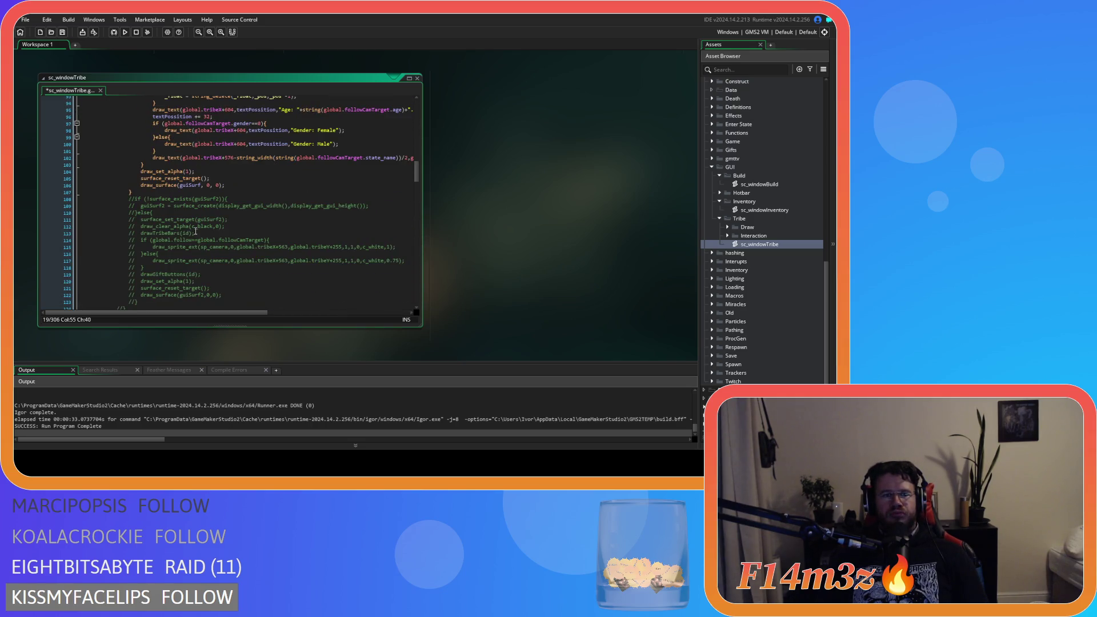
Review the draw_set_alpha and surface reset lines in sc_windowTribe.
{"action": "scroll", "coordinate": [196, 231], "scroll_direction": "up", "scroll_amount": 4}
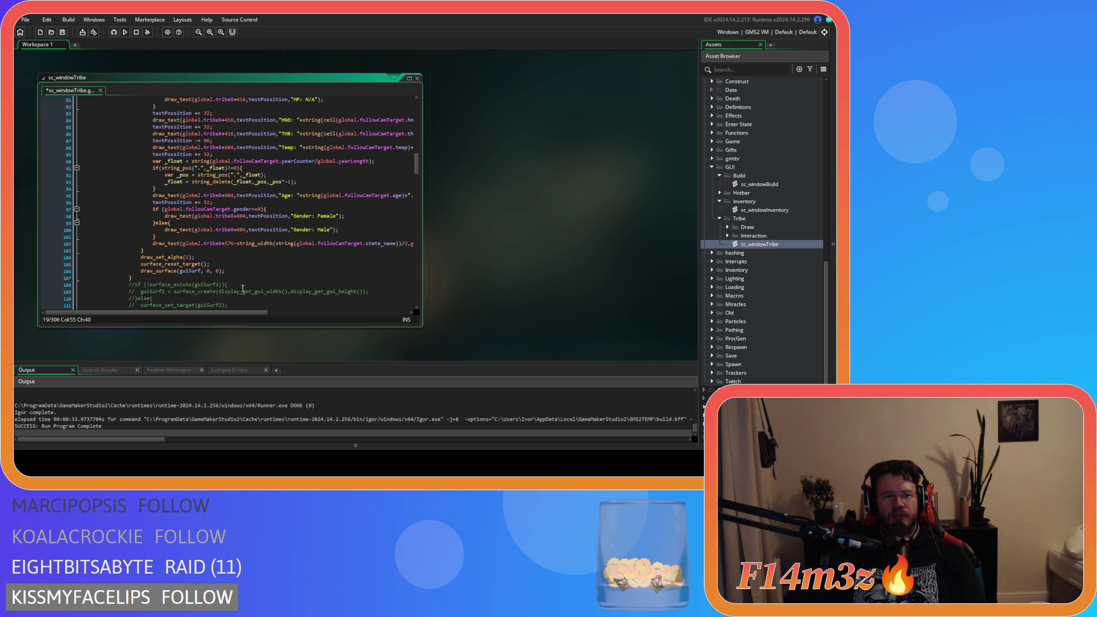
{"action": "left_click", "coordinate": [207, 264]}
{"action": "left_click", "coordinate": [140, 265]}
{"action": "key", "text": "Up"}
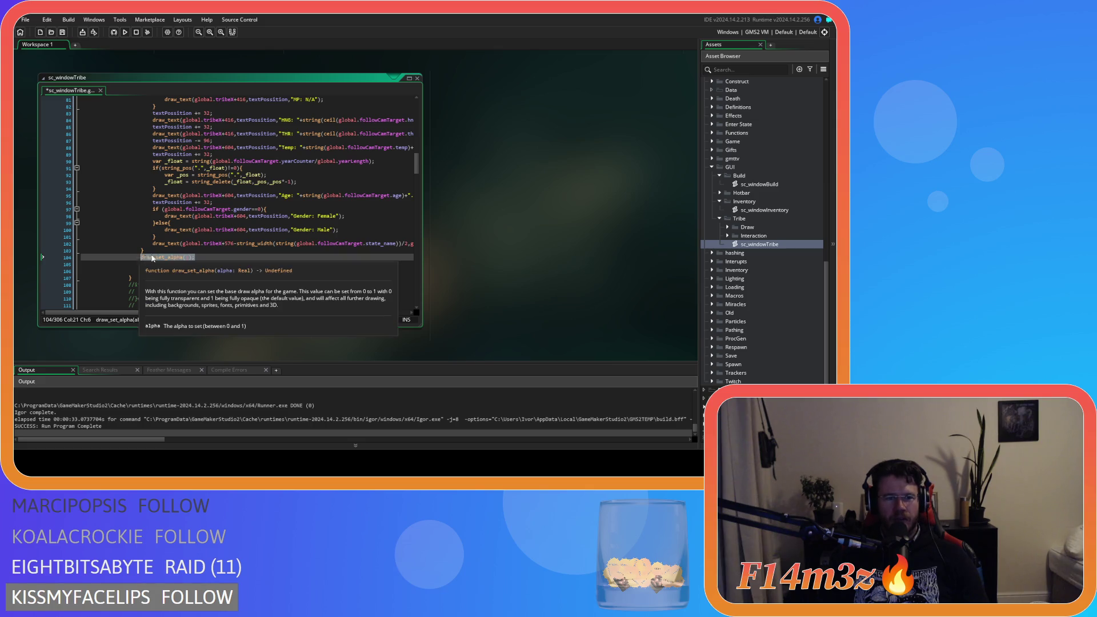
{"action": "scroll", "coordinate": [227, 256], "scroll_direction": "up", "scroll_amount": 20}
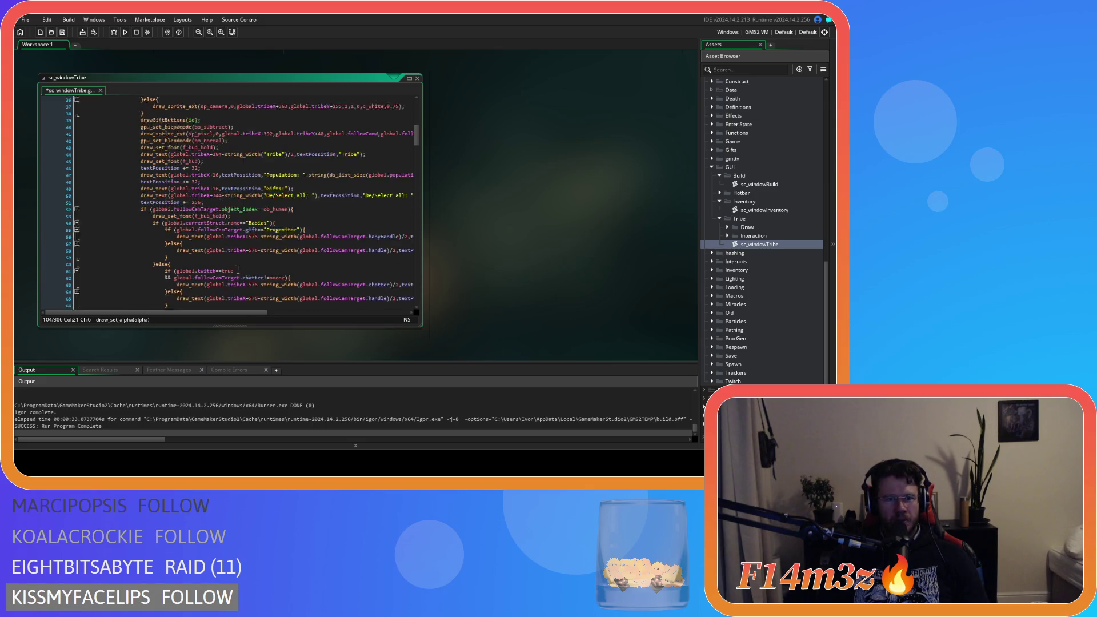
{"action": "scroll", "coordinate": [238, 270], "scroll_direction": "up", "scroll_amount": 2}
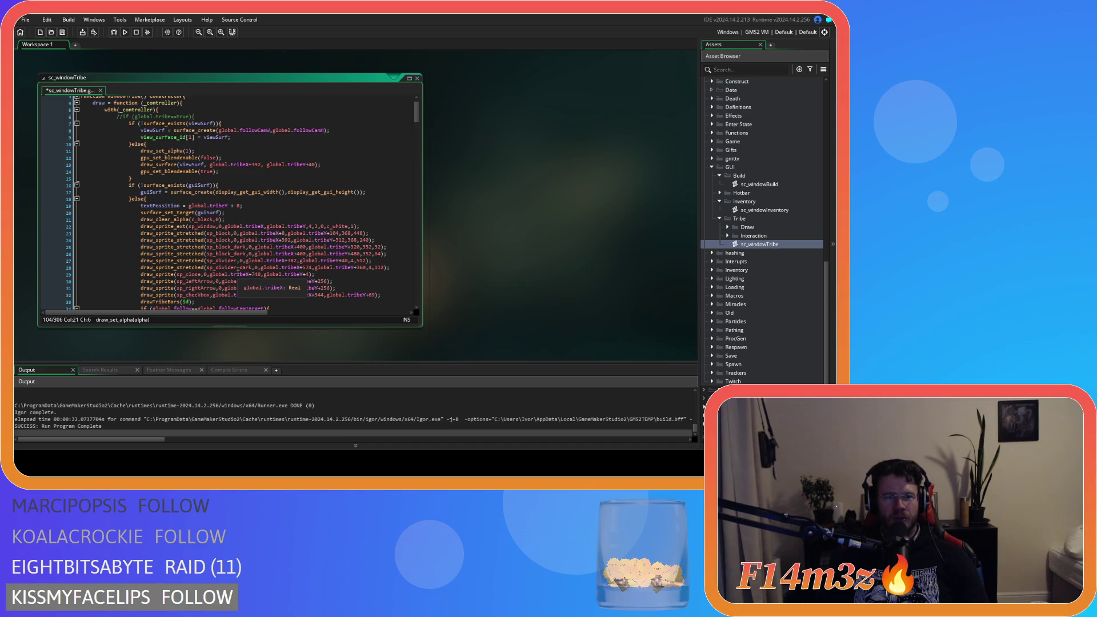
{"action": "scroll", "coordinate": [238, 271], "scroll_direction": "down", "scroll_amount": 2}
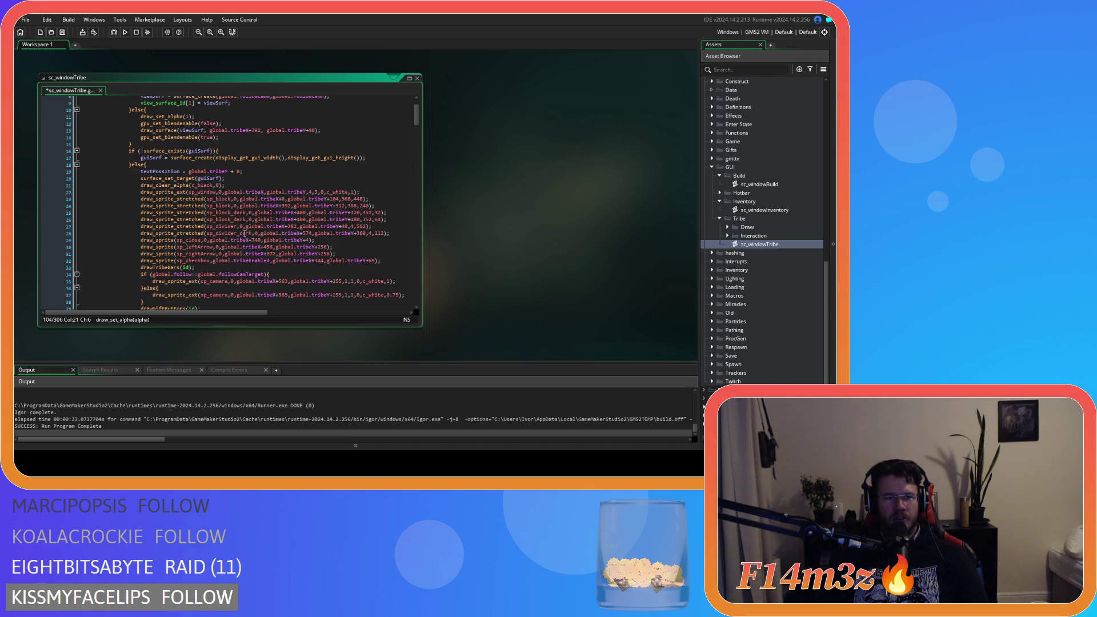
{"action": "scroll", "coordinate": [253, 243], "scroll_direction": "down", "scroll_amount": 5}
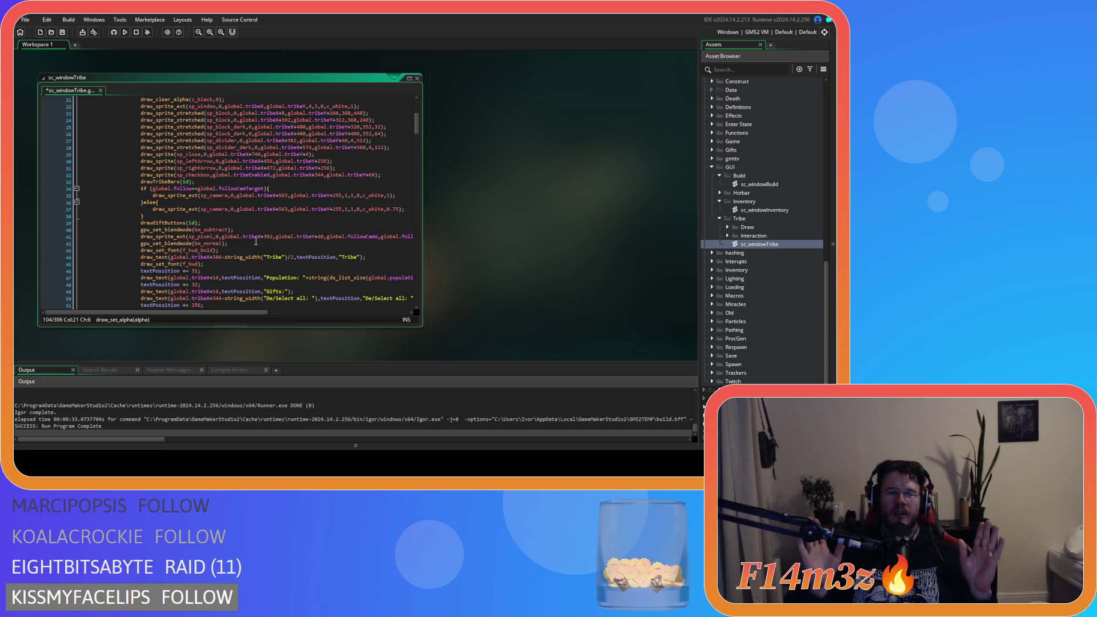
{"action": "scroll", "coordinate": [251, 229], "scroll_direction": "up", "scroll_amount": 5}
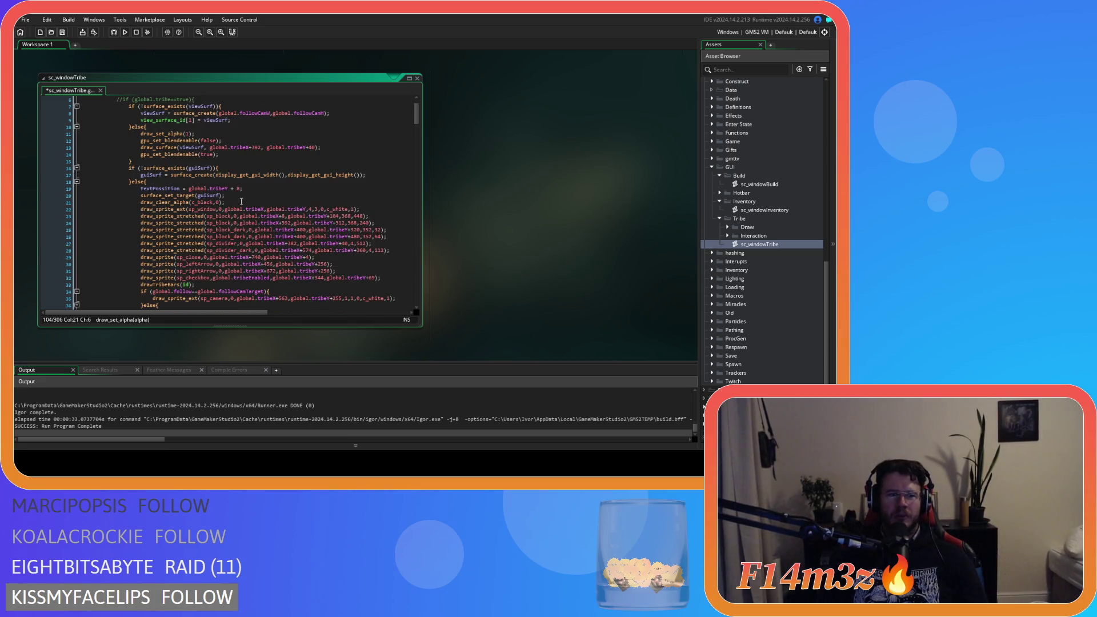
Insert draw_set_alpha(1); after draw_clear_alpha(c_black,0); and save the script.
{"action": "left_click", "coordinate": [243, 201]}
{"action": "key", "text": "Return"}
{"action": "type", "text": "draw_set_alpha(1);"}
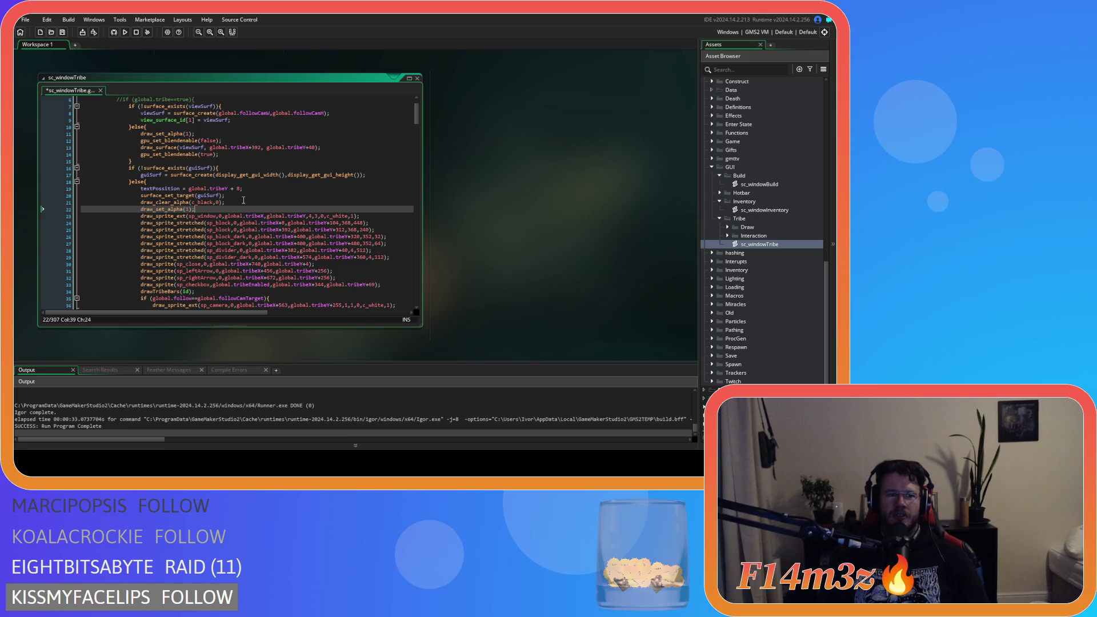
{"action": "key", "text": "ctrl+s"}
Place the caret just after the 0.75 alpha value further down.
{"action": "scroll", "coordinate": [240, 240], "scroll_direction": "down", "scroll_amount": 10}
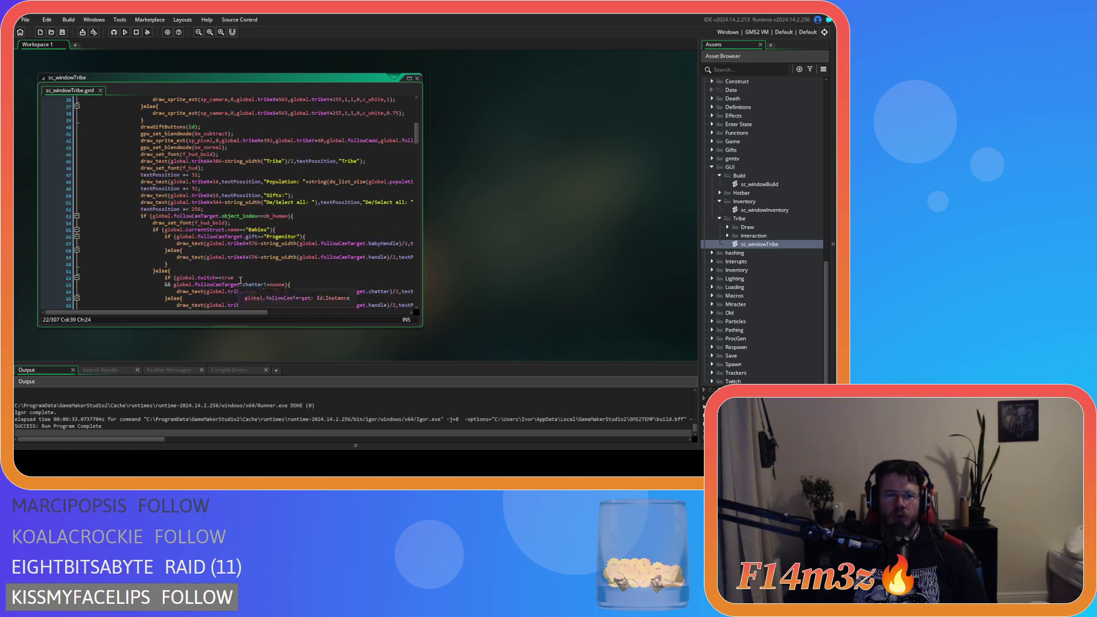
{"action": "scroll", "coordinate": [243, 278], "scroll_direction": "up", "scroll_amount": 6}
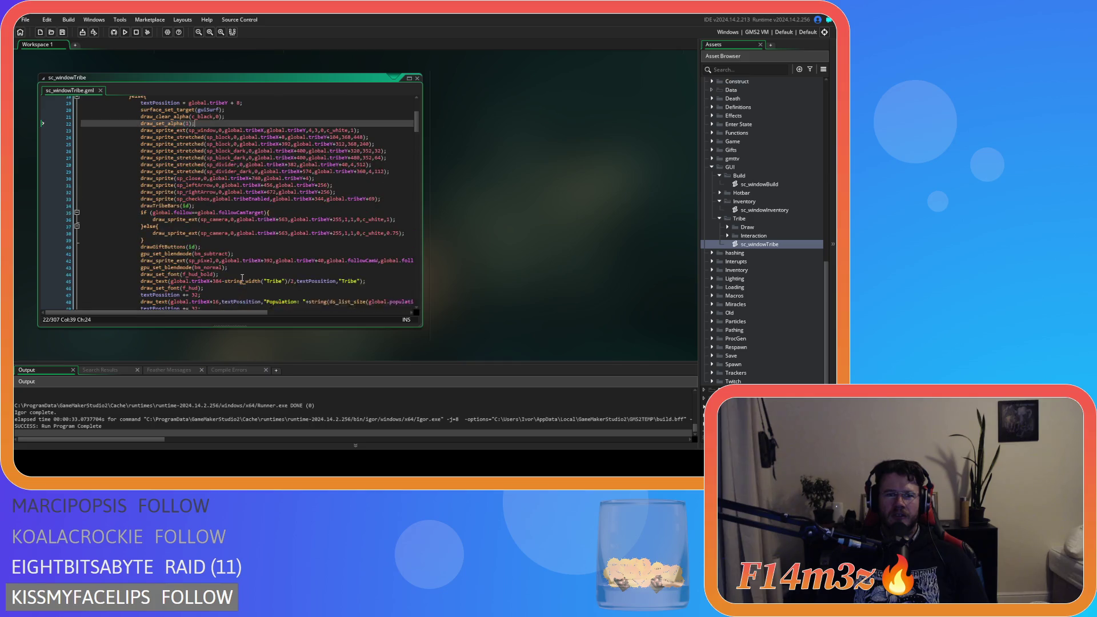
{"action": "left_click", "coordinate": [394, 233]}
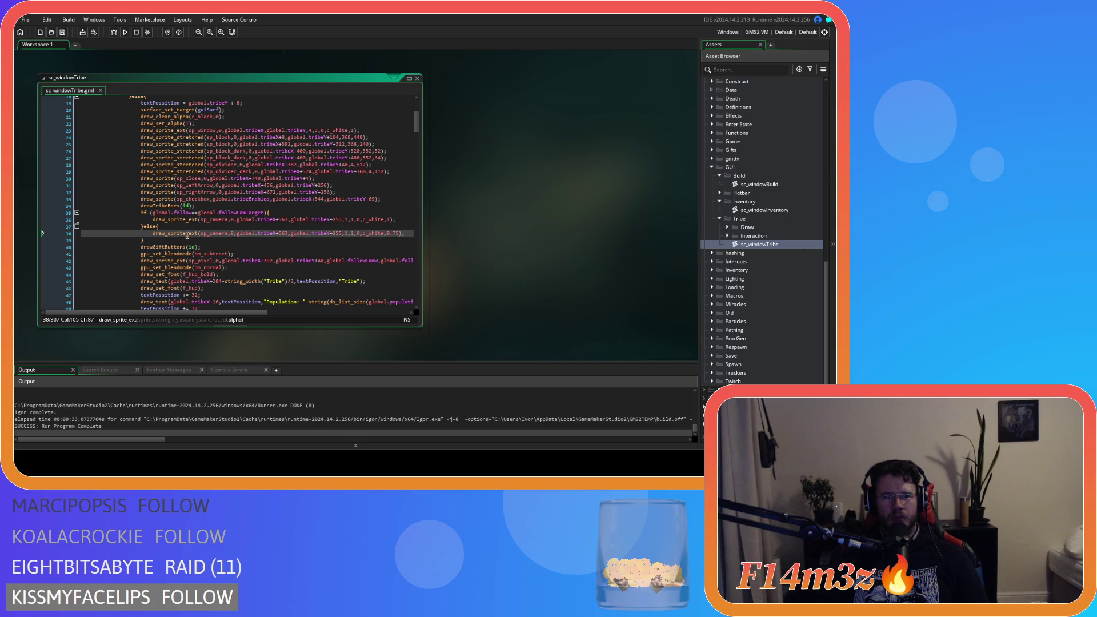
{"action": "left_click", "coordinate": [400, 239]}
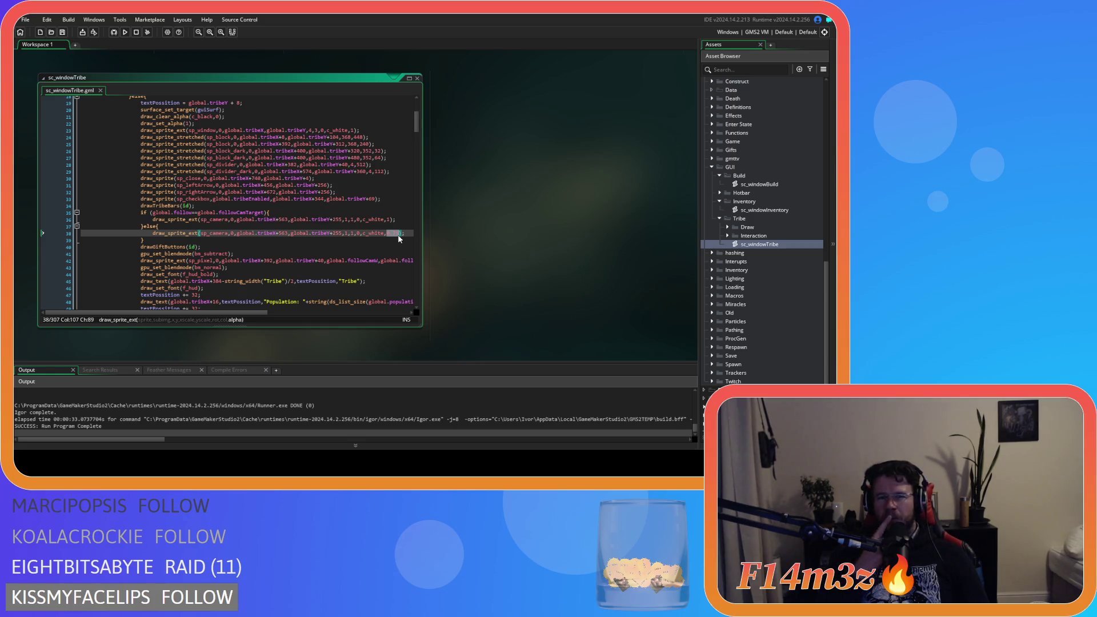
{"action": "key", "text": "F5"}
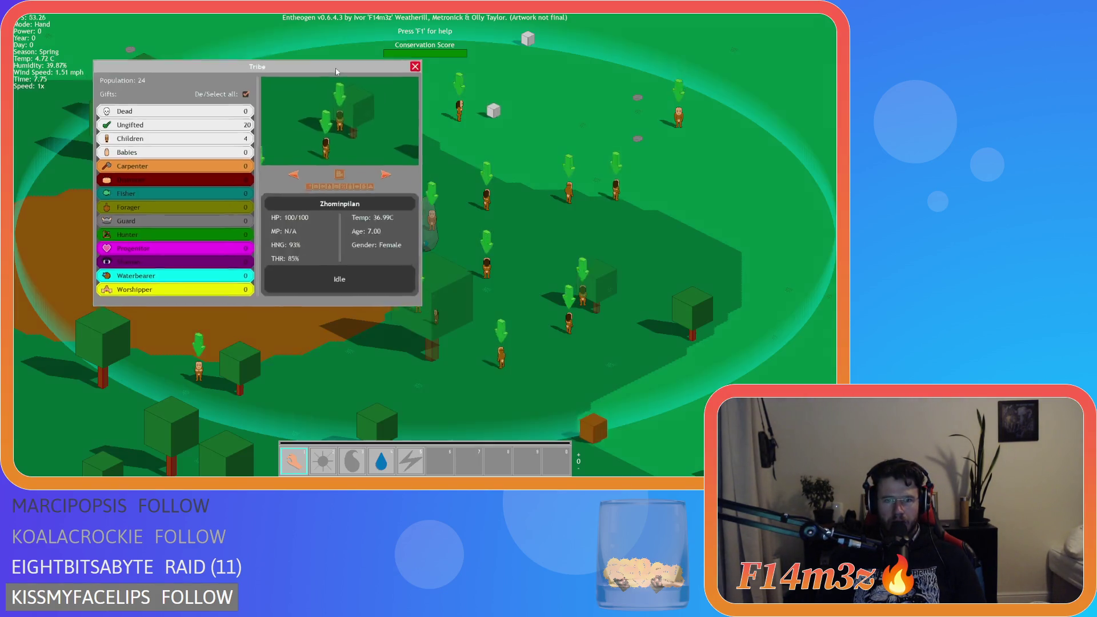
{"action": "mouse_move", "coordinate": [342, 86]}
{"action": "left_mouse_down"}
{"action": "mouse_move", "coordinate": [291, 87]}
{"action": "mouse_move", "coordinate": [335, 90]}
{"action": "mouse_move", "coordinate": [340, 102]}
{"action": "mouse_move", "coordinate": [299, 121]}
{"action": "mouse_move", "coordinate": [387, 70]}
{"action": "mouse_move", "coordinate": [358, 80]}
{"action": "mouse_move", "coordinate": [396, 39]}
{"action": "mouse_move", "coordinate": [351, 53]}
{"action": "mouse_move", "coordinate": [365, 45]}
{"action": "mouse_move", "coordinate": [360, 54]}
{"action": "mouse_move", "coordinate": [356, 42]}
{"action": "mouse_move", "coordinate": [347, 57]}
{"action": "mouse_move", "coordinate": [360, 111]}
{"action": "left_mouse_up"}
{"action": "key", "text": "Escape"}
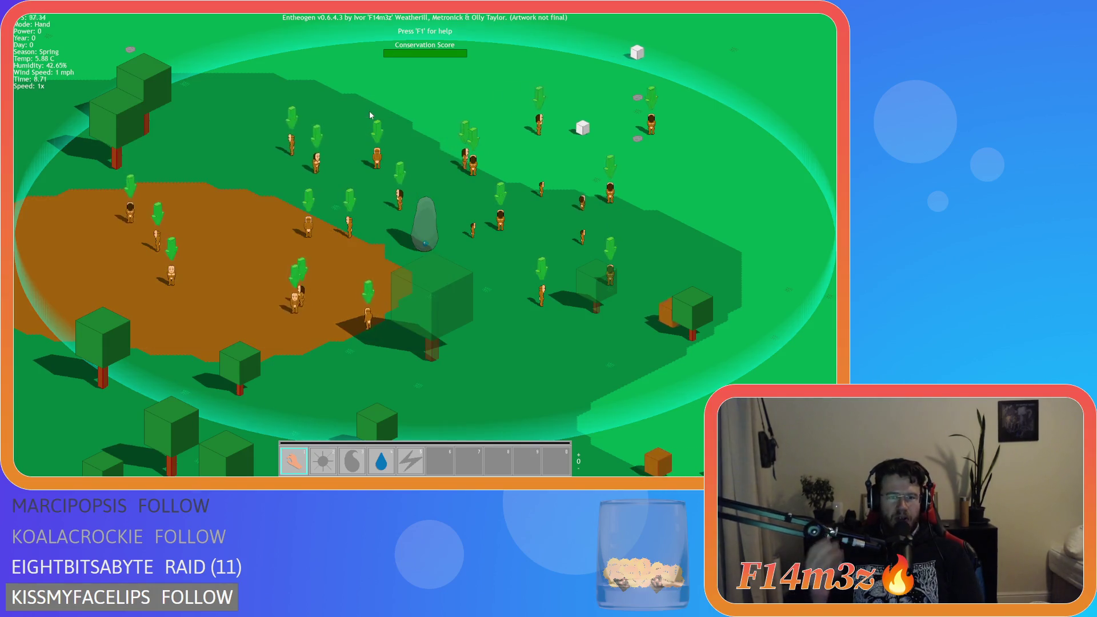
{"action": "key", "text": "Escape"}
{"action": "key", "text": "Return"}
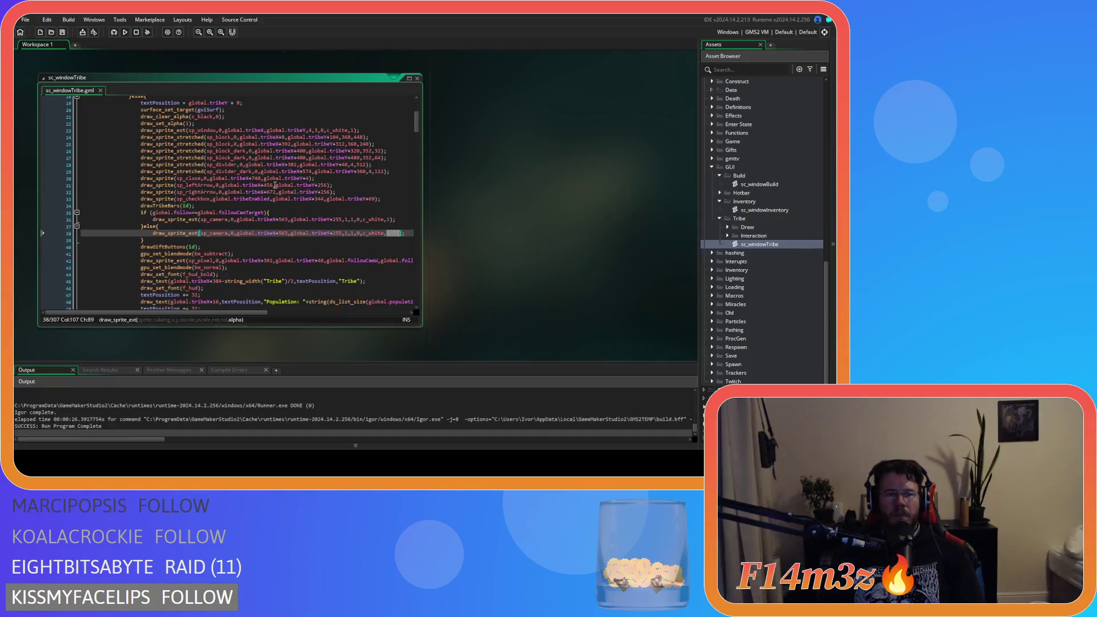
Delete the draw_set_alpha(1); line on line 22 and save the script.
{"action": "scroll", "coordinate": [190, 240], "scroll_direction": "up", "scroll_amount": 3}
{"action": "left_click", "coordinate": [56, 175]}
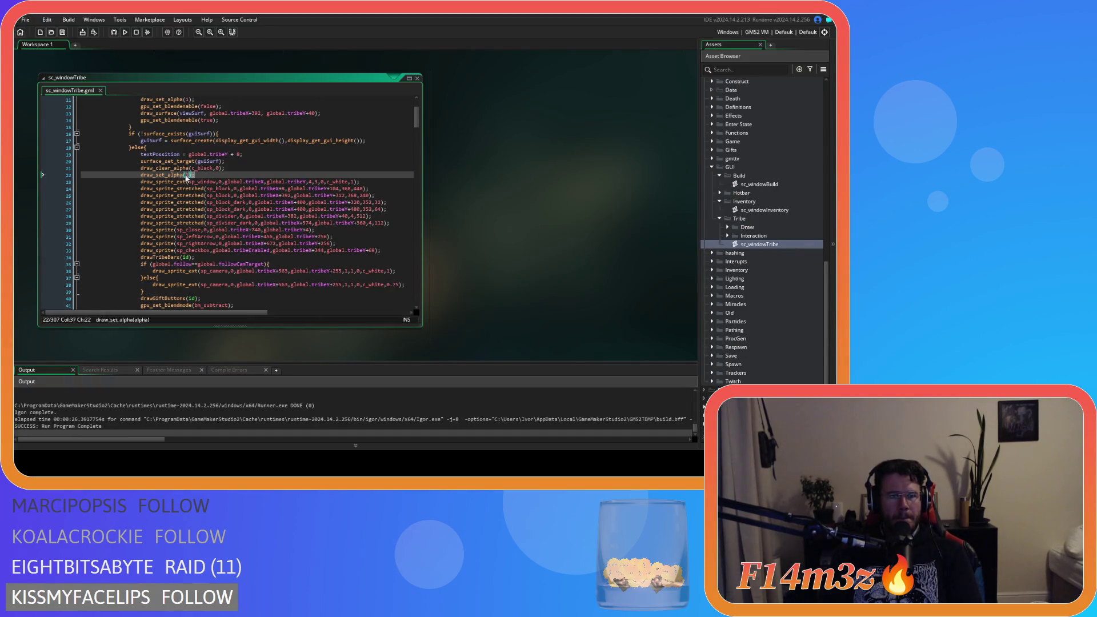
{"action": "key", "text": "Delete"}
{"action": "left_click", "coordinate": [261, 181]}
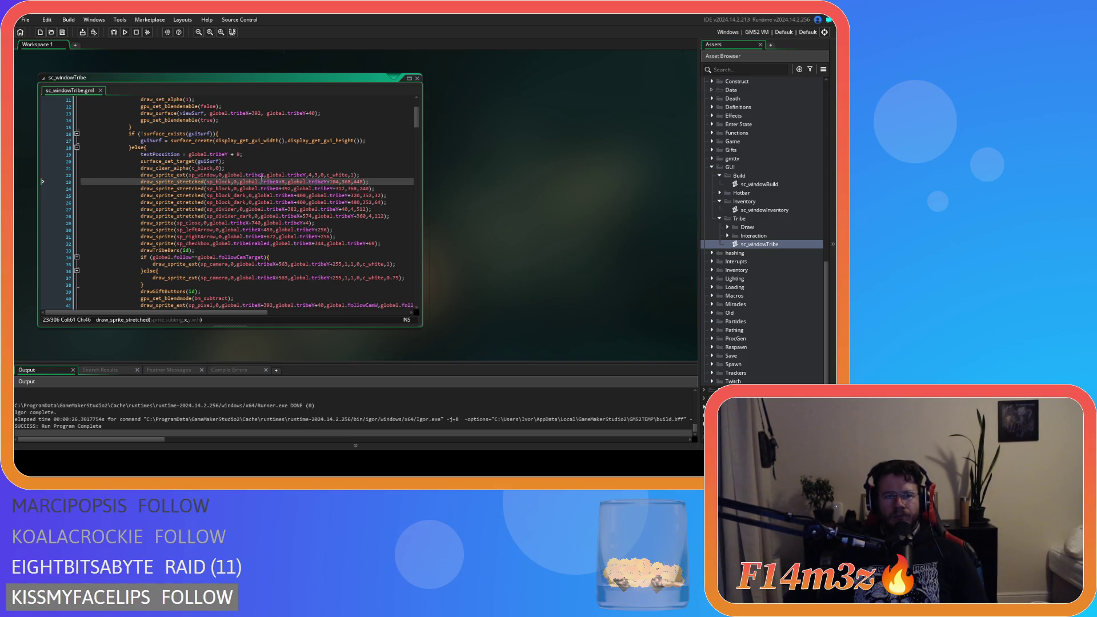
{"action": "key", "text": "ctrl+z"}
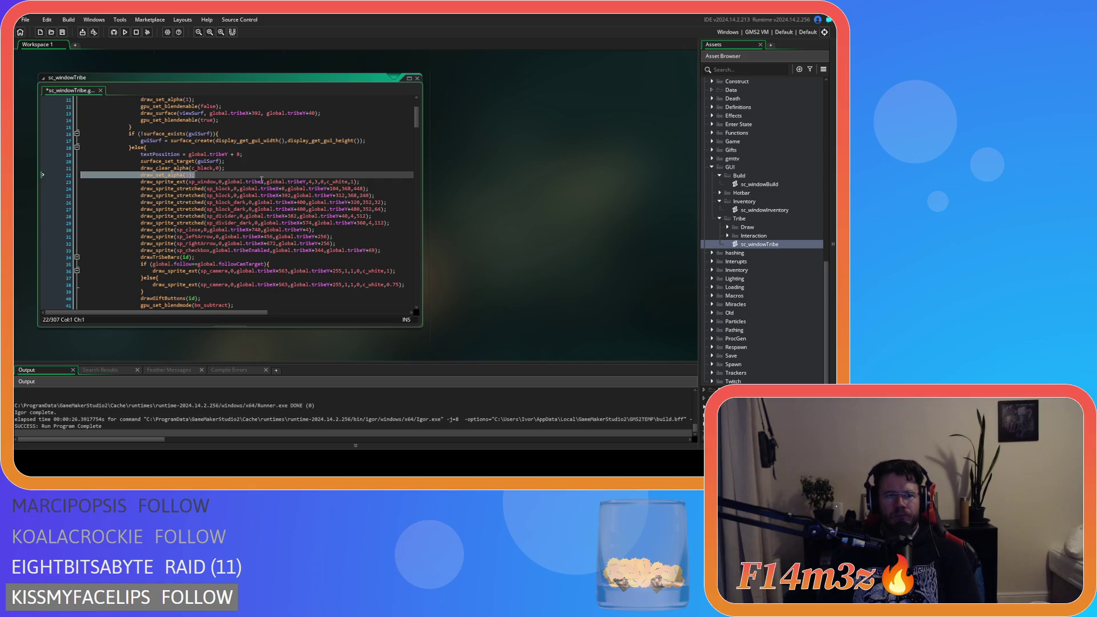
{"action": "key", "text": "ctrl+y"}
{"action": "left_click", "coordinate": [307, 188]}
{"action": "key", "text": "ctrl+s"}
Review the blending-disable and re-enable calls on lines 12 and 14.
{"action": "scroll", "coordinate": [269, 231], "scroll_direction": "up", "scroll_amount": 3}
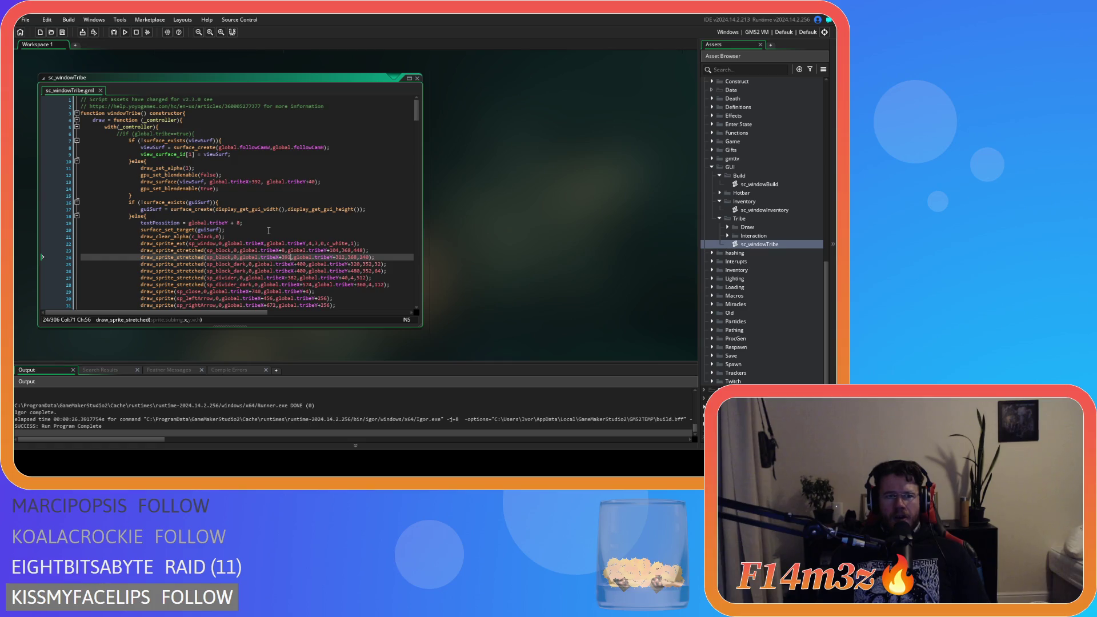
{"action": "left_click_drag", "start_coordinate": [141, 175], "coordinate": [222, 175]}
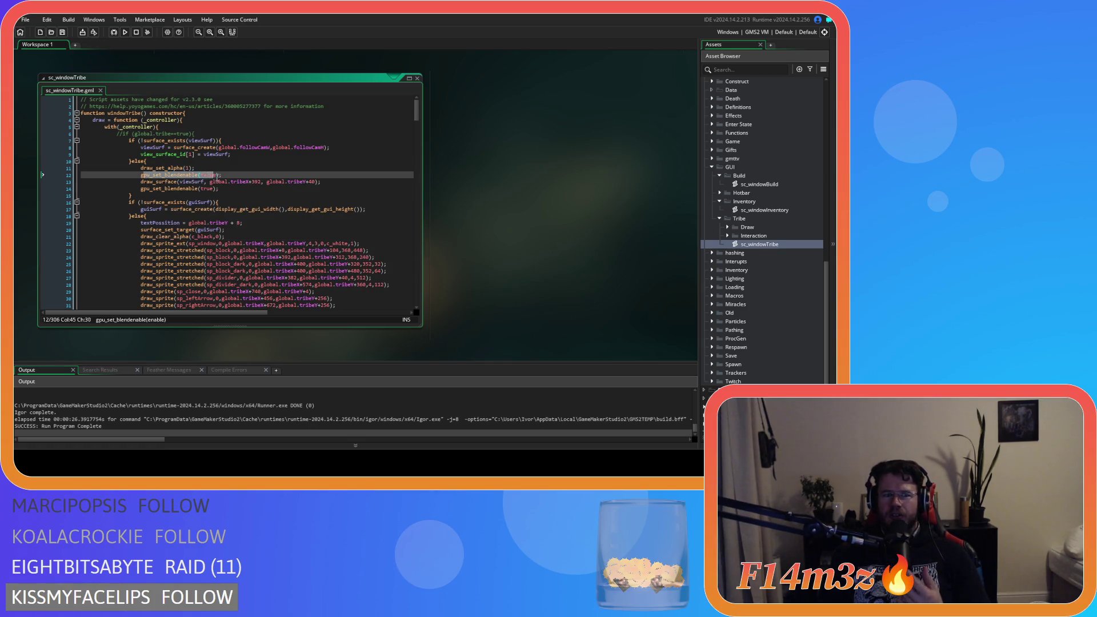
{"action": "left_click_drag", "start_coordinate": [150, 188], "coordinate": [229, 193]}
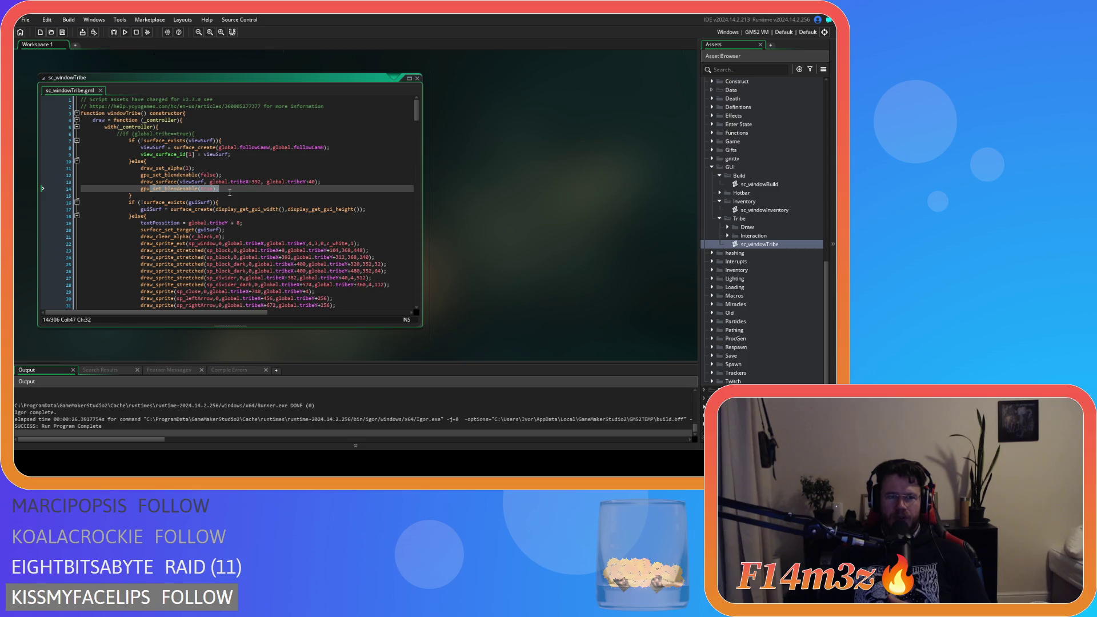
{"action": "mouse_move", "coordinate": [160, 175]}
{"action": "left_mouse_down"}
{"action": "mouse_move", "coordinate": [222, 175]}
{"action": "mouse_move", "coordinate": [212, 188]}
{"action": "mouse_move", "coordinate": [143, 189]}
{"action": "left_mouse_up"}
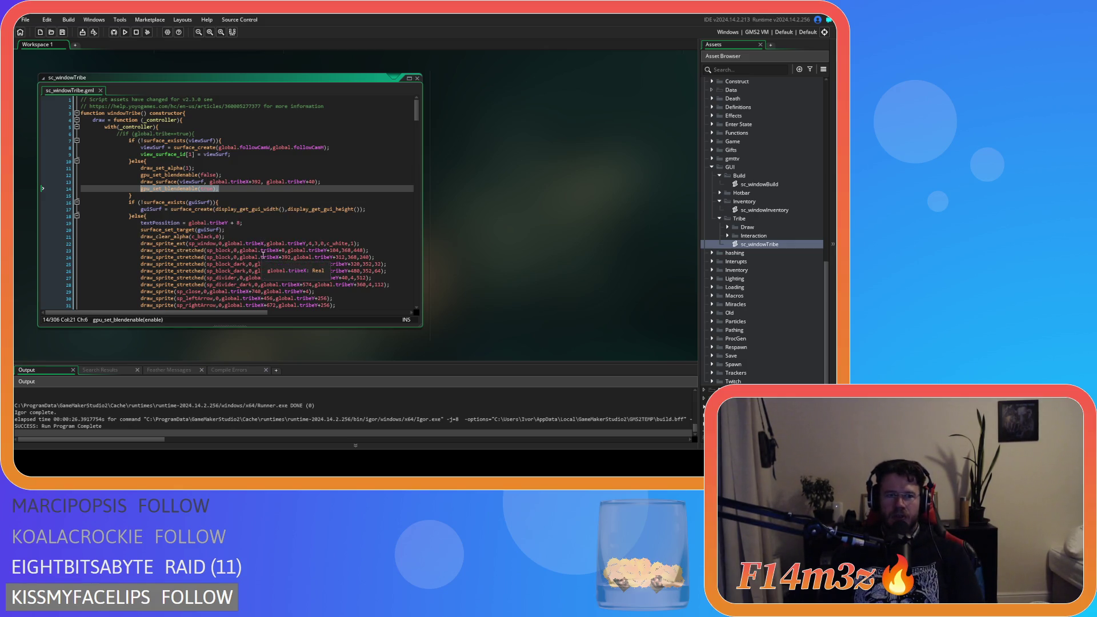
{"action": "scroll", "coordinate": [263, 254], "scroll_direction": "down", "scroll_amount": 4}
{"action": "scroll", "coordinate": [264, 255], "scroll_direction": "down", "scroll_amount": 10}
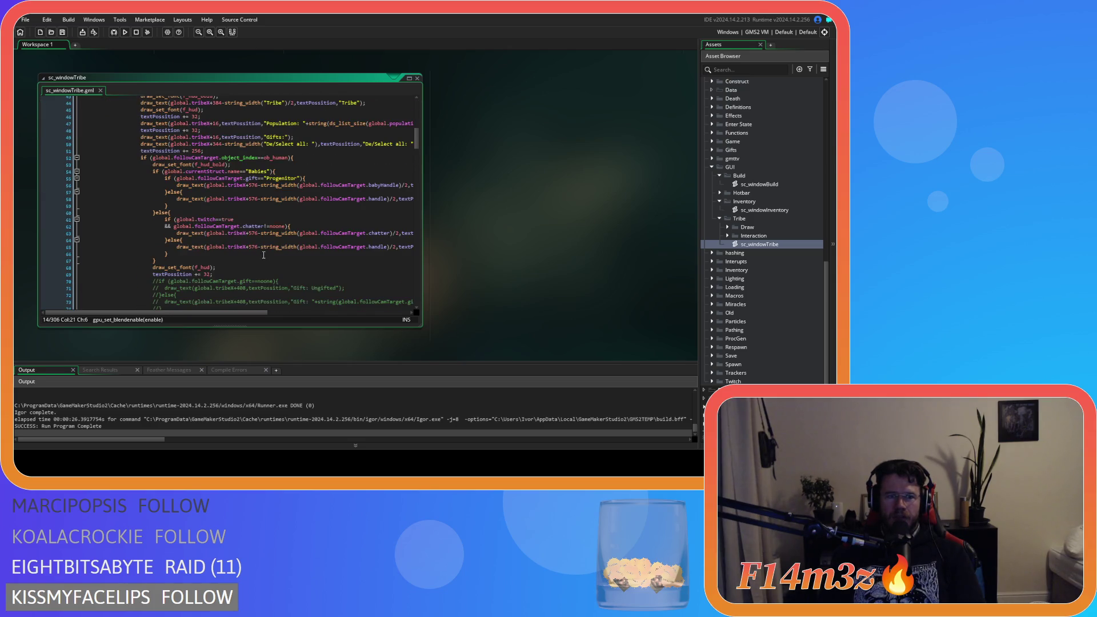
{"action": "scroll", "coordinate": [263, 255], "scroll_direction": "down", "scroll_amount": 4}
{"action": "left_click_drag", "start_coordinate": [162, 284], "coordinate": [306, 279]}
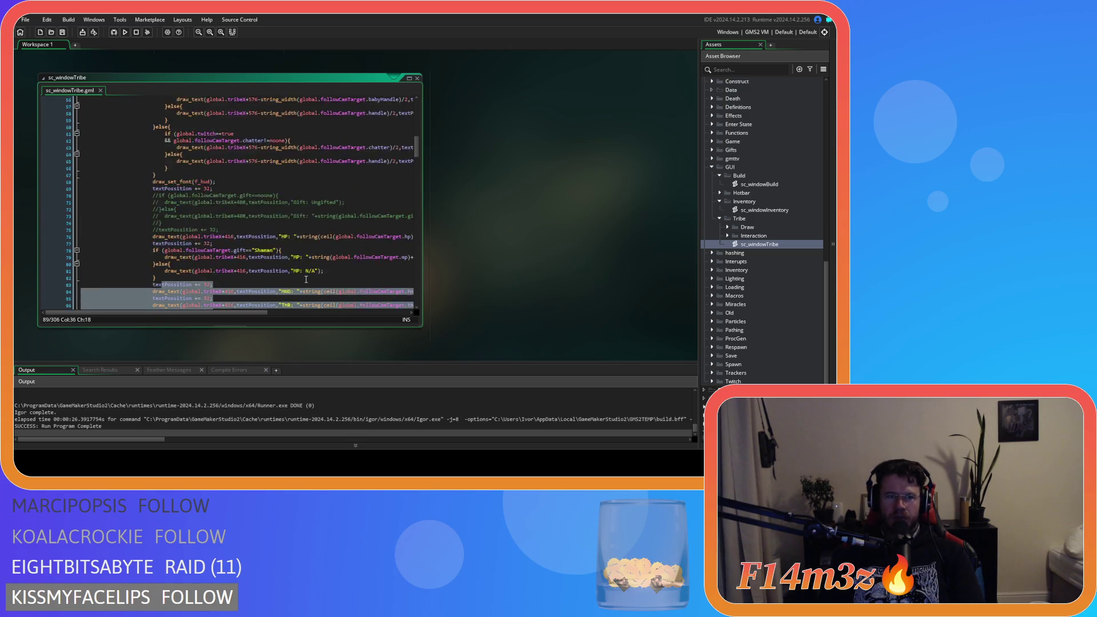
{"action": "scroll", "coordinate": [306, 280], "scroll_direction": "down", "scroll_amount": 8}
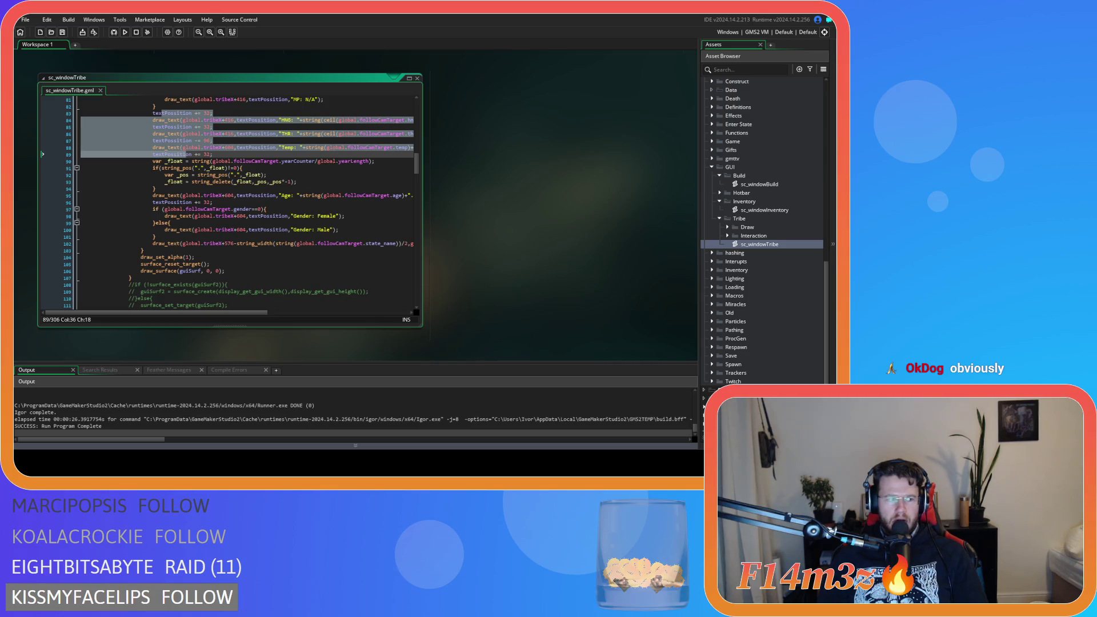
Add a new empty line after surface_reset_target().
{"action": "left_click", "coordinate": [172, 223]}
{"action": "scroll", "coordinate": [419, 162], "scroll_direction": "up", "scroll_amount": 1}
{"action": "scroll", "coordinate": [419, 162], "scroll_direction": "down", "scroll_amount": 3}
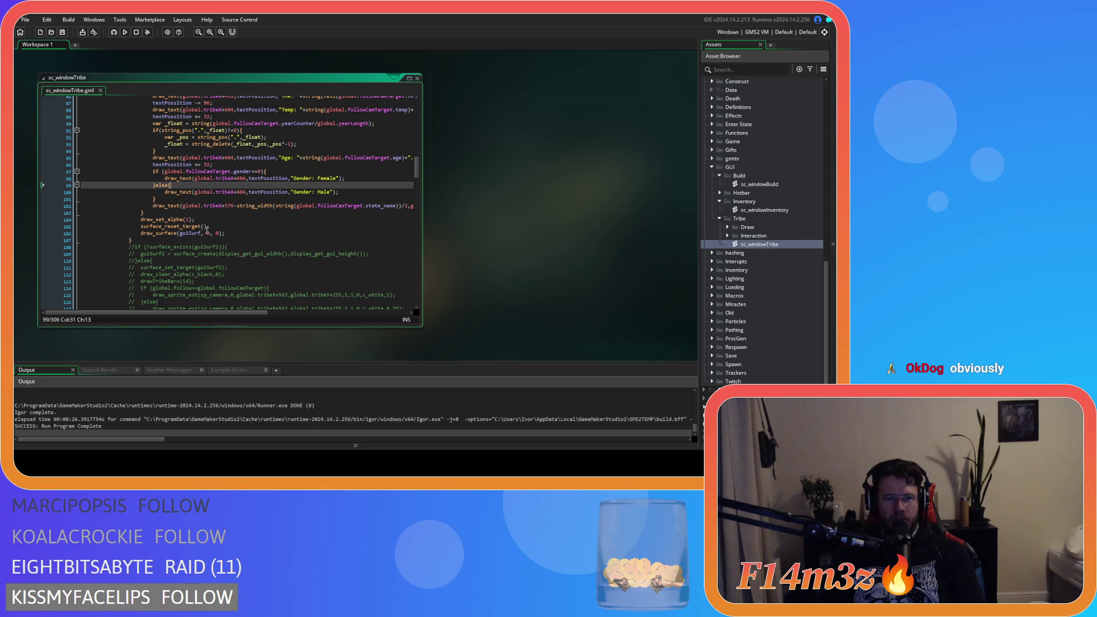
{"action": "left_click", "coordinate": [224, 226]}
{"action": "key", "text": "Return"}
Write gpu_set_alphatestenable(true) on the new line, correcting the function name's underscores.
{"action": "type", "text": "gpu_set_alpha_test_enable(true)"}
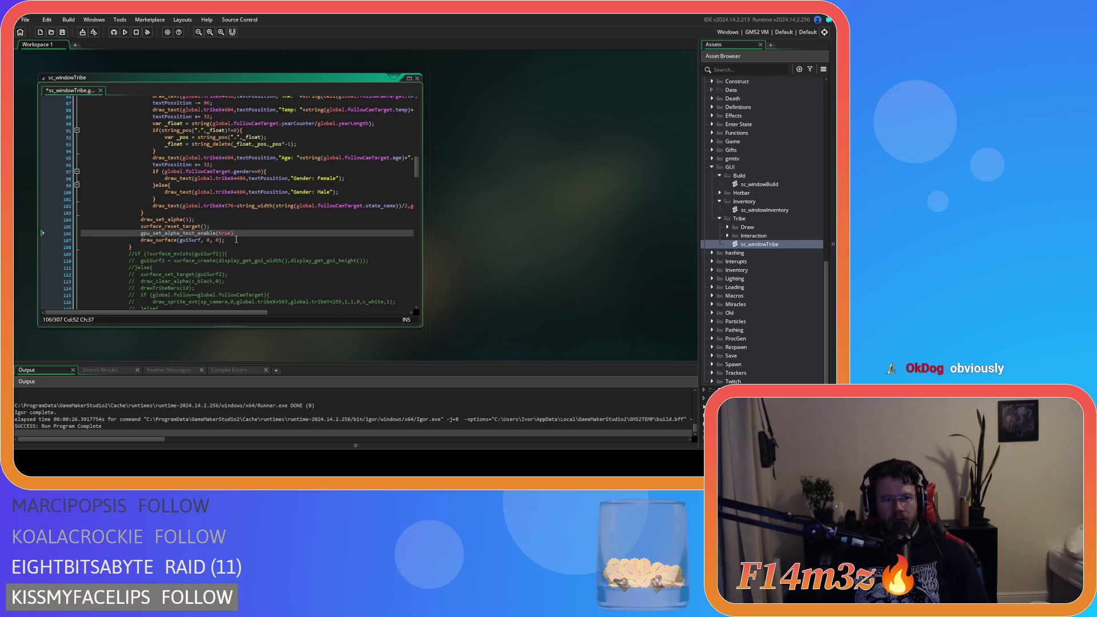
{"action": "left_click", "coordinate": [199, 233]}
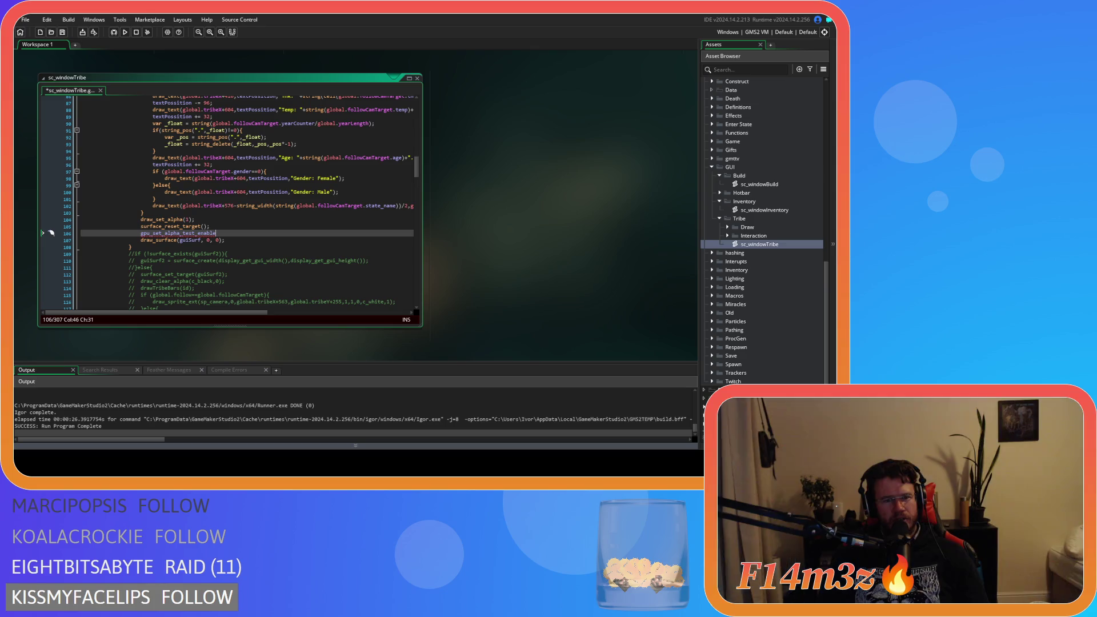
{"action": "double_click", "coordinate": [204, 234]}
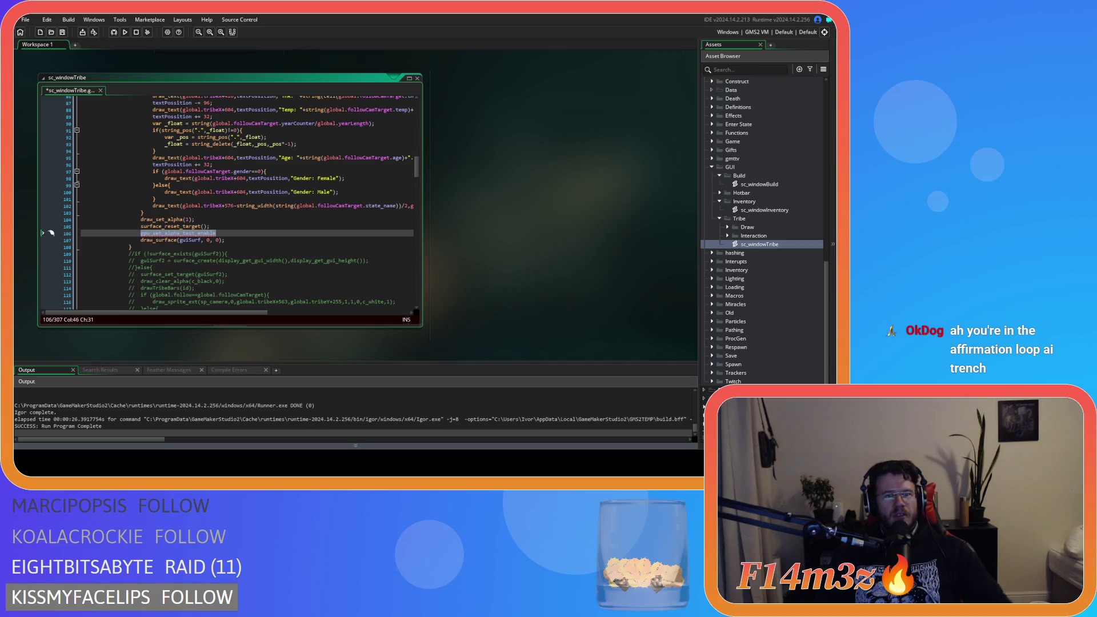
{"action": "left_click", "coordinate": [200, 267]}
{"action": "left_click", "coordinate": [197, 233]}
{"action": "key", "text": "BackSpace"}
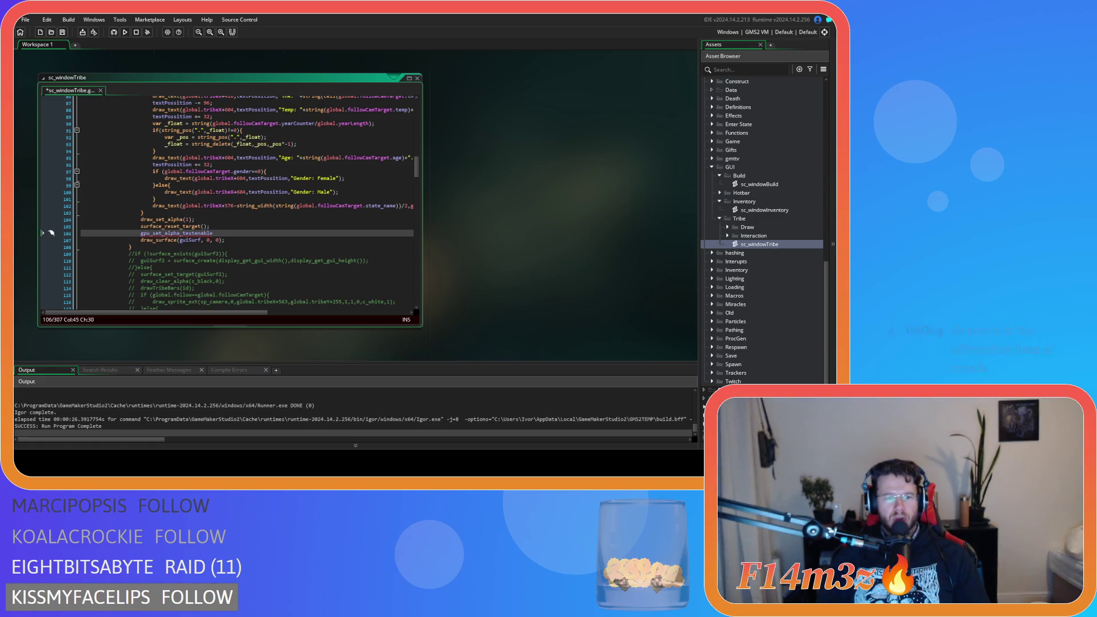
{"action": "left_click", "coordinate": [181, 234]}
{"action": "key", "text": "BackSpace"}
{"action": "left_click", "coordinate": [264, 232]}
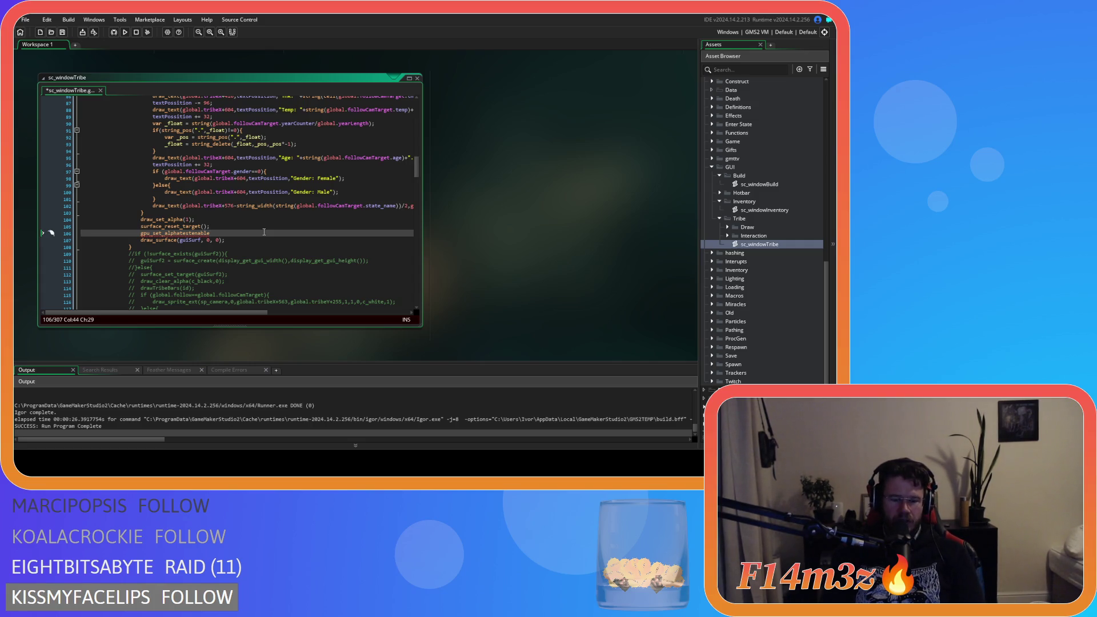
{"action": "type", "text": "()"}
{"action": "key", "text": "Left"}
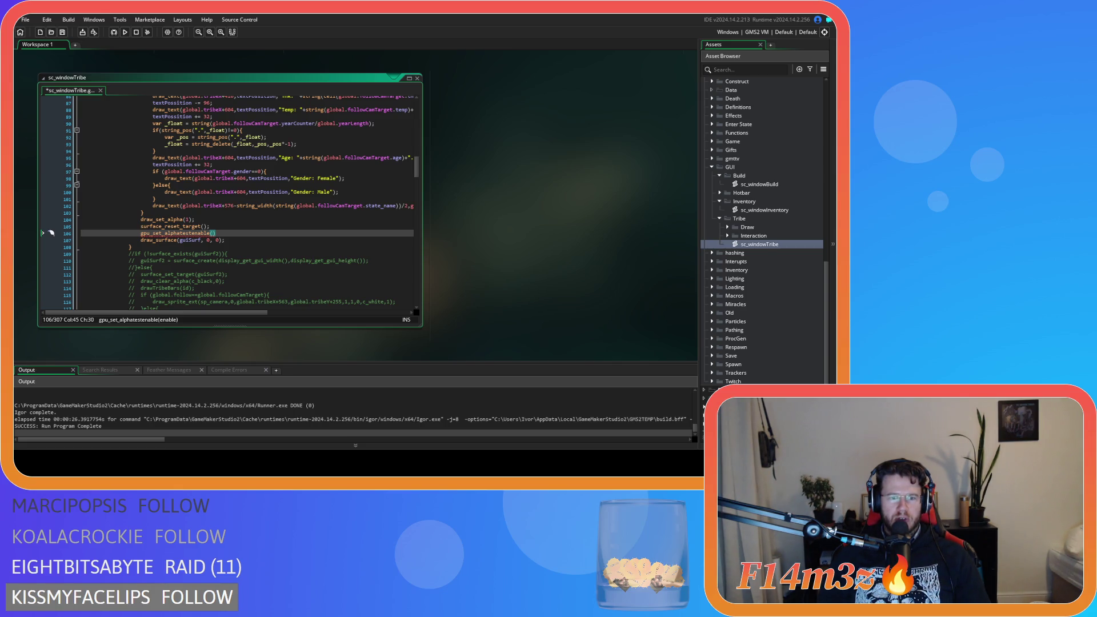
{"action": "type", "text": "true"}
Add gpu_set_alphatestenable(false) after draw_surface and run the game with F5.
{"action": "key", "text": "Down"}
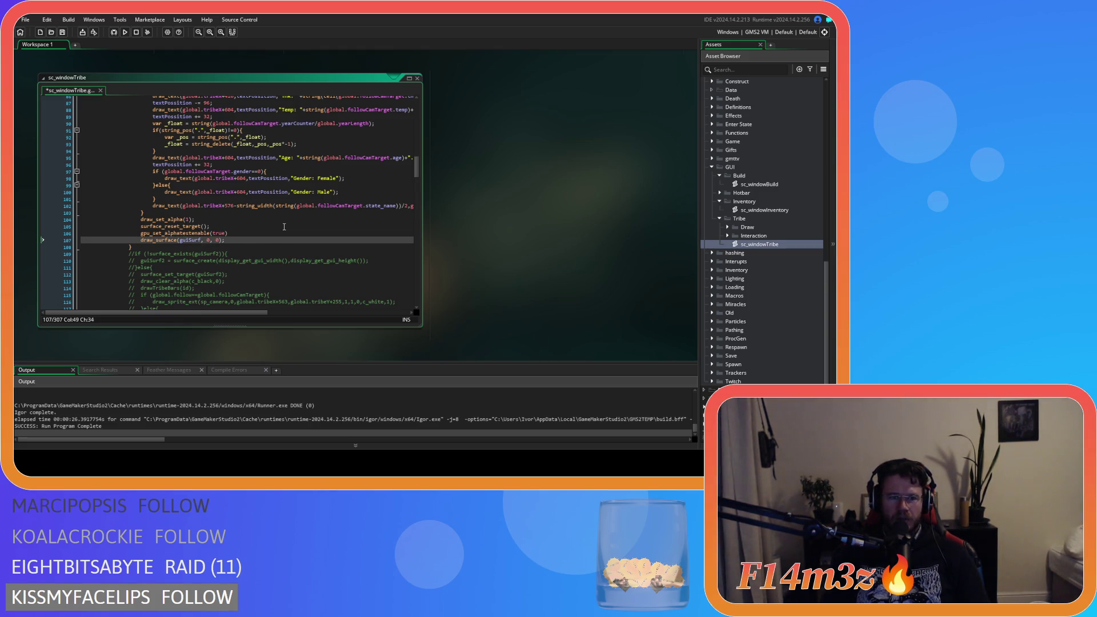
{"action": "key", "text": "Up"}
{"action": "key", "text": "End"}
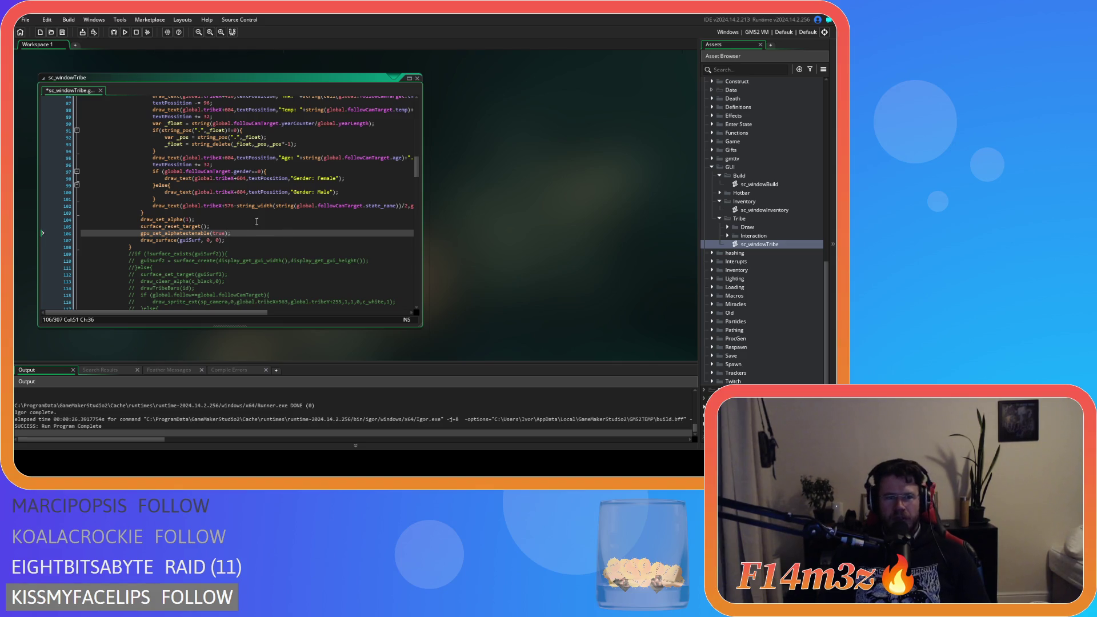
{"action": "left_click_drag", "start_coordinate": [242, 235], "coordinate": [145, 239]}
{"action": "key", "text": "ctrl+c"}
{"action": "left_click", "coordinate": [237, 240]}
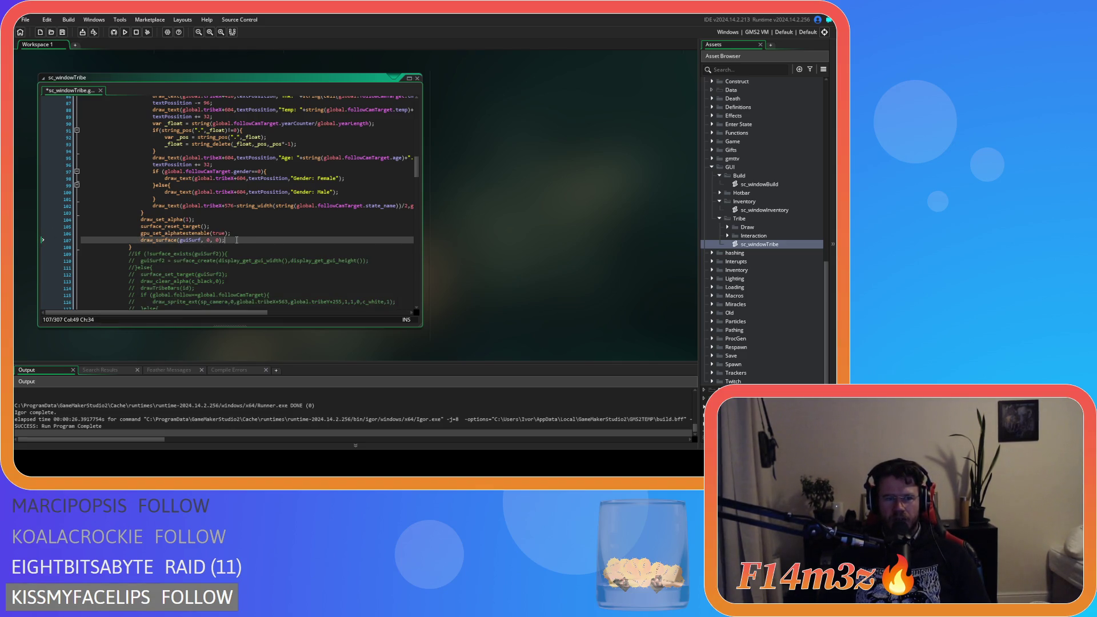
{"action": "key", "text": "Return"}
{"action": "key", "text": "ctrl+v"}
{"action": "double_click", "coordinate": [220, 247]}
{"action": "type", "text": "f"}
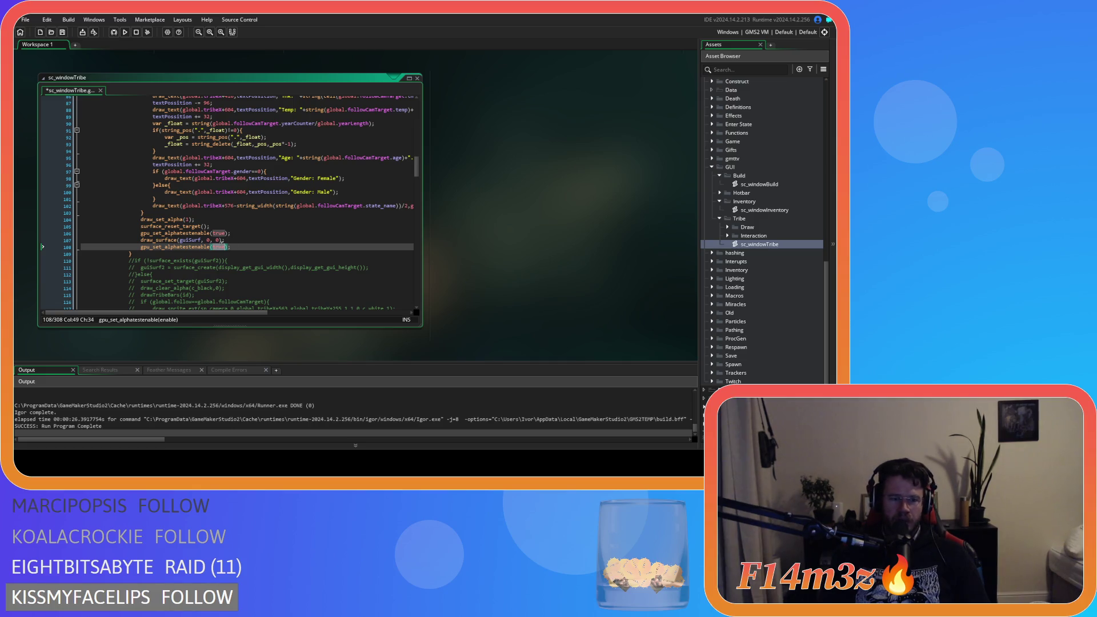
{"action": "type", "text": "alse"}
{"action": "key", "text": "F5"}
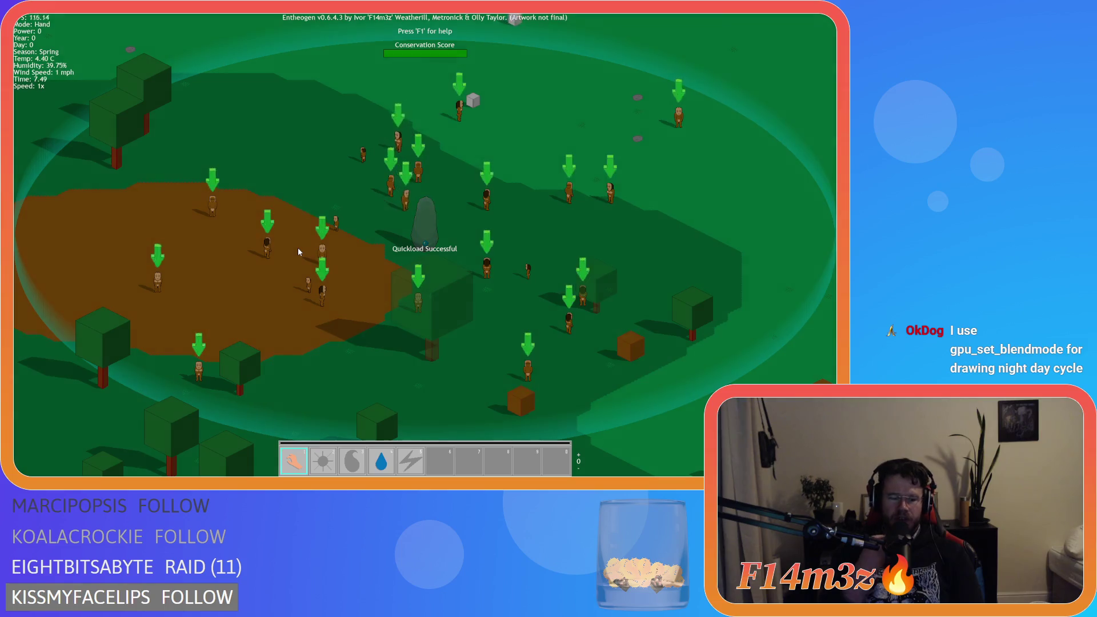
Check the Tribe window in game, quit with Y, then delete the gpu_set_alphatestenable(false) line.
{"action": "left_click", "coordinate": [298, 252]}
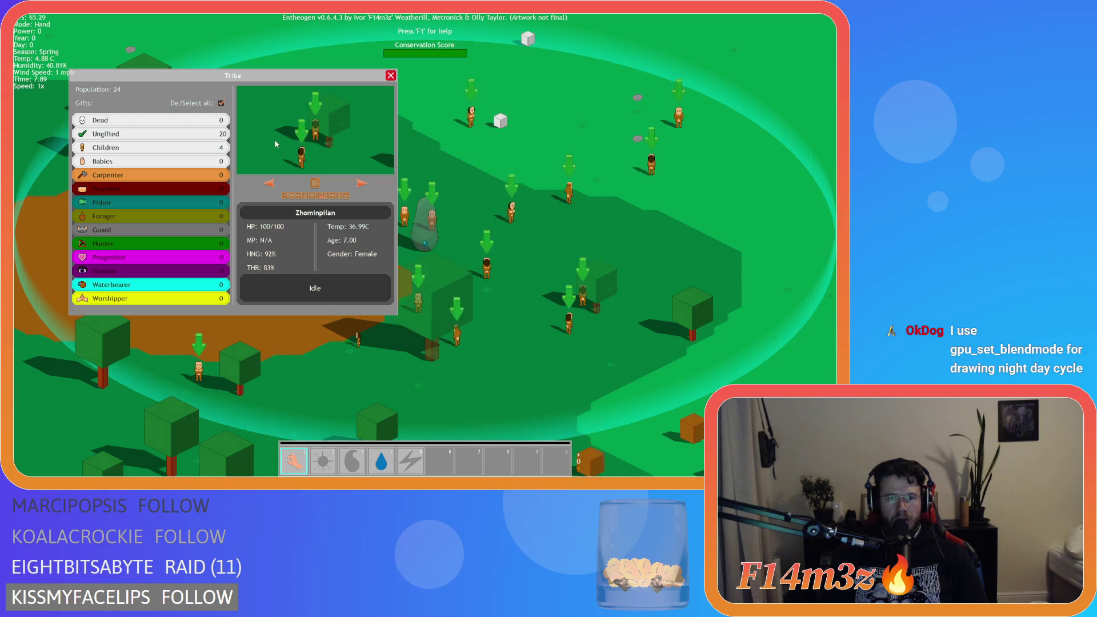
{"action": "key", "text": "w"}
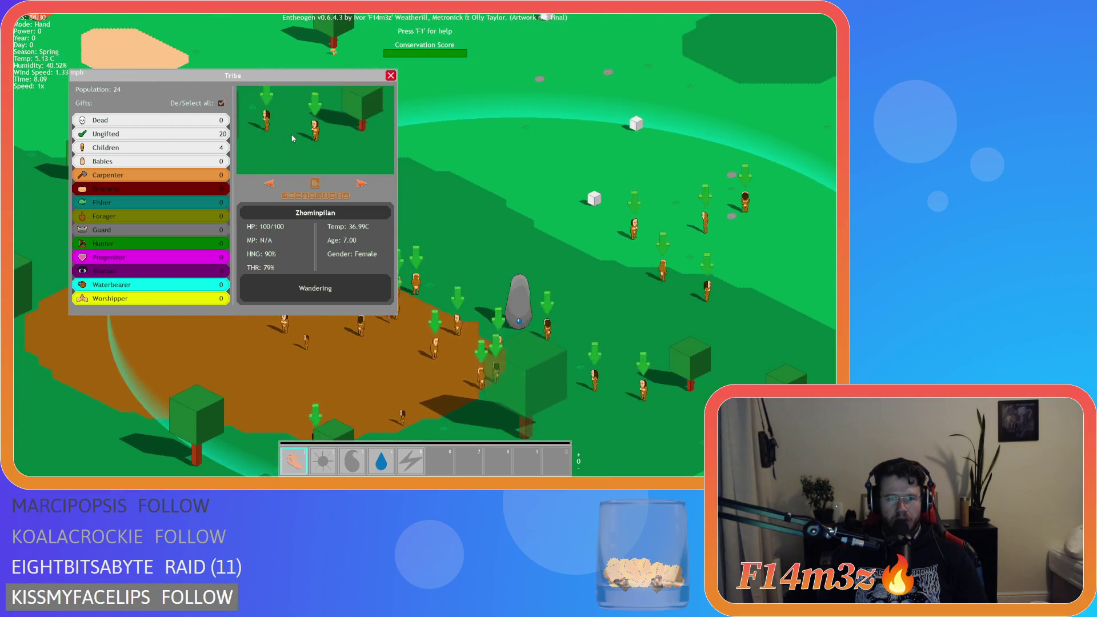
{"action": "key", "text": "Escape"}
{"action": "key", "text": "Escape"}
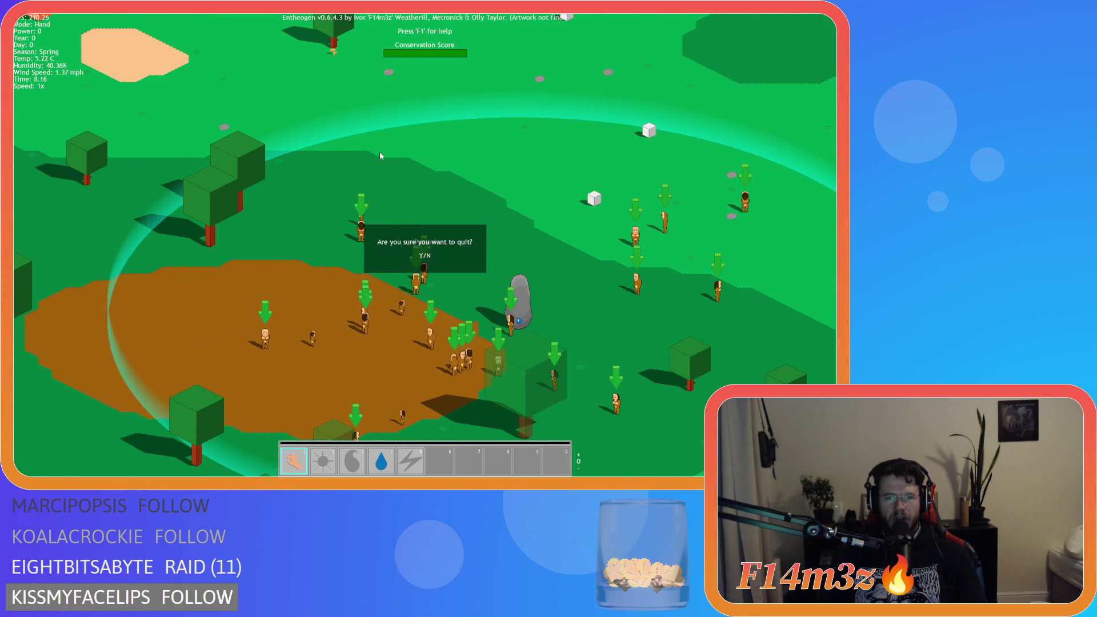
{"action": "key", "text": "y"}
{"action": "key", "text": "shift+Home"}
{"action": "key", "text": "shift+Home"}
{"action": "key", "text": "BackSpace"}
{"action": "key", "text": "BackSpace"}
{"action": "key", "text": "BackSpace"}
{"action": "key", "text": "BackSpace"}
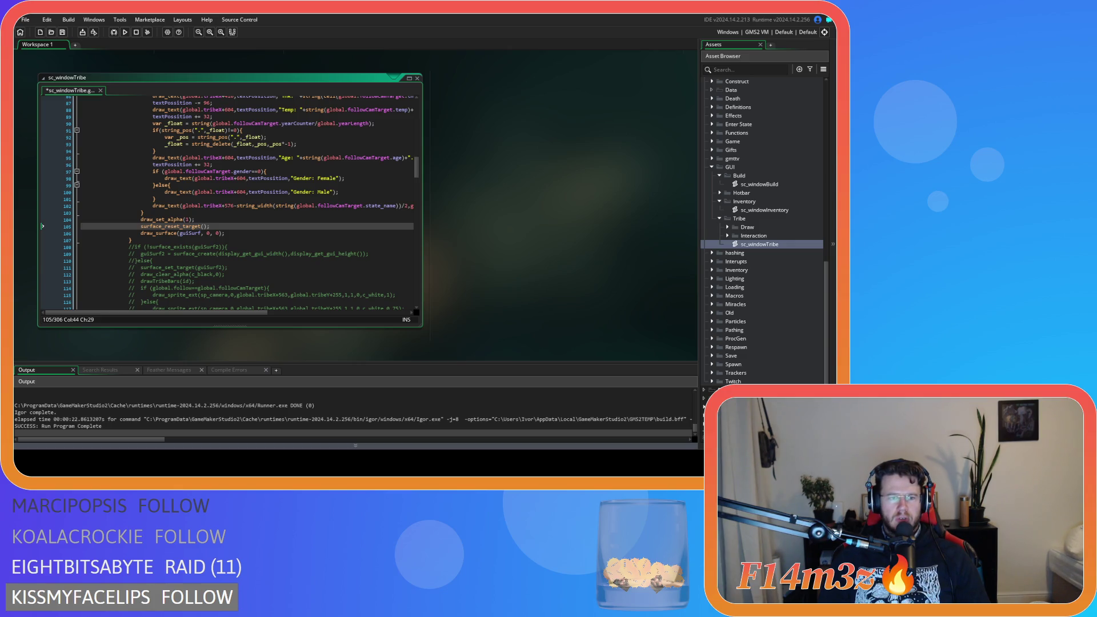
Add gpu_set_colourwriteenable(1,1,1,0); after draw_set_alpha(1) and check the function's documentation.
{"action": "left_click", "coordinate": [227, 274]}
{"action": "left_click", "coordinate": [210, 218]}
{"action": "key", "text": "Return"}
{"action": "type", "text": "gpu_set_colourwriteenable(1, 1, 1, 0)"}
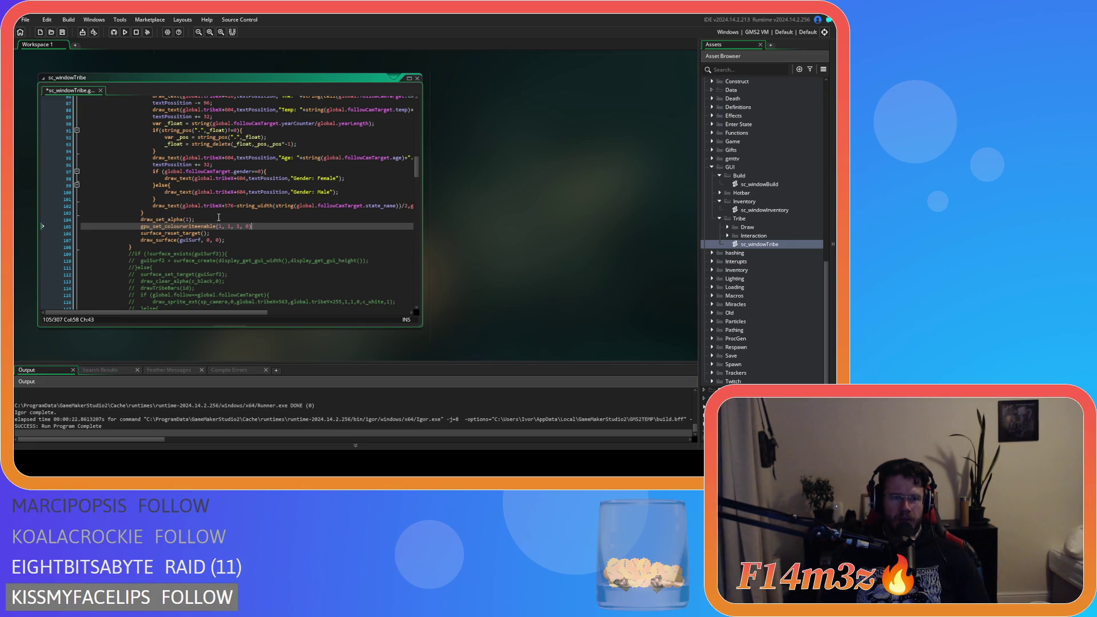
{"action": "type", "text": ";"}
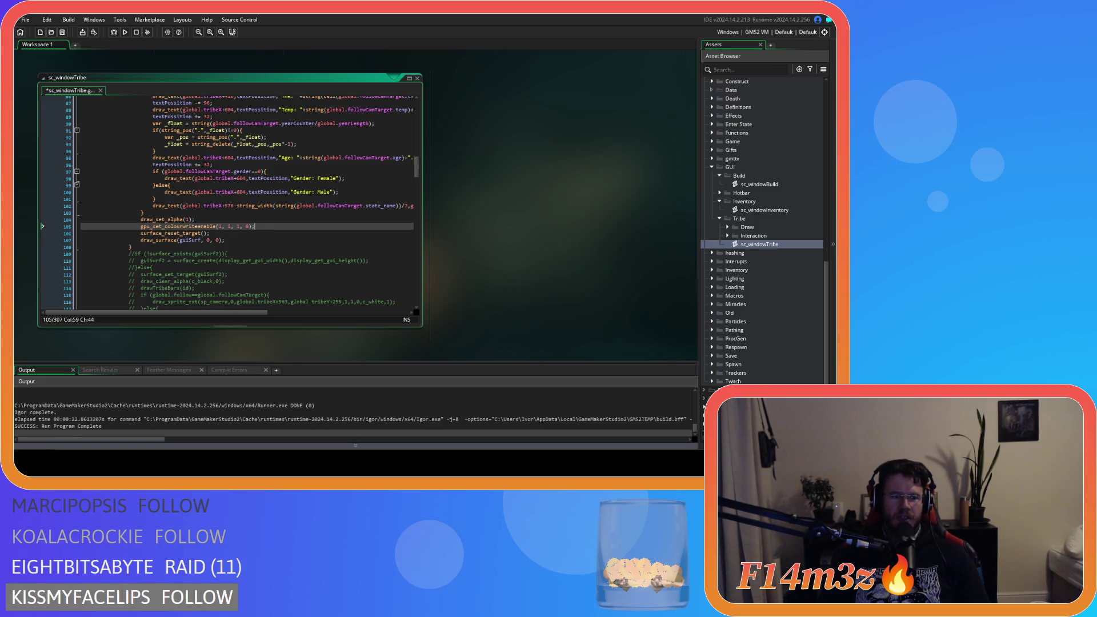
{"action": "left_click", "coordinate": [200, 226]}
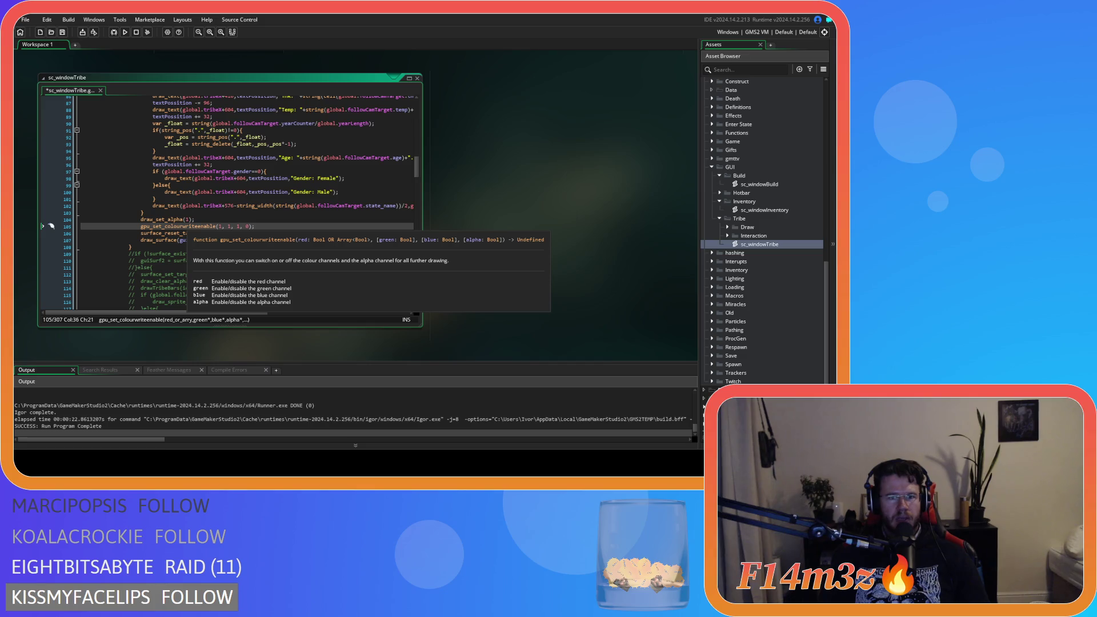
{"action": "left_click", "coordinate": [270, 226]}
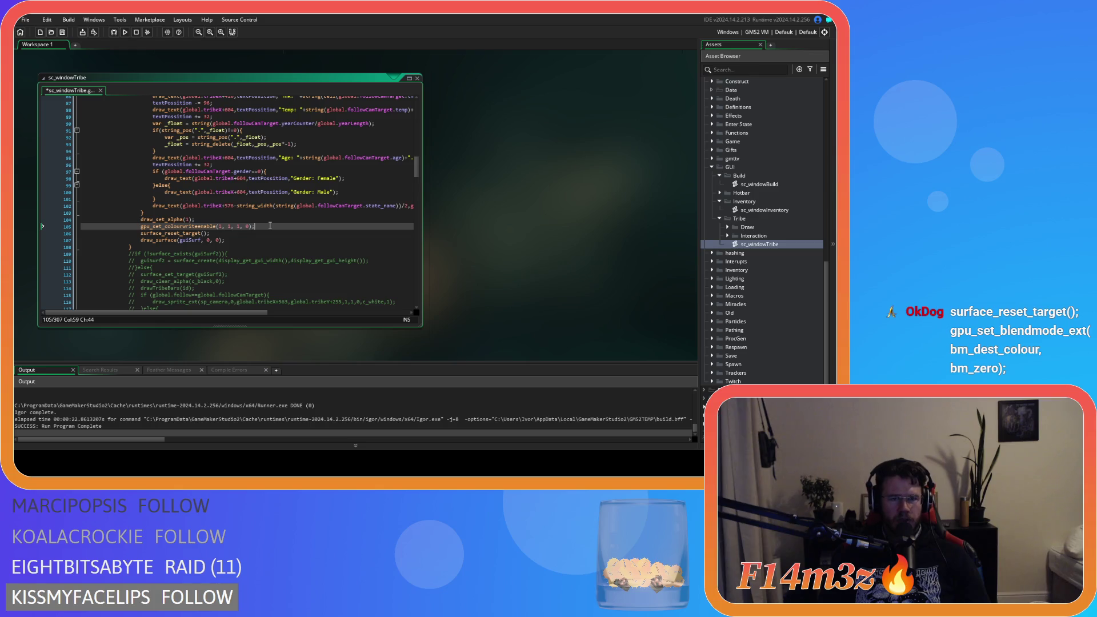
Undo the extra pasted line and cut the colour-write call out so it can be moved.
{"action": "left_click", "coordinate": [235, 240]}
{"action": "key", "text": "Return"}
{"action": "type", "text": "gpu_set_colourwriteenable(1, 1, 1, 0)"}
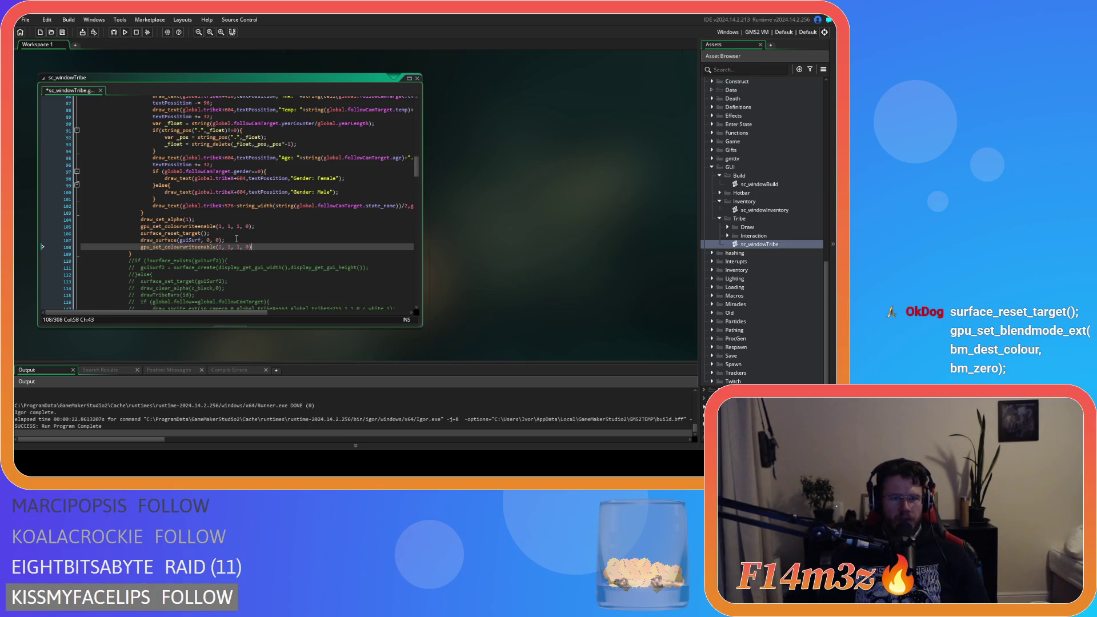
{"action": "key", "text": "ctrl+z"}
{"action": "key", "text": "ctrl+z"}
{"action": "left_click_drag", "start_coordinate": [262, 225], "coordinate": [71, 228]}
{"action": "key", "text": "ctrl+c"}
{"action": "key", "text": "BackSpace"}
{"action": "key", "text": "BackSpace"}
{"action": "key", "text": "BackSpace"}
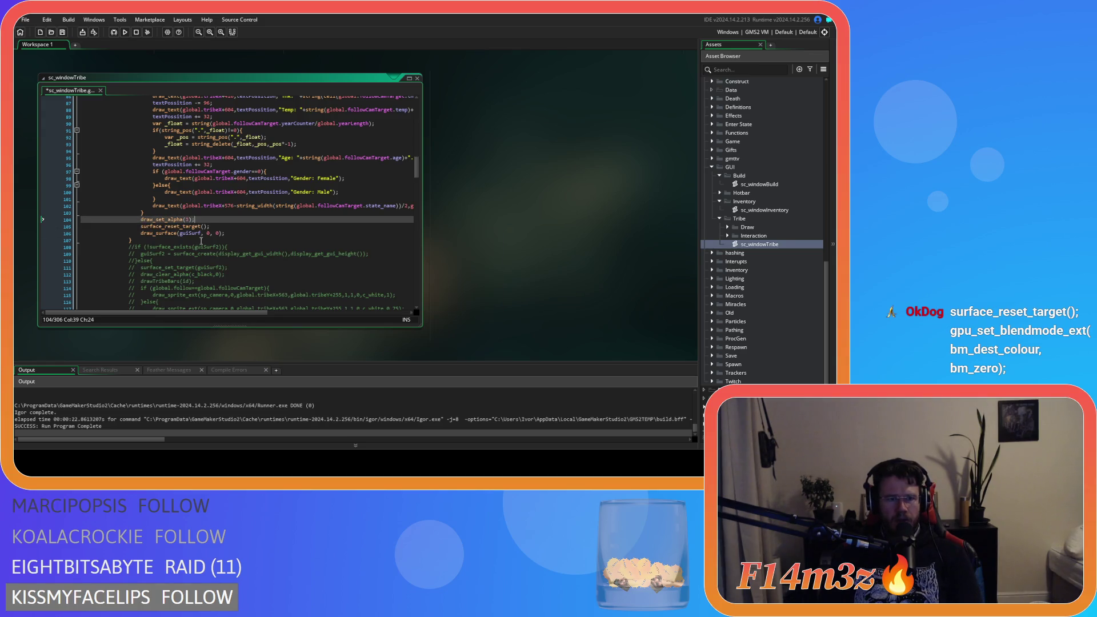
Put the disable call before draw_surface, add gpu_set_colourwriteenable(1,1,1,1) after it, save, and run.
{"action": "left_click", "coordinate": [238, 227]}
{"action": "key", "text": "Return"}
{"action": "key", "text": "ctrl+v"}
{"action": "key", "text": "Down"}
{"action": "key", "text": "End"}
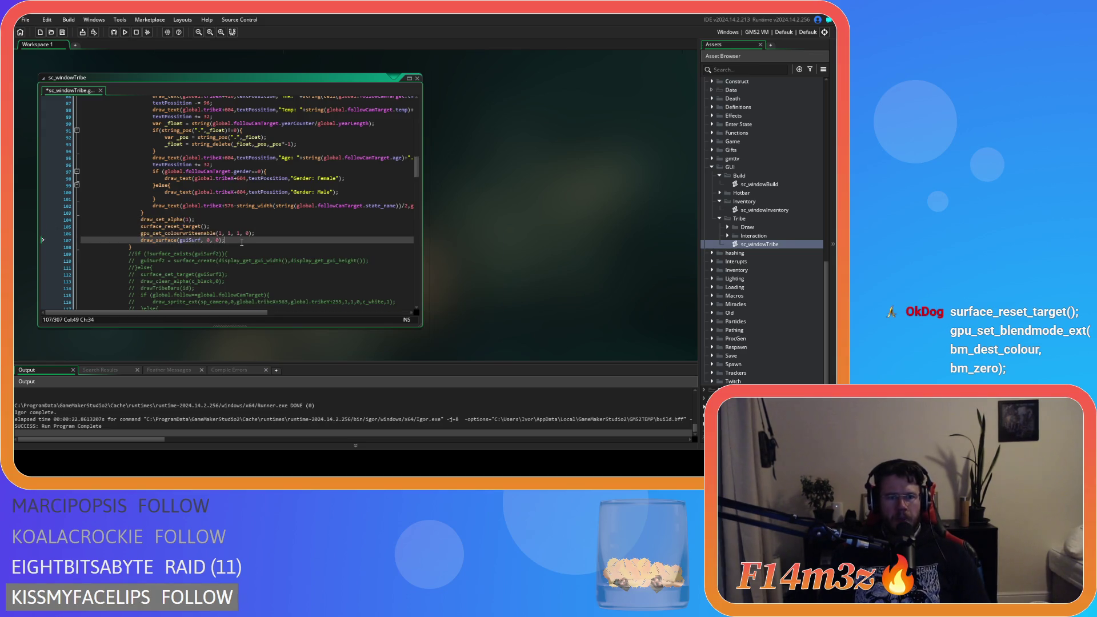
{"action": "key", "text": "Return"}
{"action": "key", "text": "ctrl+v"}
{"action": "double_click", "coordinate": [247, 246]}
{"action": "type", "text": "1"}
{"action": "left_click", "coordinate": [274, 247]}
{"action": "key", "text": "ctrl+s"}
{"action": "key", "text": "F5"}
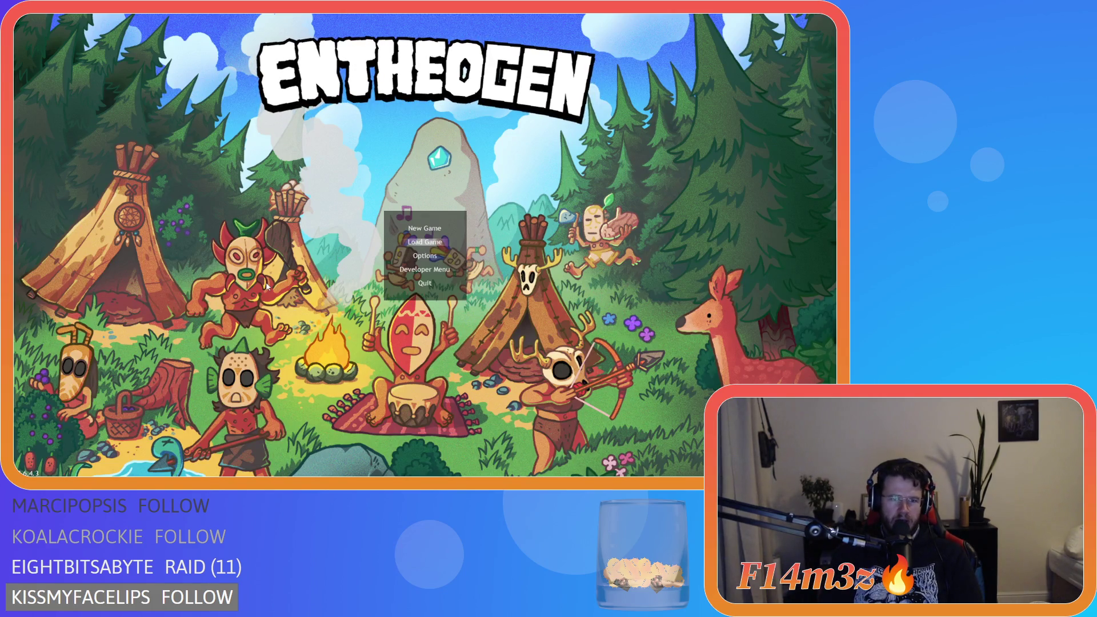
{"action": "key", "text": "Return"}
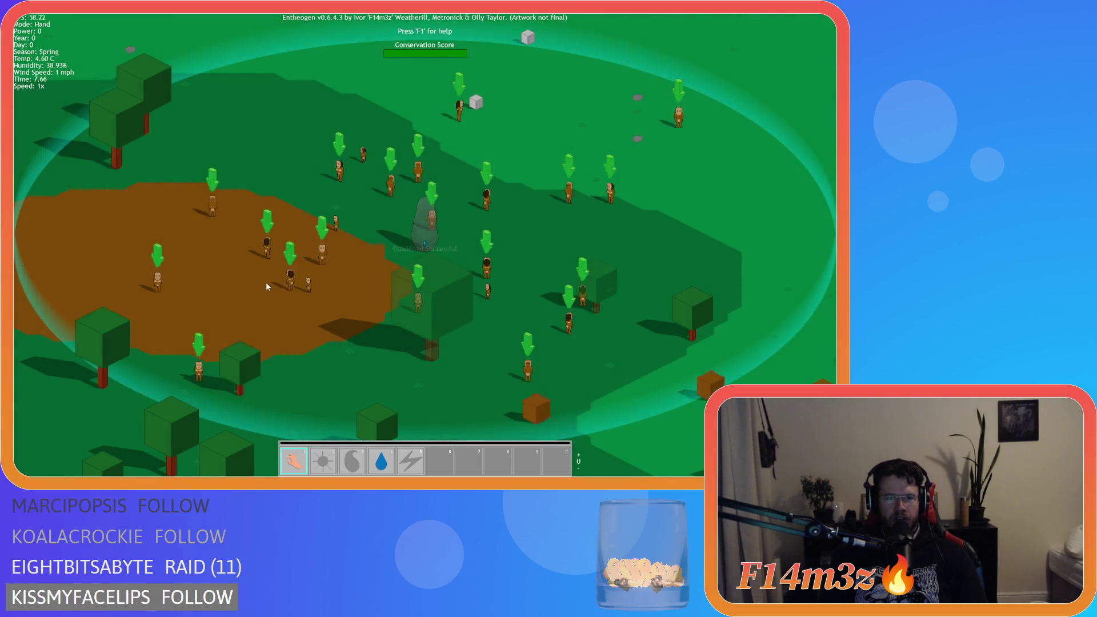
{"action": "key", "text": "t"}
{"action": "key", "text": "a"}
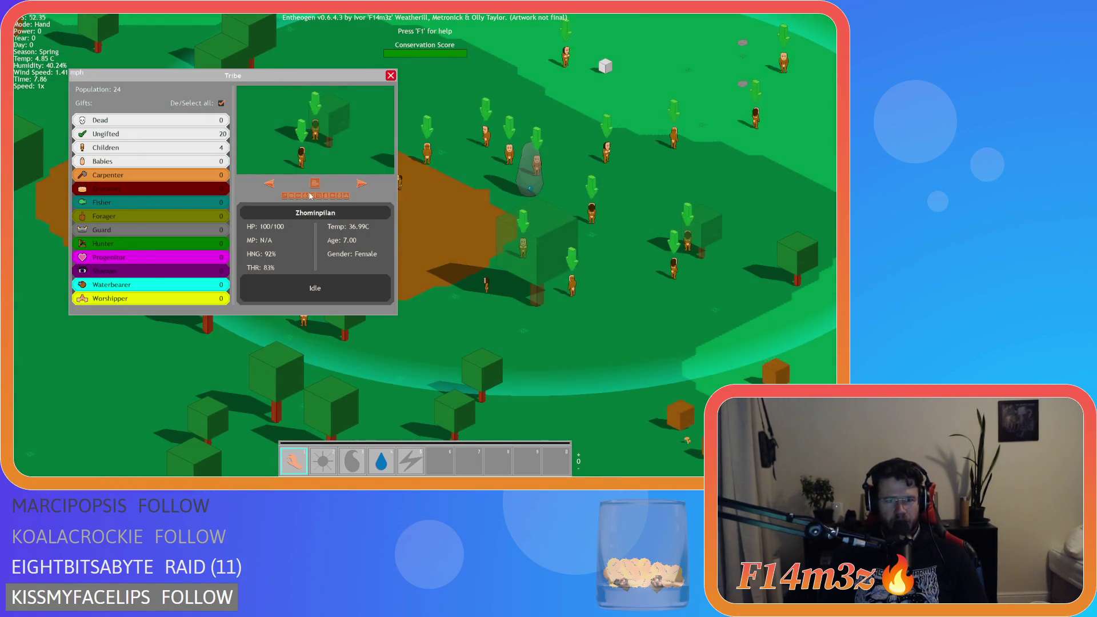
{"action": "key", "text": "t"}
{"action": "key", "text": "Escape"}
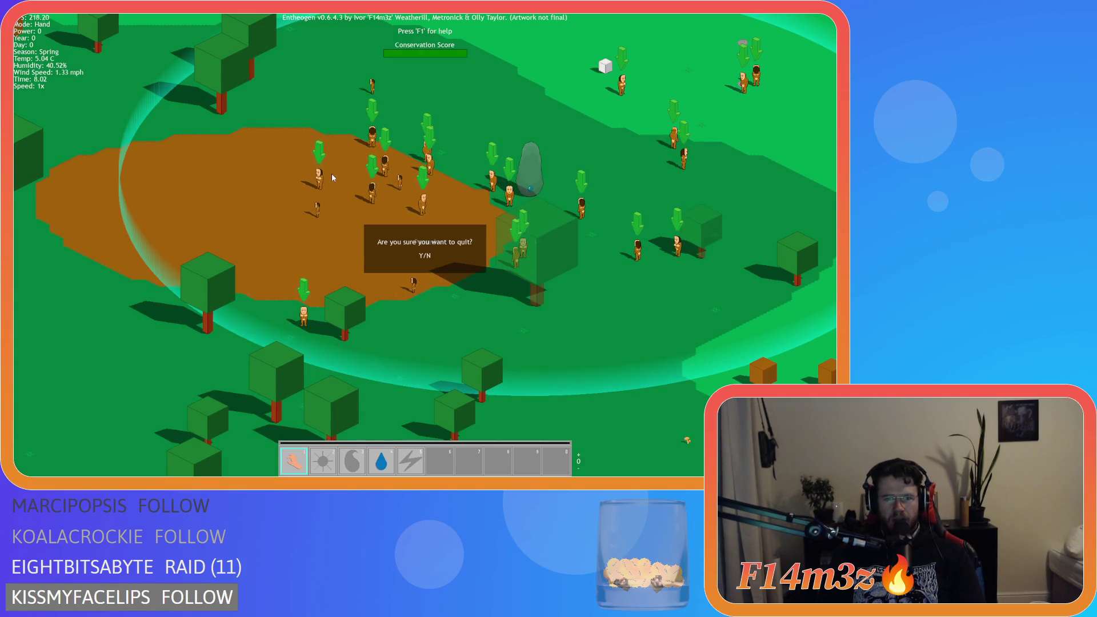
{"action": "key", "text": "Return"}
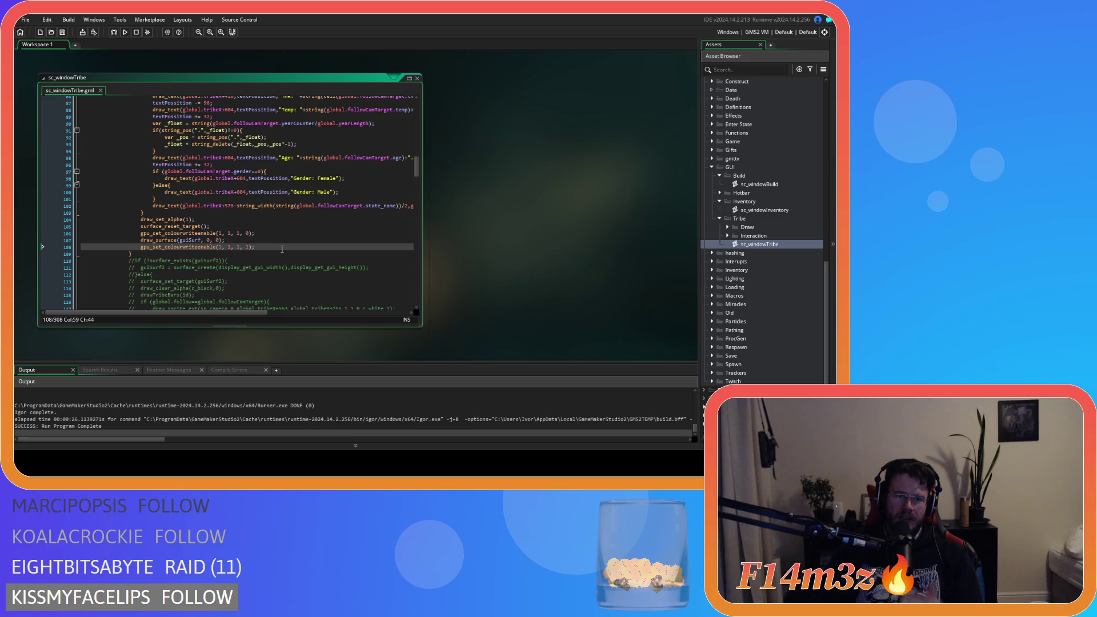
Delete both gpu_set_colourwriteenable lines surrounding draw_surface.
{"action": "left_click_drag", "start_coordinate": [260, 248], "coordinate": [72, 250]}
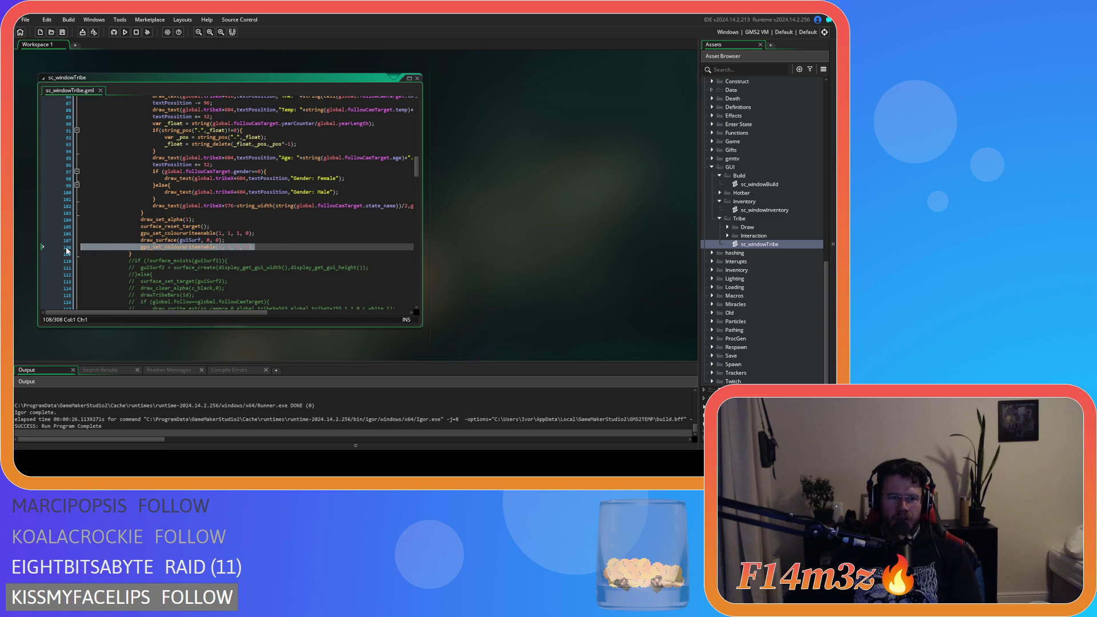
{"action": "key", "text": "BackSpace"}
{"action": "key", "text": "BackSpace"}
{"action": "left_click_drag", "start_coordinate": [256, 233], "coordinate": [74, 233]}
{"action": "key", "text": "BackSpace"}
{"action": "key", "text": "BackSpace"}
Insert a blank line after draw_clear_alpha(c_black,0) near the top of the script.
{"action": "scroll", "coordinate": [192, 249], "scroll_direction": "up", "scroll_amount": 3}
{"action": "scroll", "coordinate": [193, 250], "scroll_direction": "up", "scroll_amount": 20}
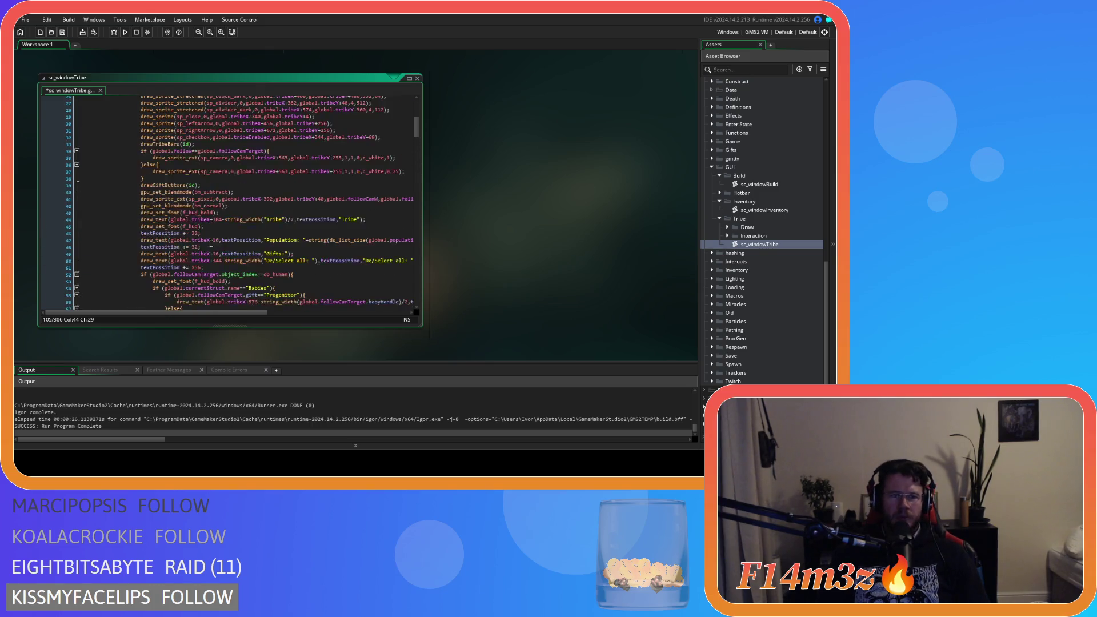
{"action": "scroll", "coordinate": [253, 277], "scroll_direction": "down", "scroll_amount": 3}
{"action": "left_click", "coordinate": [263, 146]}
{"action": "key", "text": "Return"}
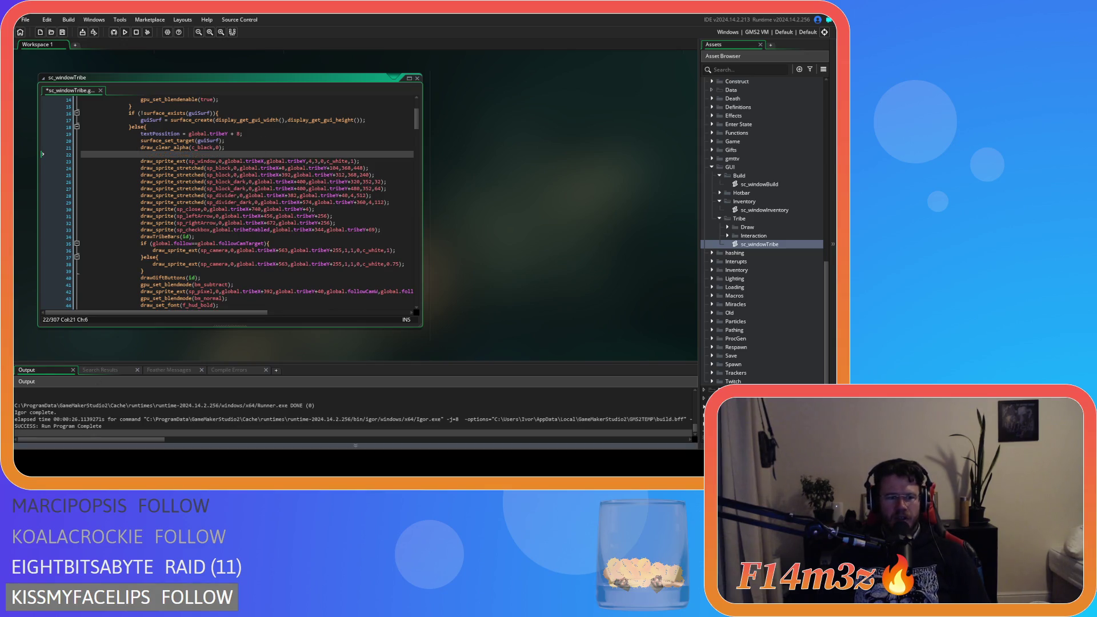